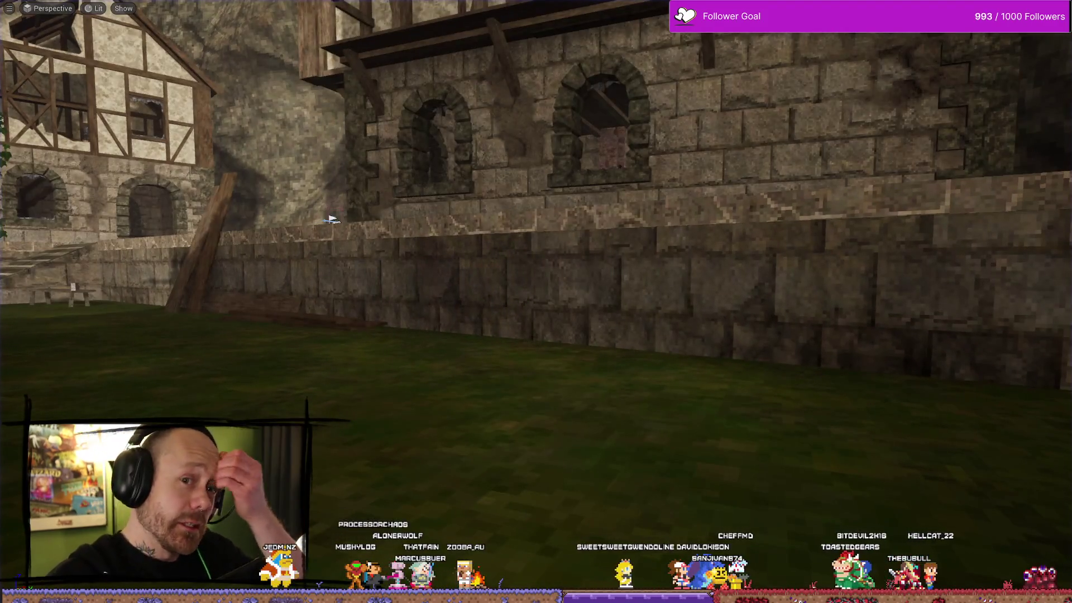
Step: Leave fullscreen and save the open CrossbowWithBlendShape physics asset
key("F11")
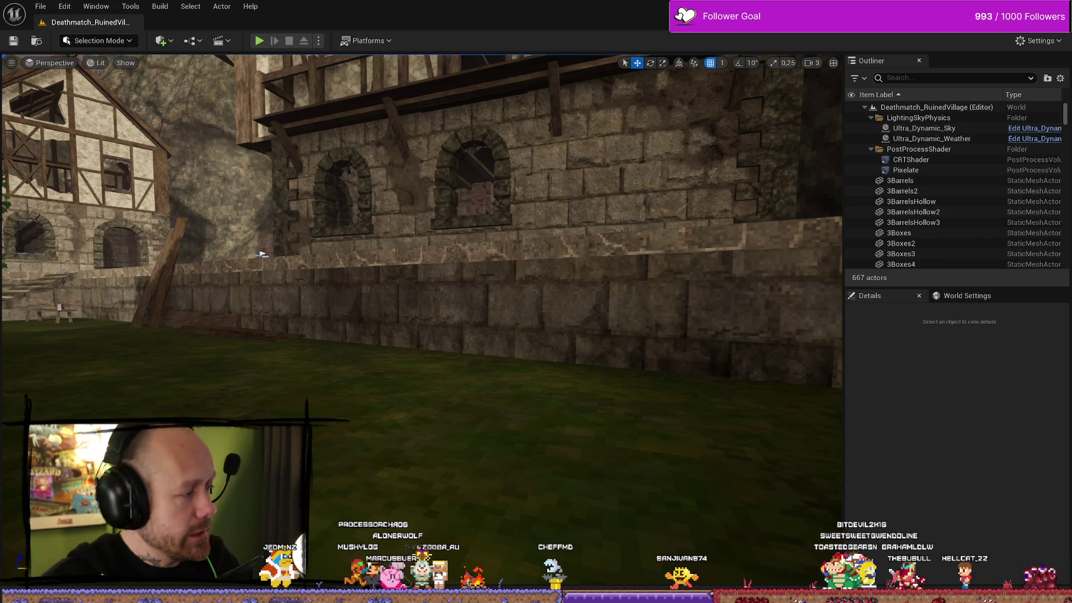
key("alt+Tab")
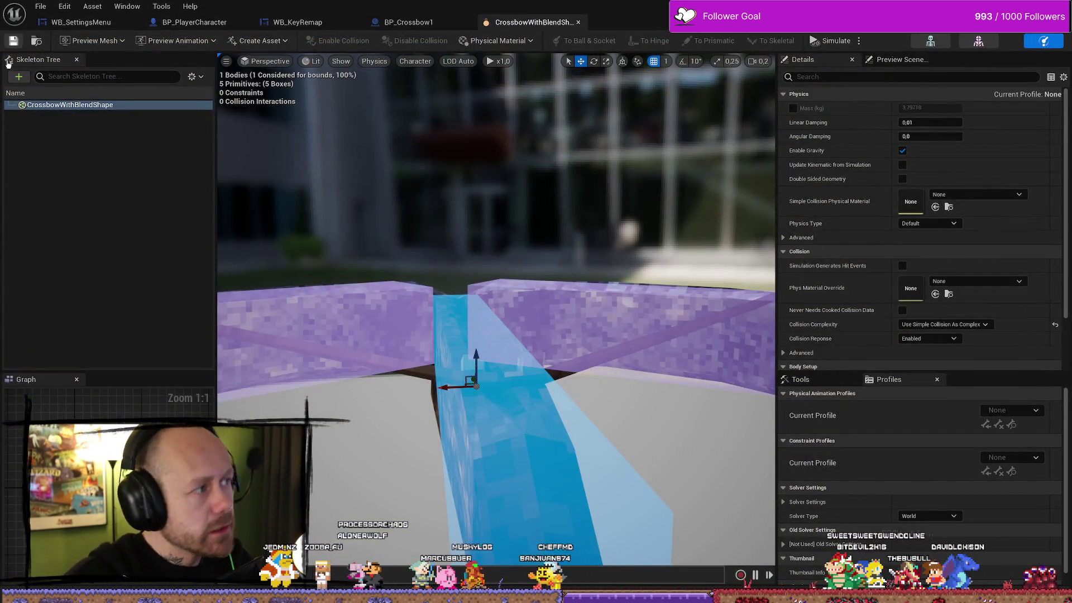
left_click(13, 41)
Step: Deselect the physics body and browse the MyStuff/Models folder in the Content Drawer
left_click(425, 23)
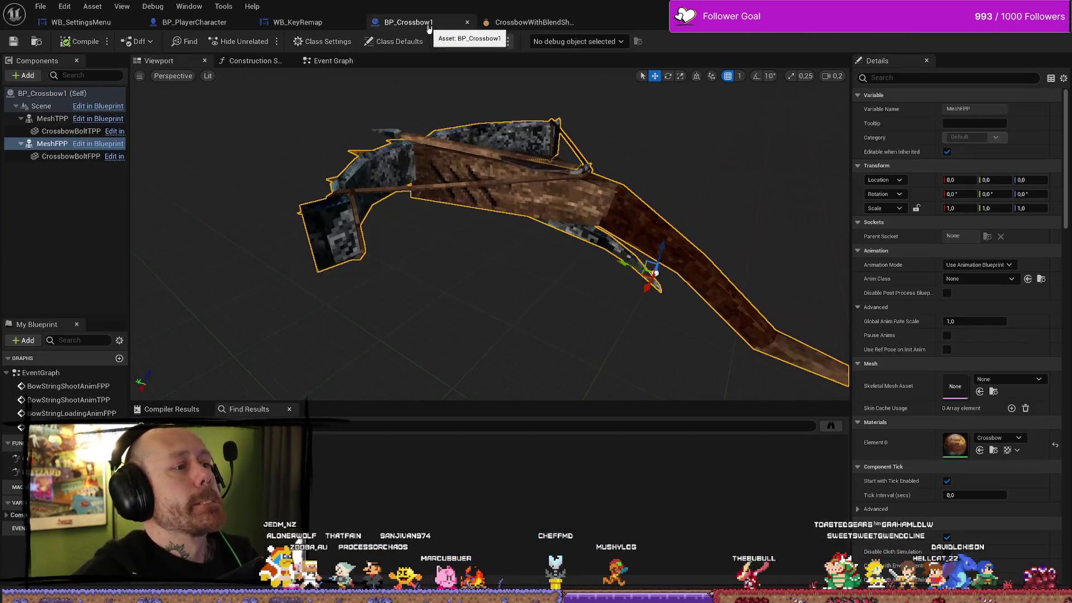
left_click(534, 22)
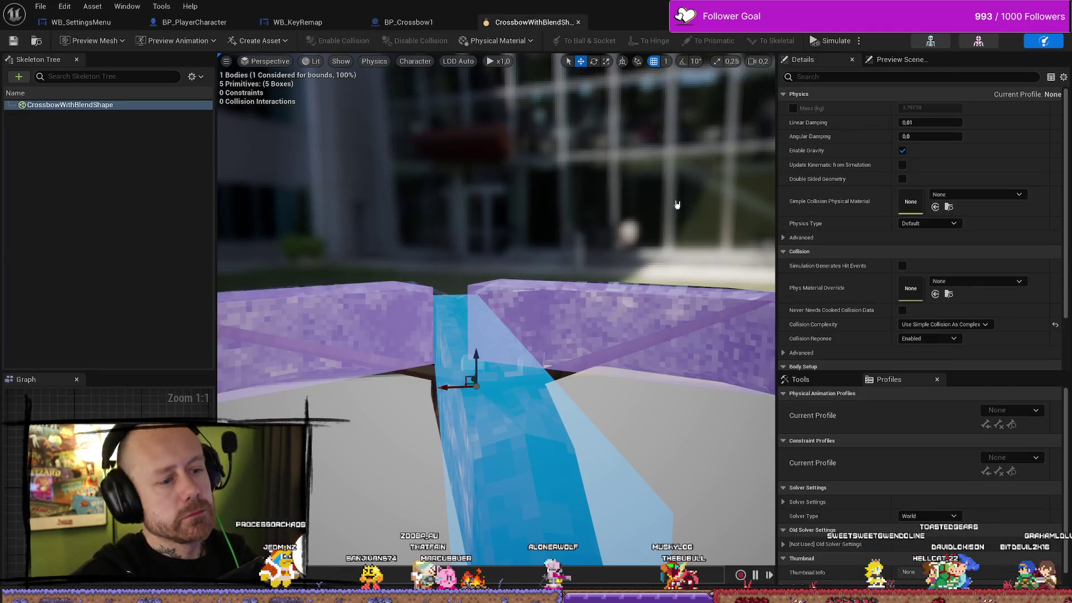
left_click(586, 240)
scroll(587, 240, "down", 5)
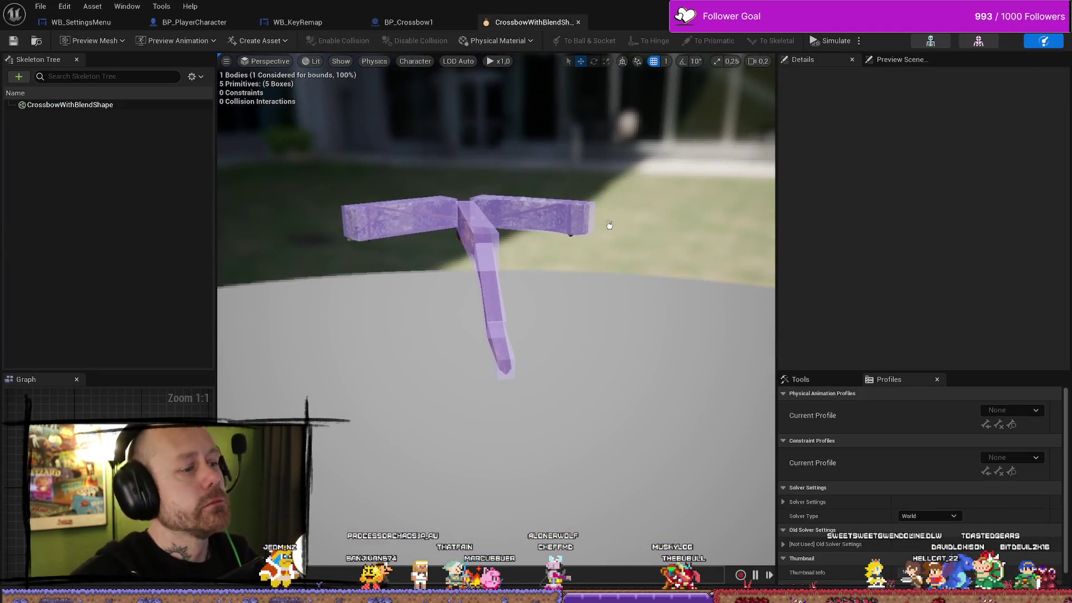
key("ctrl+space")
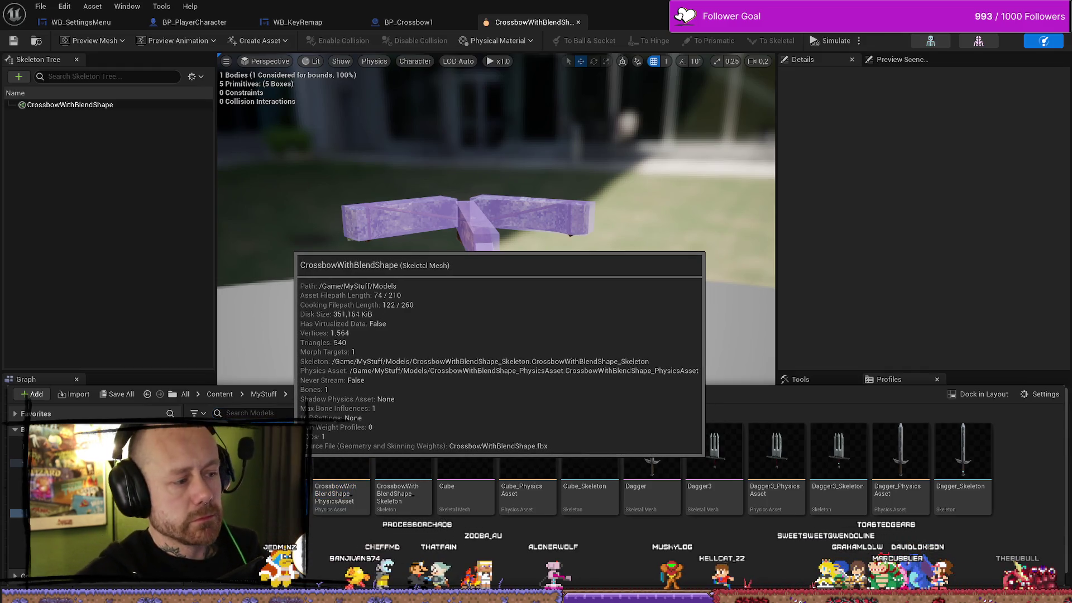
Step: Open the CrossbowWithBlendShape skeletal mesh and switch it to Skeleton mode
double_click(291, 469)
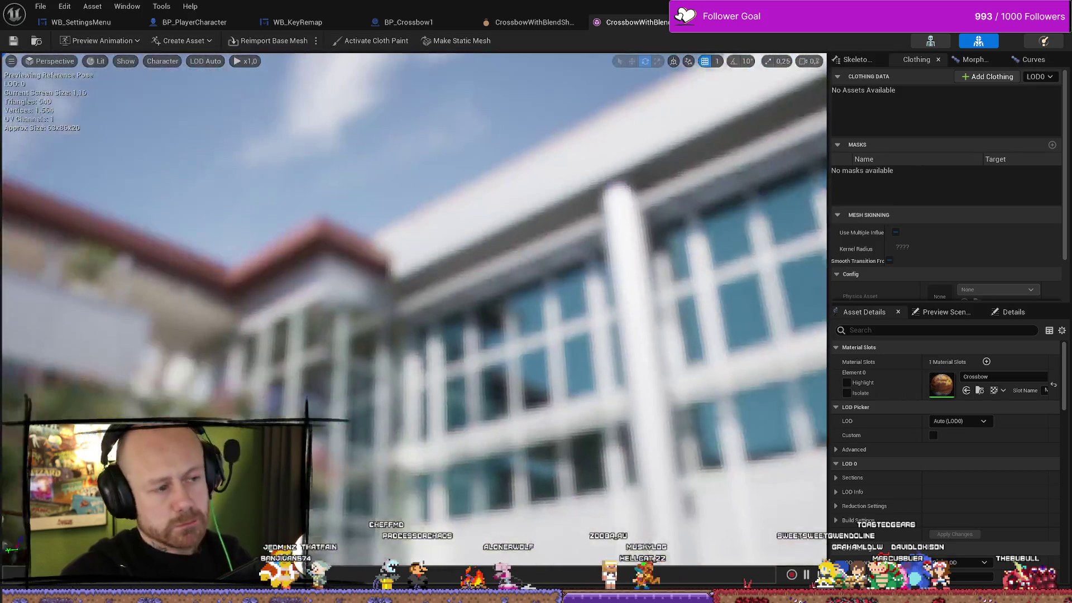
scroll(413, 279, "up", 5)
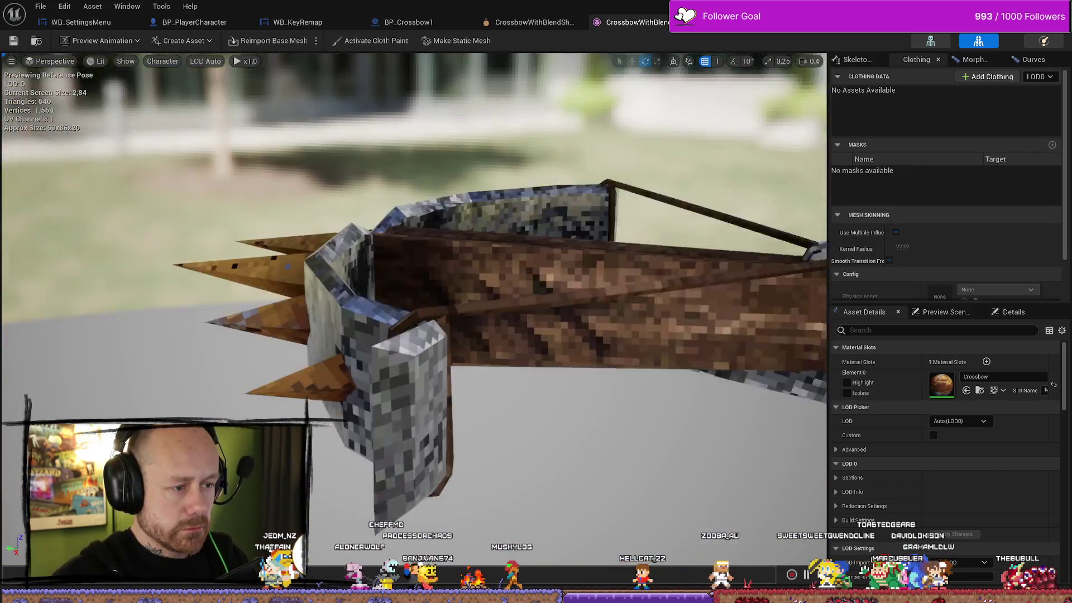
scroll(413, 279, "down", 3)
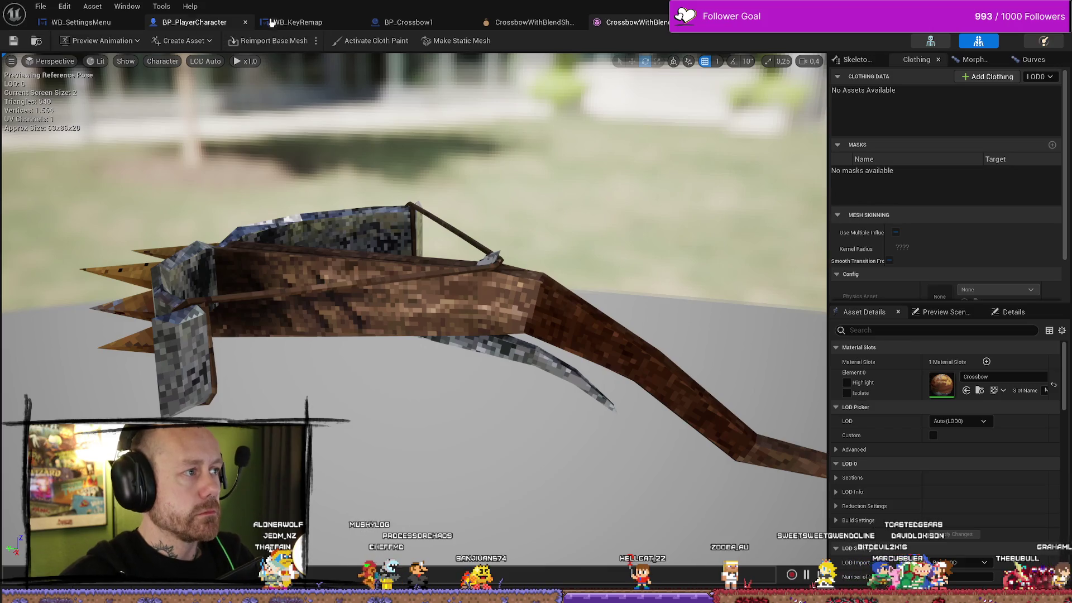
left_click(408, 23)
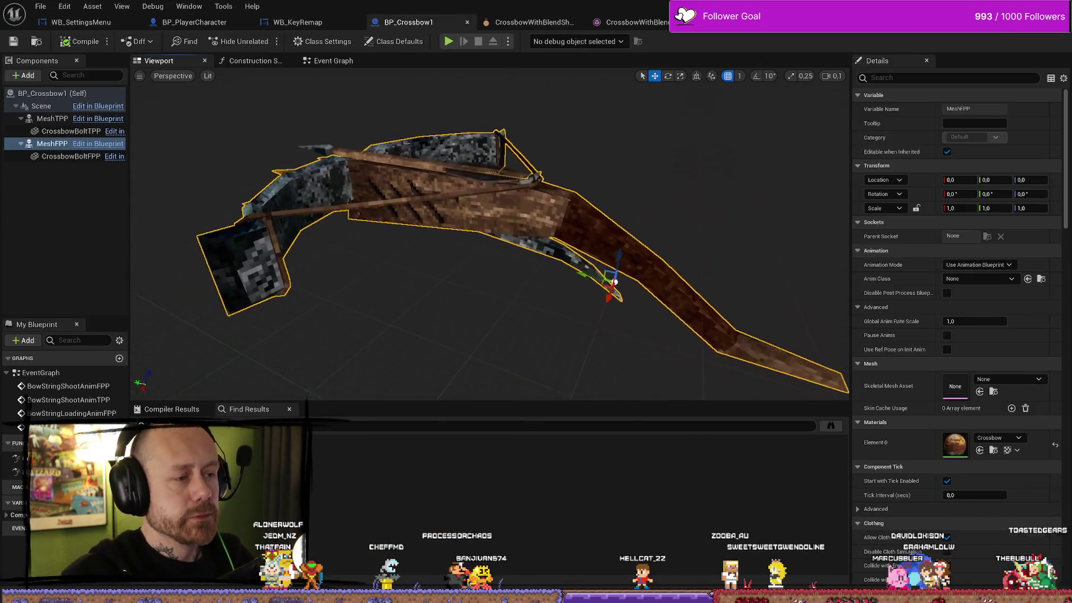
left_click_drag(489, 234, 461, 235)
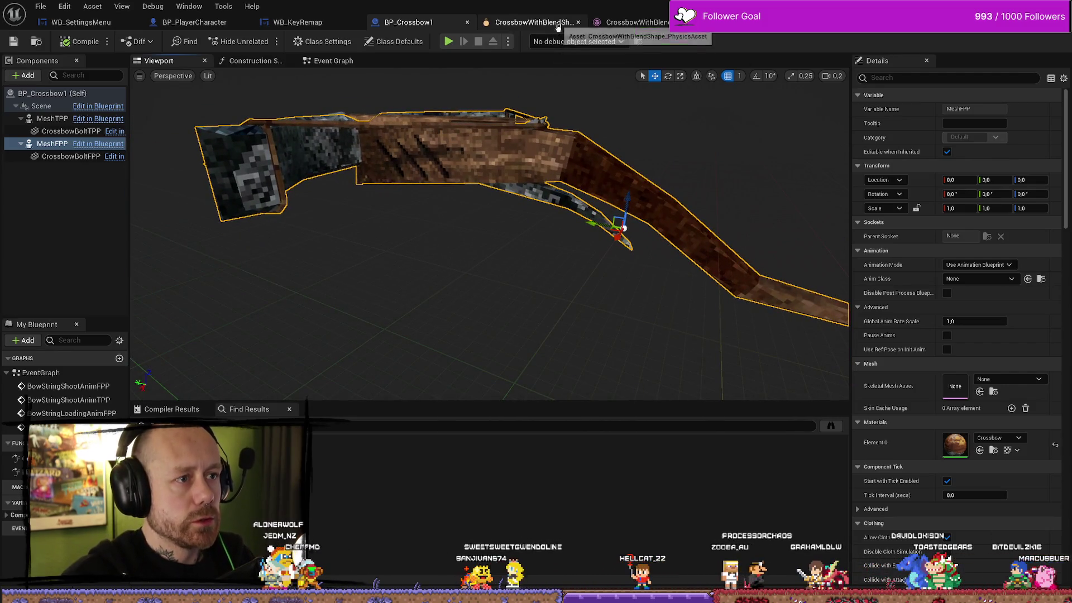
left_click(637, 22)
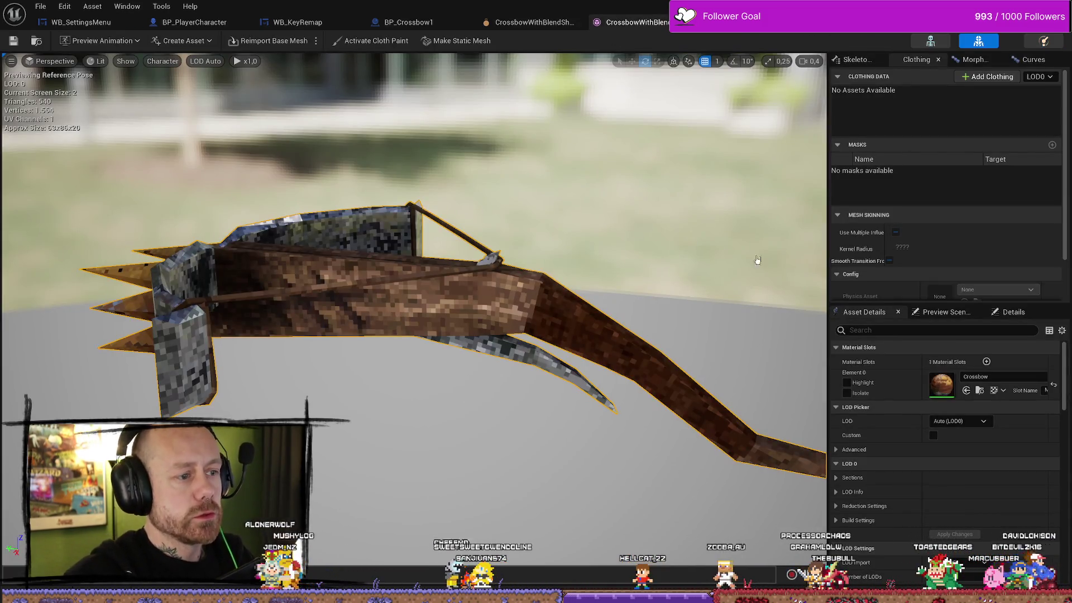
left_click(930, 42)
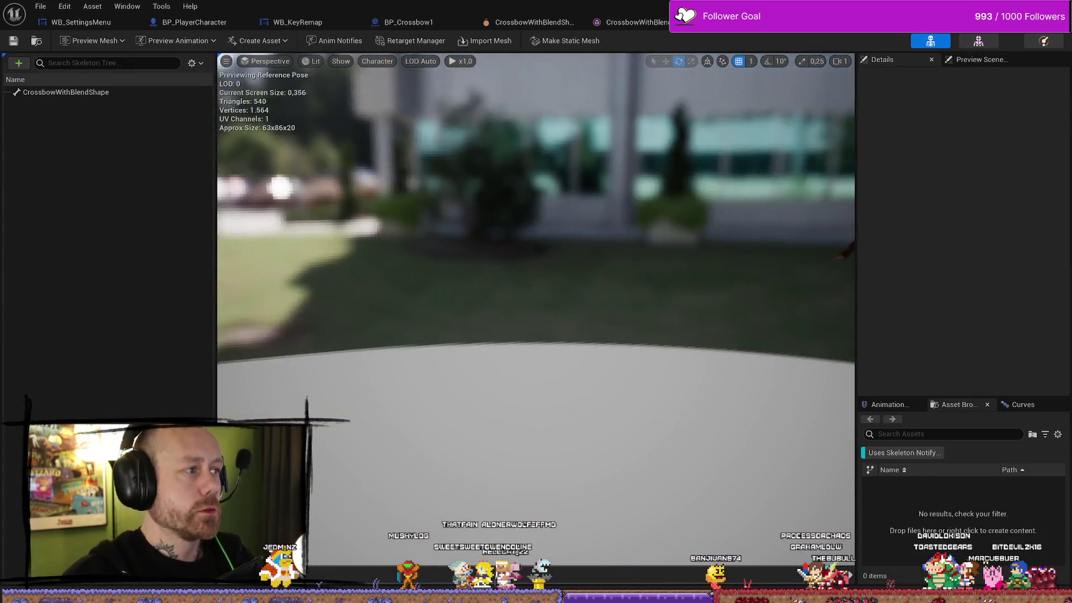
scroll(536, 279, "down", 2)
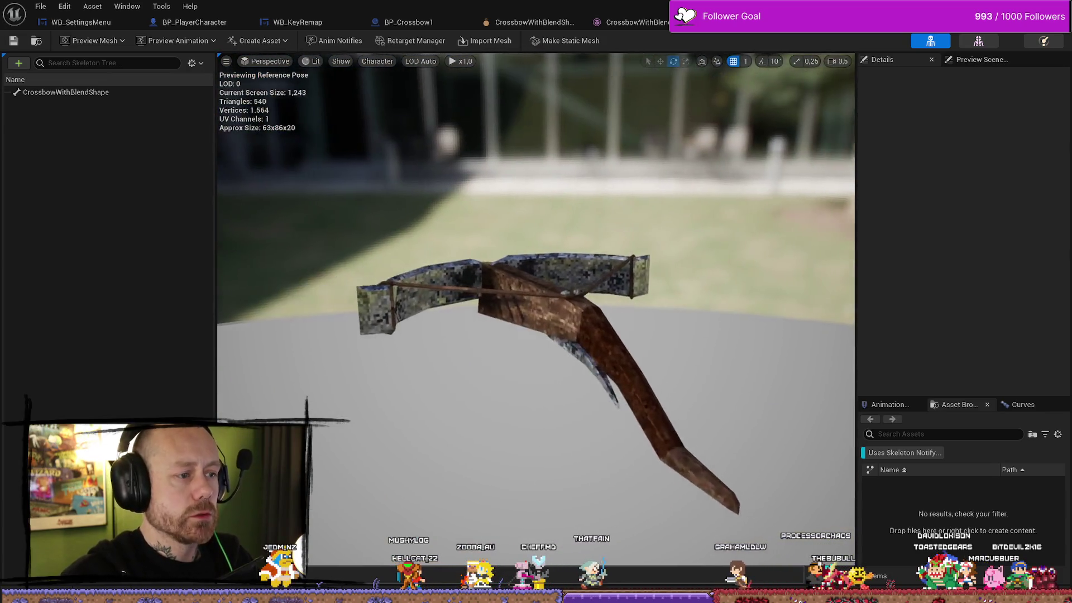
Step: Add a new socket under the CrossbowWithBlendShape bone and name it Charm
left_click(92, 93)
right_click(92, 92)
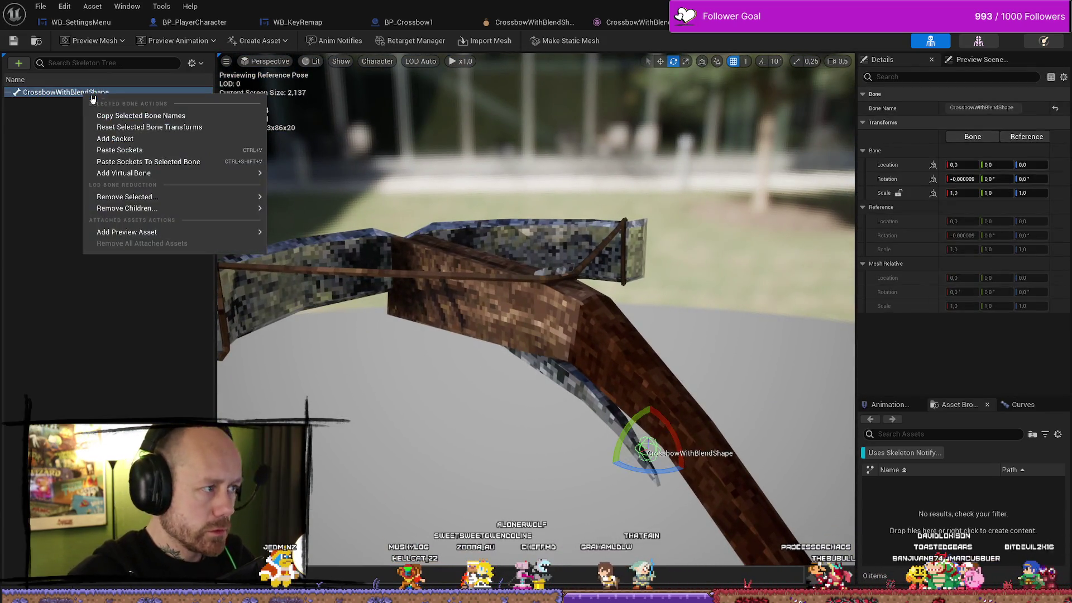
left_click(132, 139)
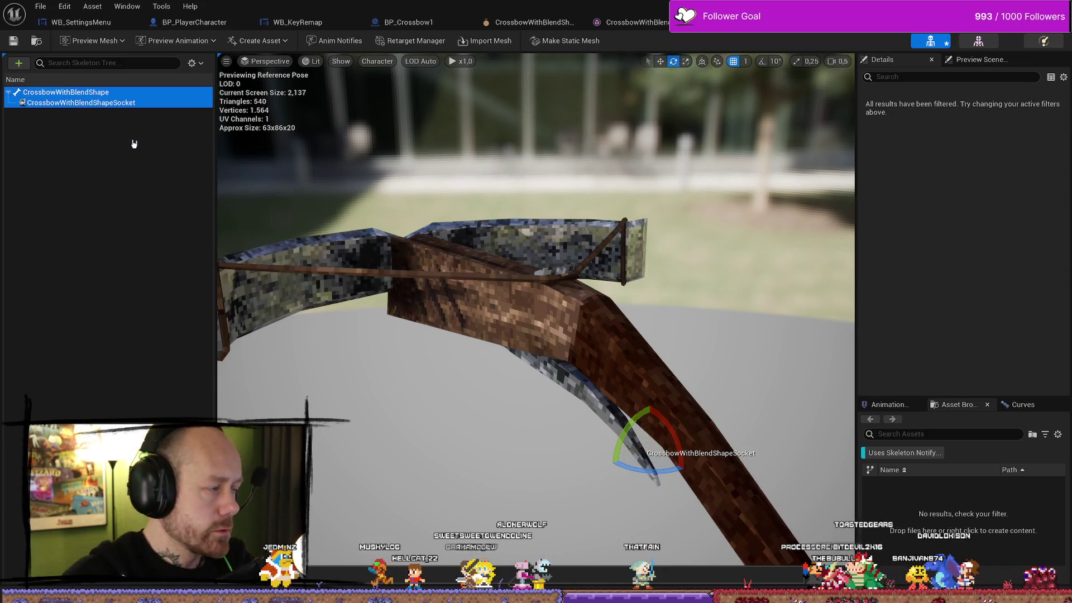
left_click(81, 103)
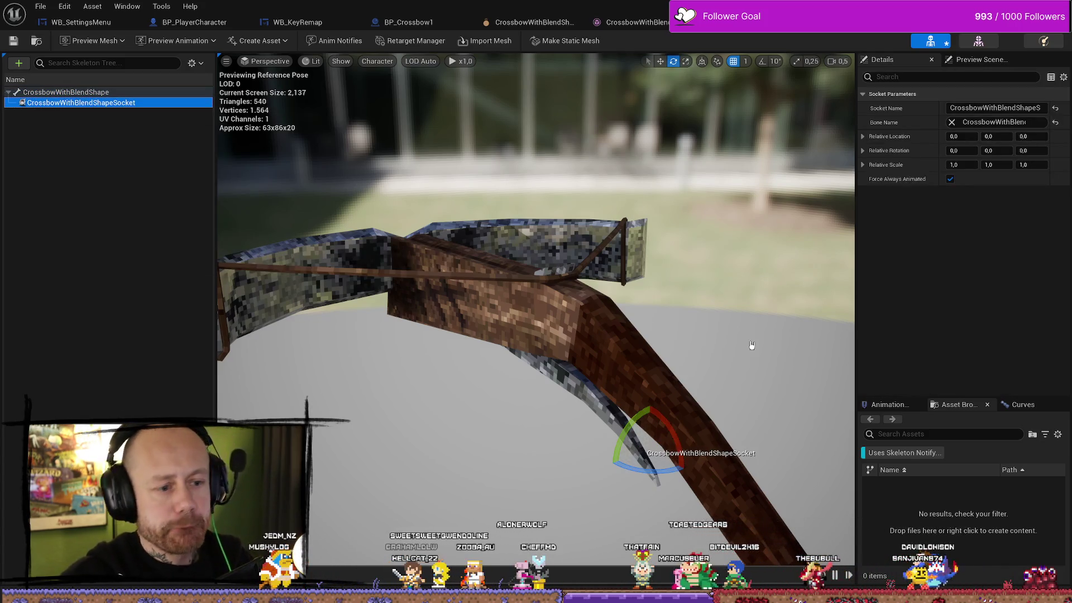
left_click(1021, 107)
type("Charmww")
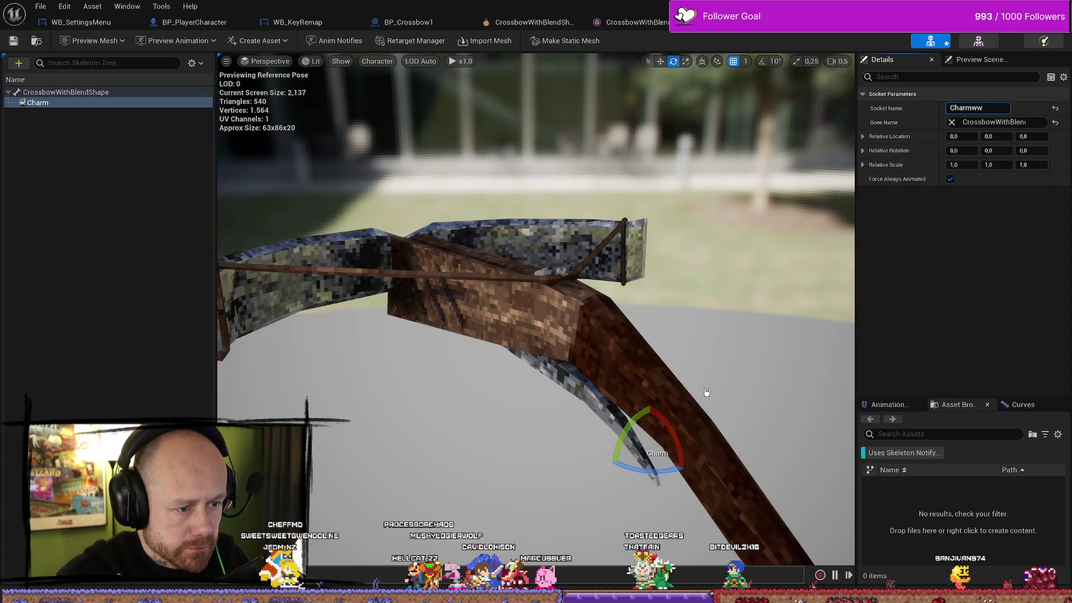
left_click_drag(706, 392, 720, 400)
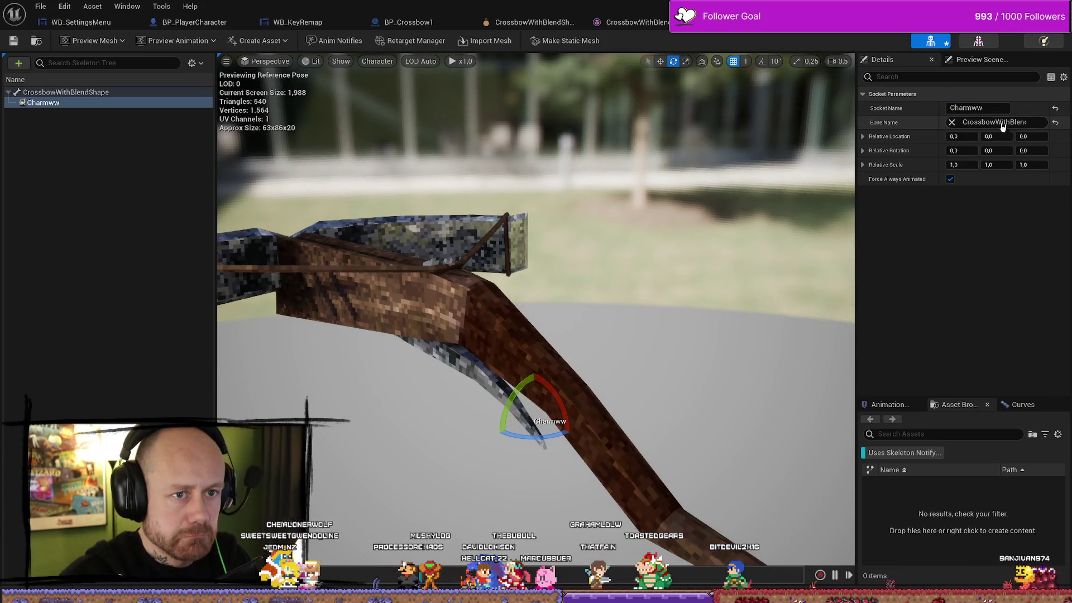
left_click(994, 109)
key("Return")
left_click(514, 397)
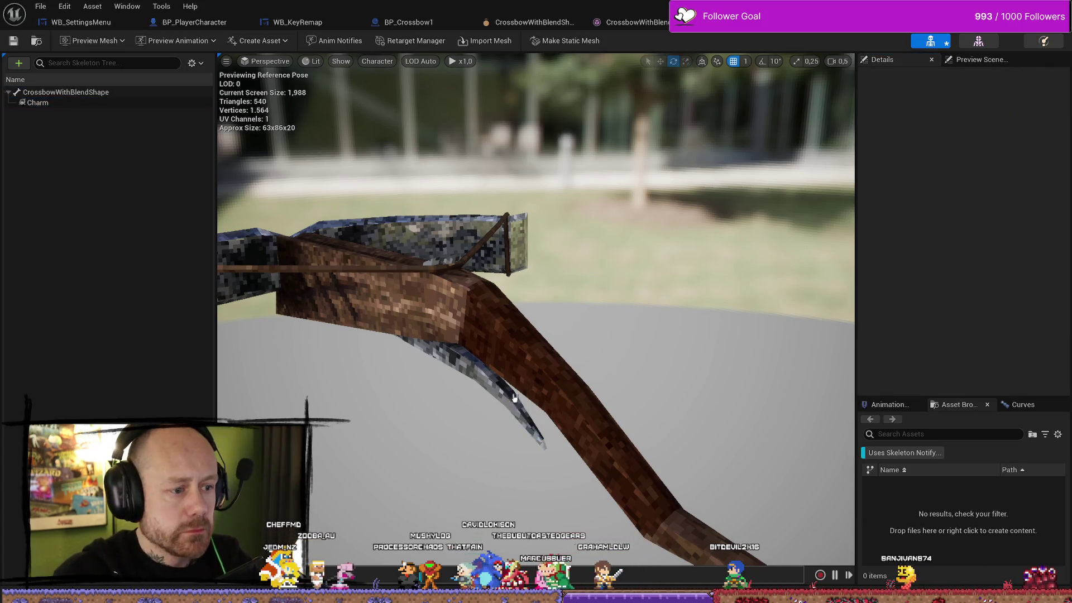
left_click(38, 103)
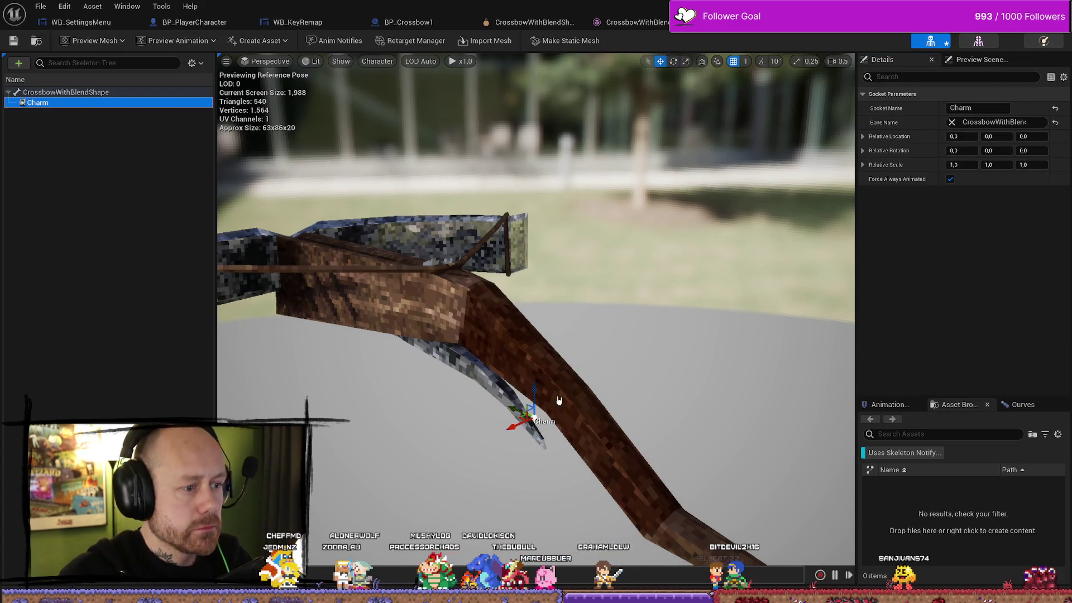
Step: Zoom in on the crossbow stock and drag the Charm socket along it, checking the surface snapping options
left_click(510, 408)
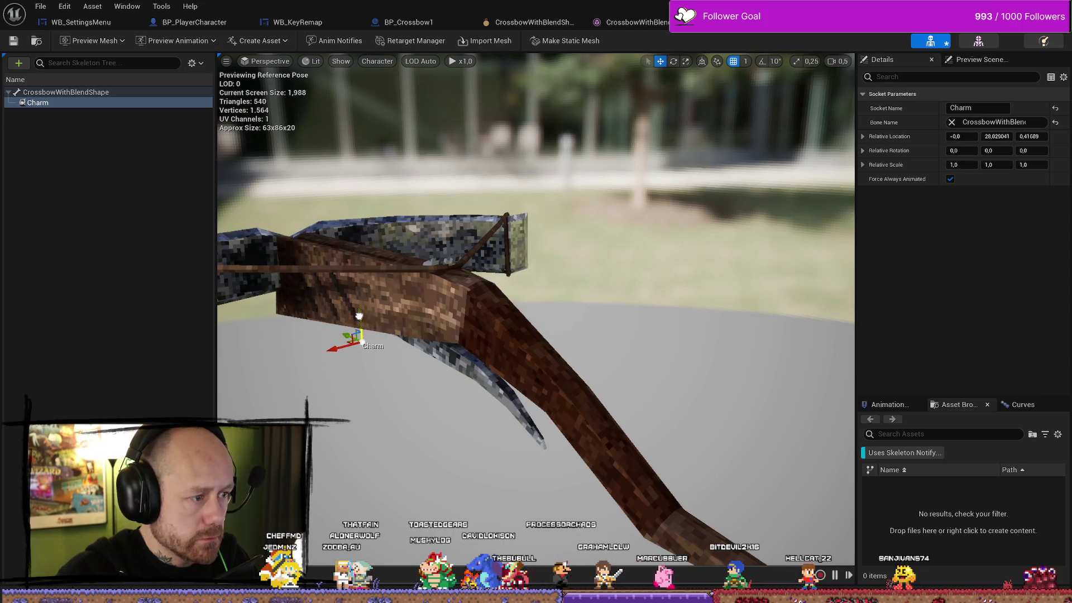
scroll(364, 281, "up", 10)
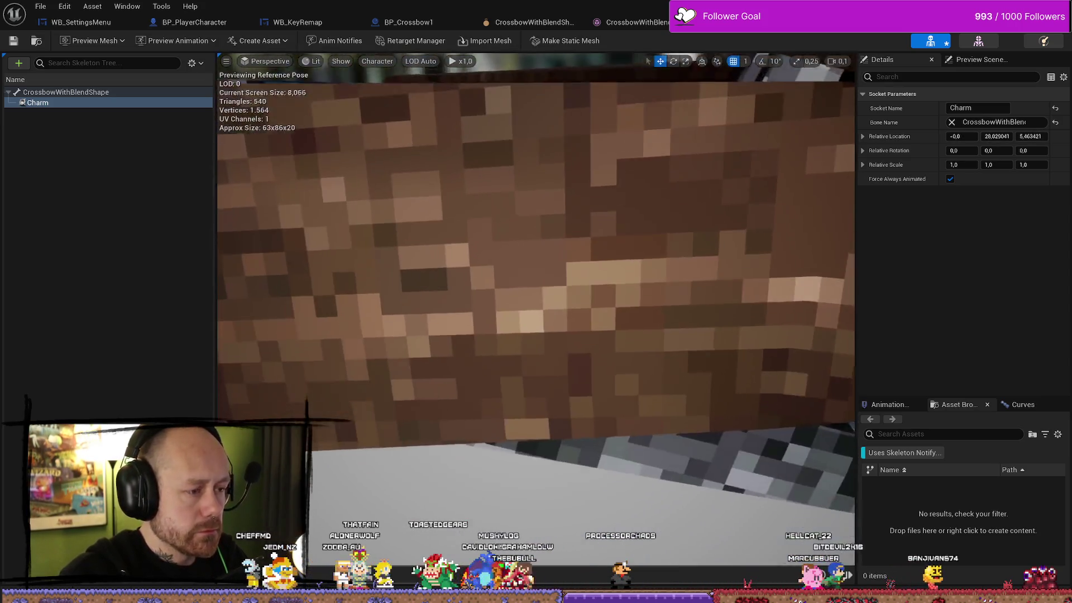
mouse_move(364, 281)
left_mouse_down()
mouse_move(424, 262)
mouse_move(385, 290)
left_mouse_up()
mouse_move(394, 234)
left_mouse_down()
mouse_move(479, 220)
mouse_move(562, 238)
mouse_move(542, 259)
mouse_move(570, 257)
mouse_move(545, 233)
mouse_move(543, 206)
left_mouse_up()
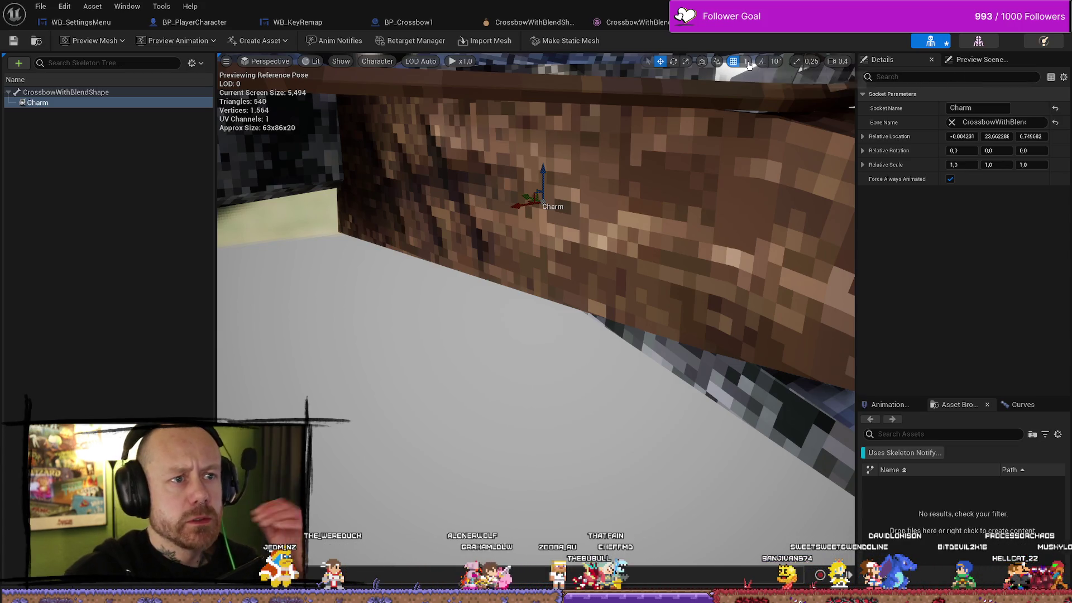
left_click(717, 63)
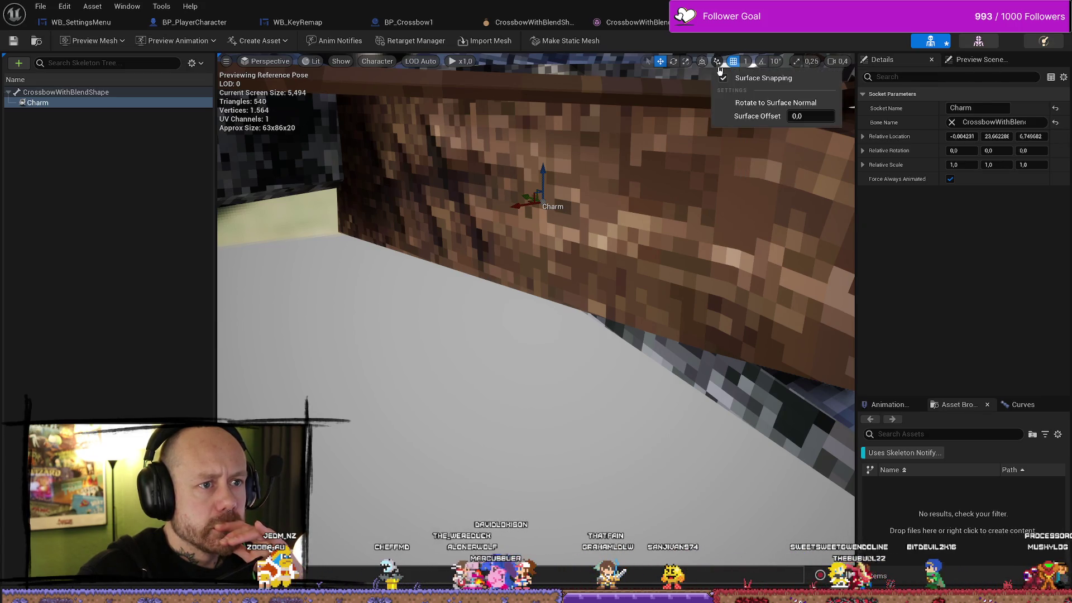
left_click(557, 210)
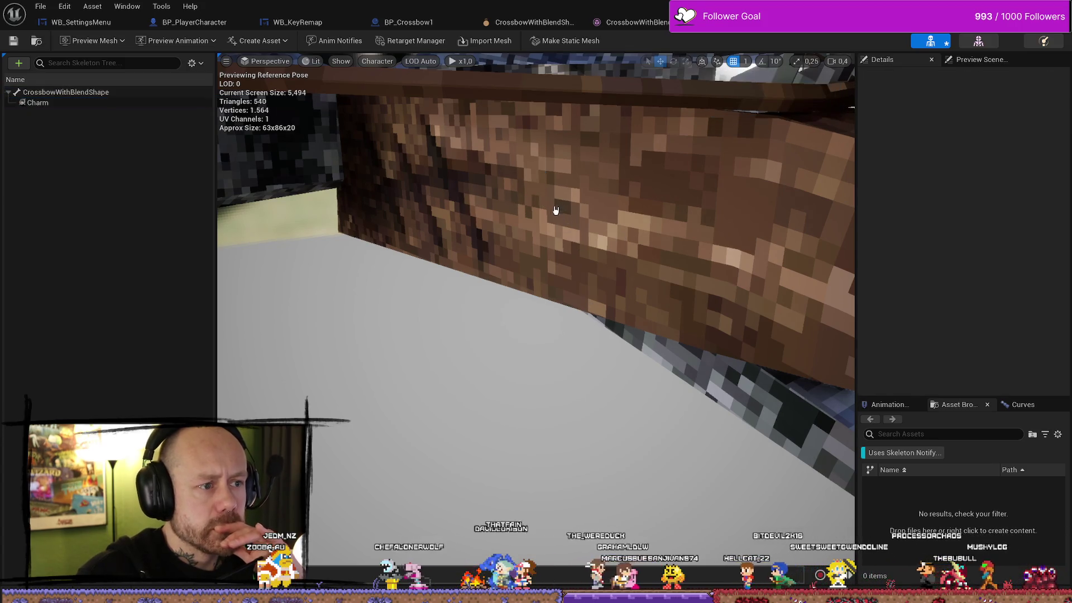
Step: Rotate the Charm socket slightly and slide it to just beneath the string, then deselect
left_click(63, 103)
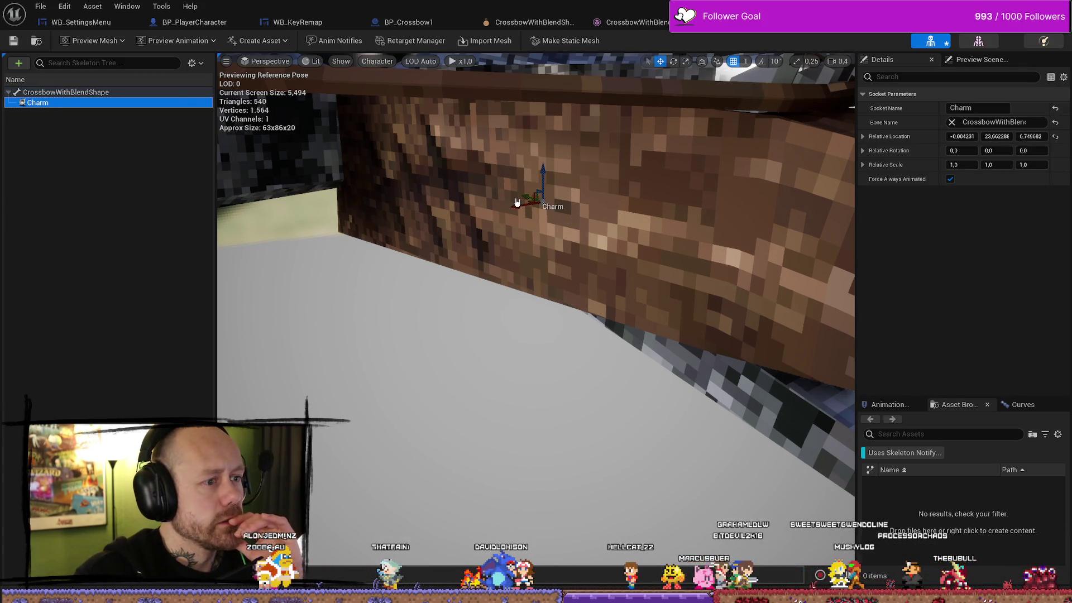
left_click_drag(517, 202, 559, 208)
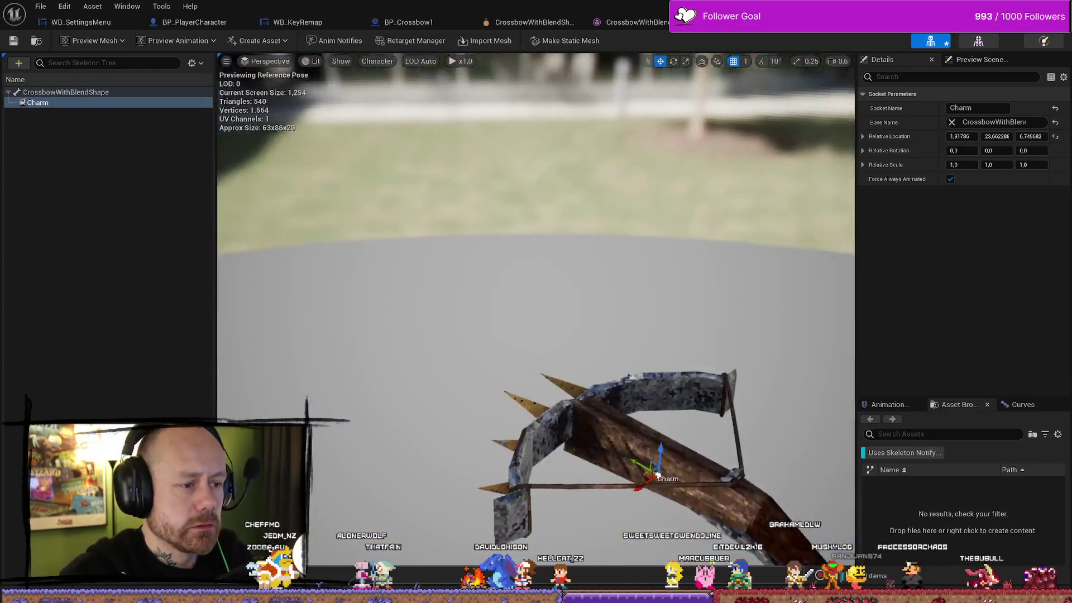
scroll(535, 302, "down", 2)
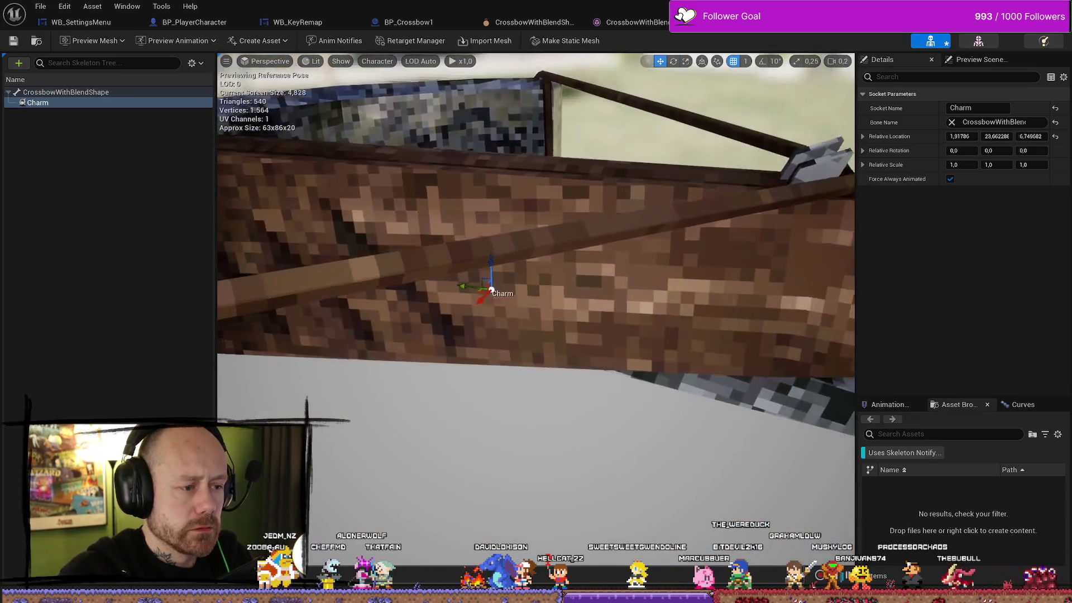
scroll(483, 289, "up", 1)
left_click_drag(489, 305, 471, 304)
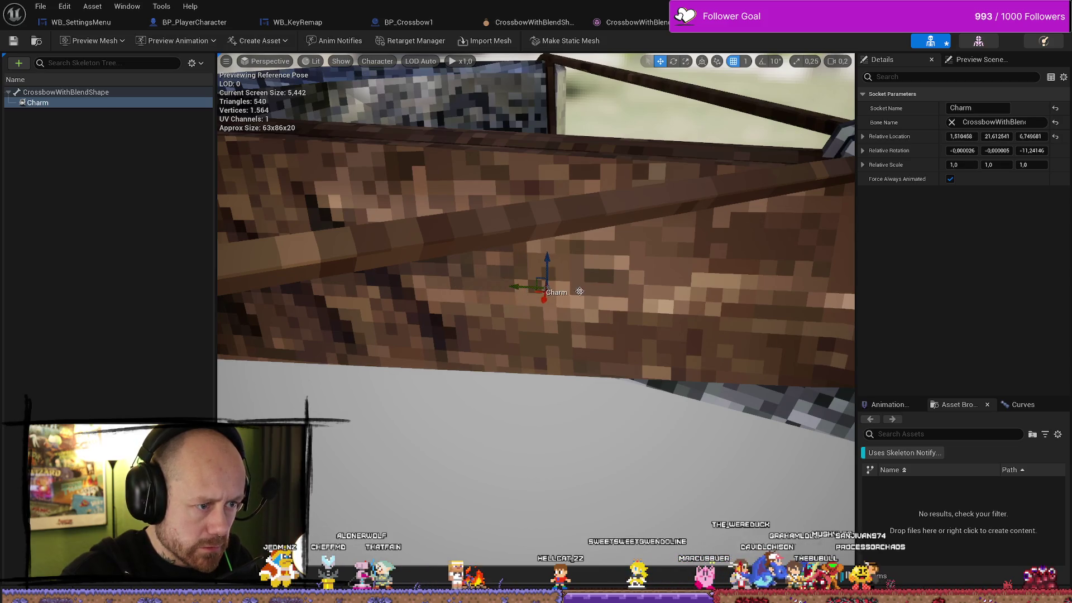
mouse_move(580, 291)
left_mouse_down()
mouse_move(536, 301)
mouse_move(580, 285)
mouse_move(531, 343)
left_mouse_up()
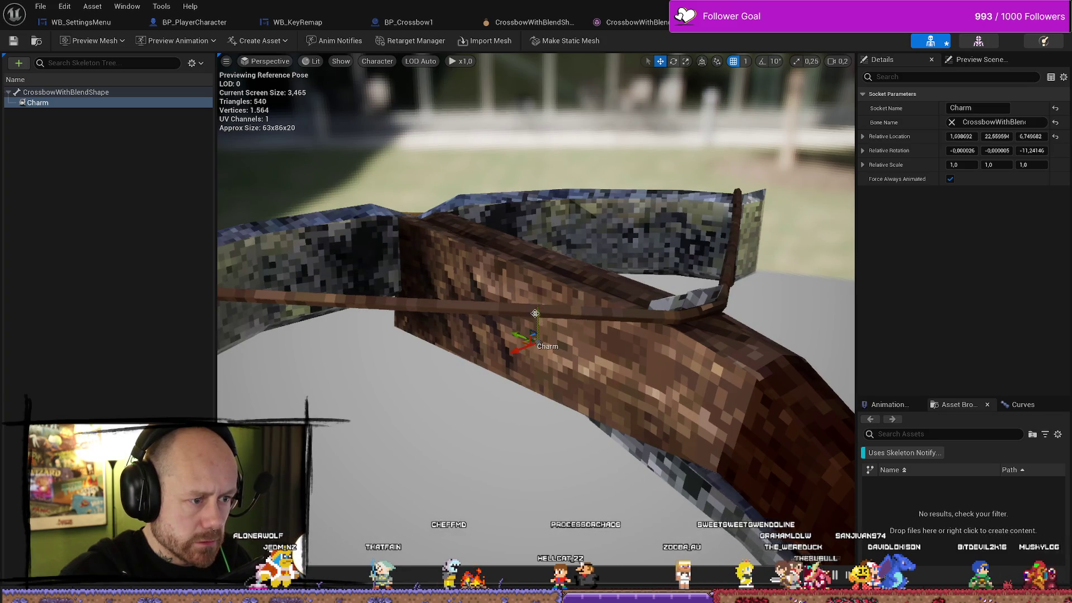
left_click_drag(517, 368, 586, 370)
left_click(511, 368)
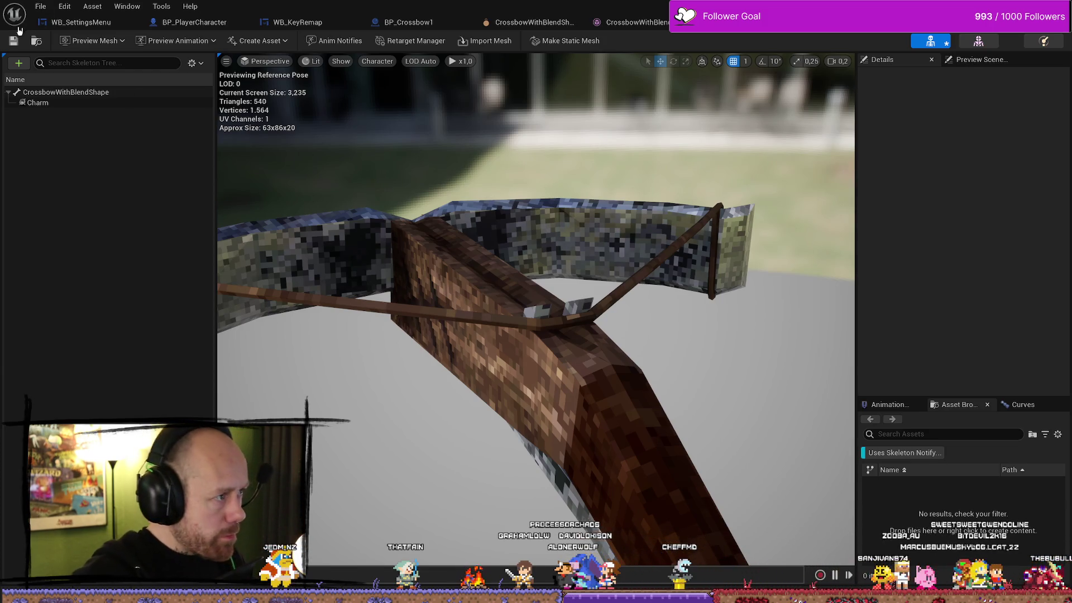
Step: Switch to BP_Crossbow1, inspect its MeshTPP component, and bring up the Models content folder
left_click(411, 21)
left_click(52, 119)
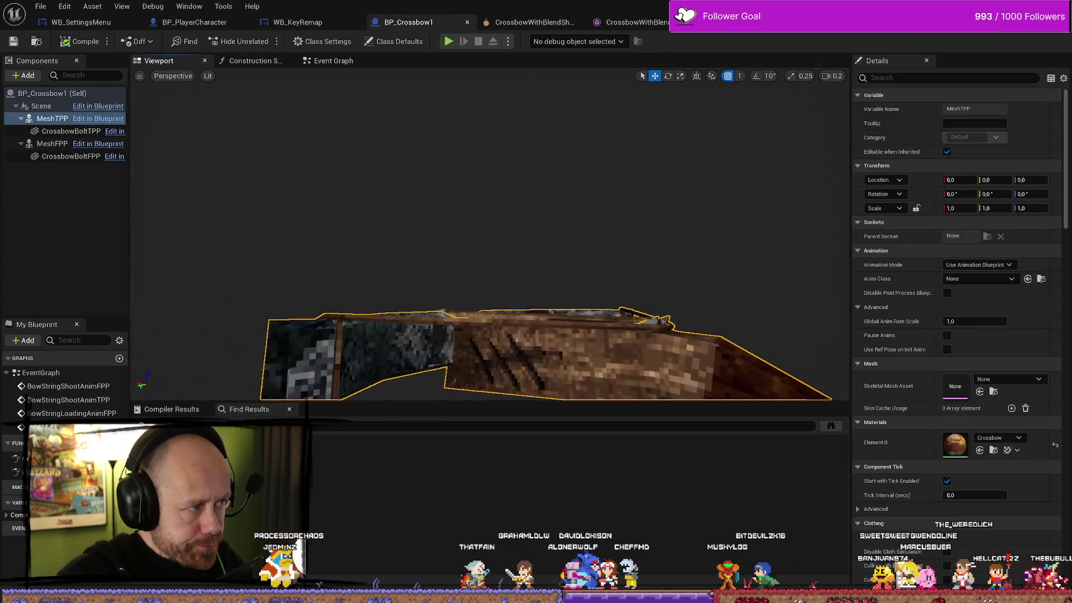
left_click_drag(630, 173, 630, 158)
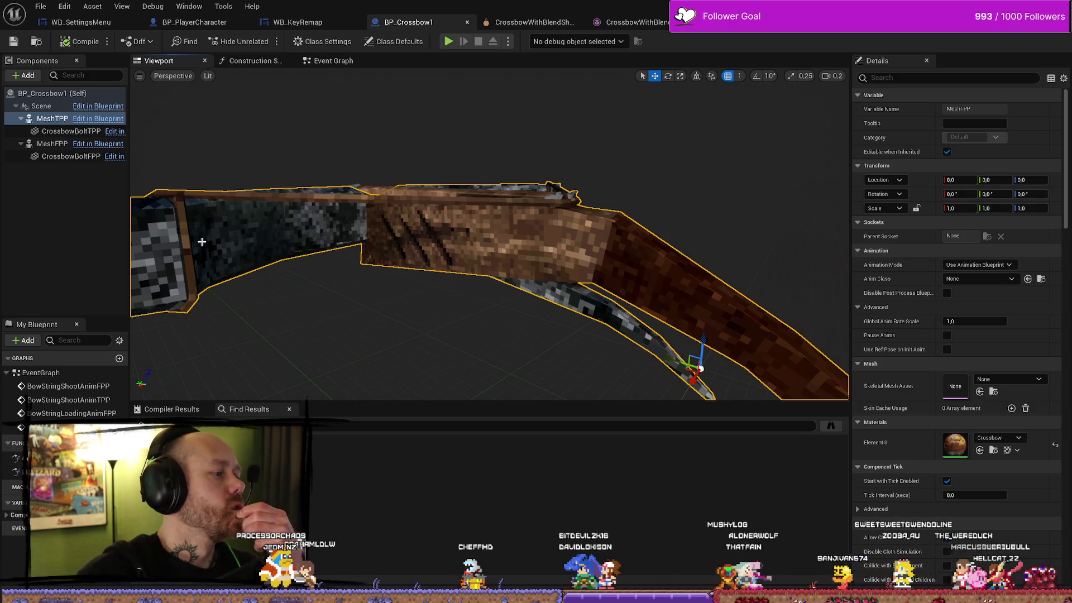
left_click(72, 233)
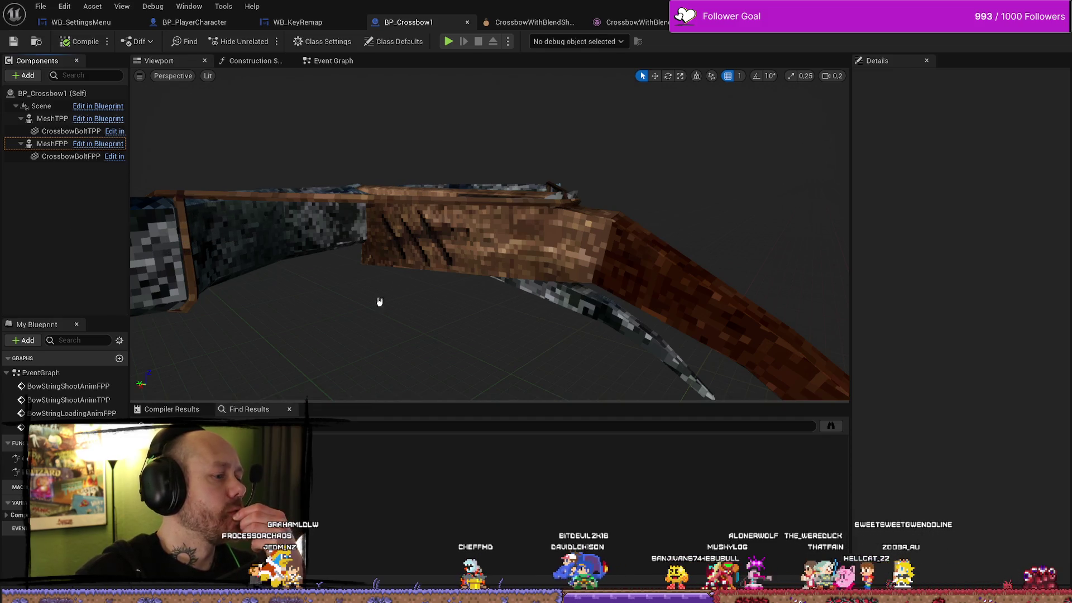
key("ctrl+space")
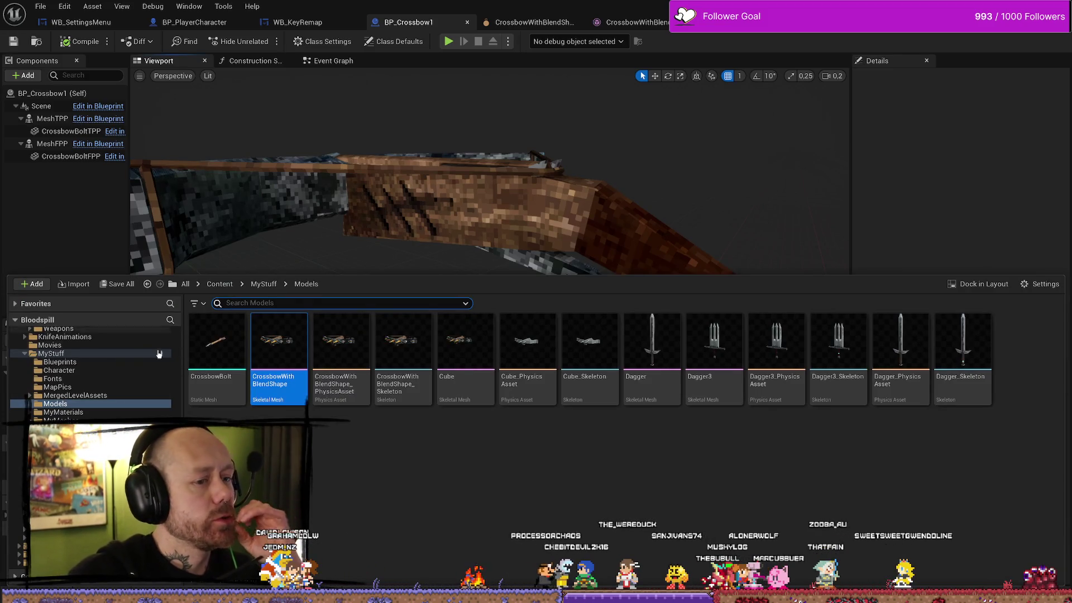
Step: Open the MyStuff folder, search for 'chain', and select the CageChain asset
scroll(67, 380, "up", 10)
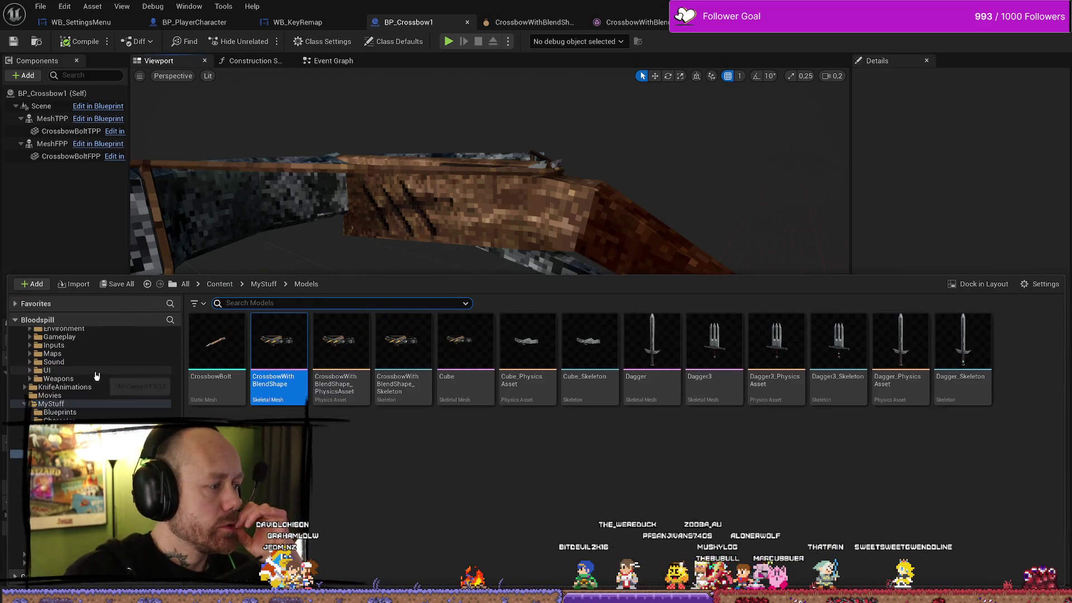
left_click(25, 367)
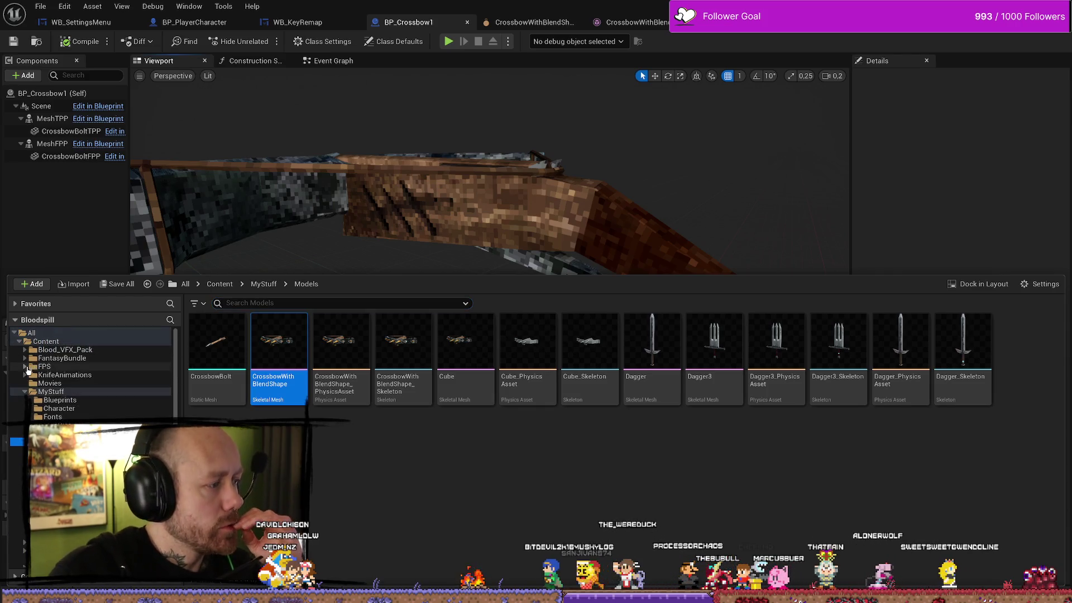
left_click(29, 392)
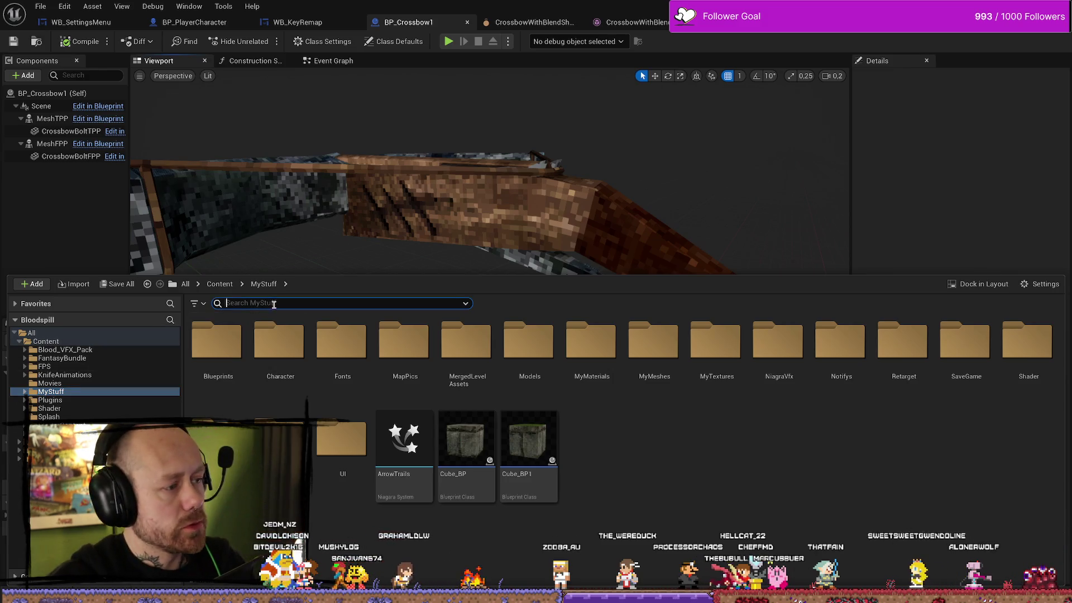
left_click(756, 455)
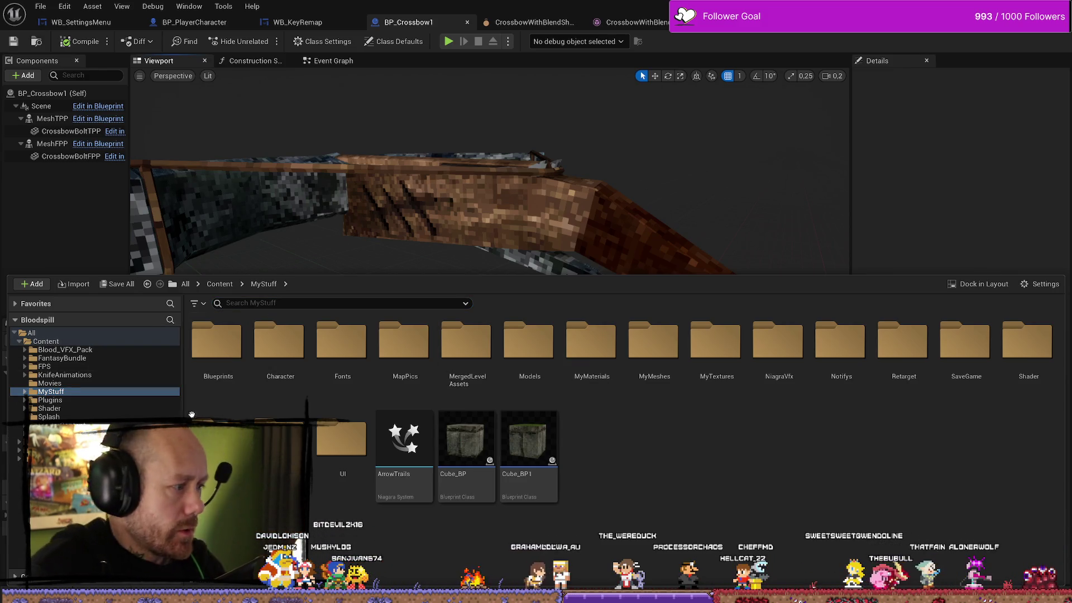
left_click(84, 398)
type("chain")
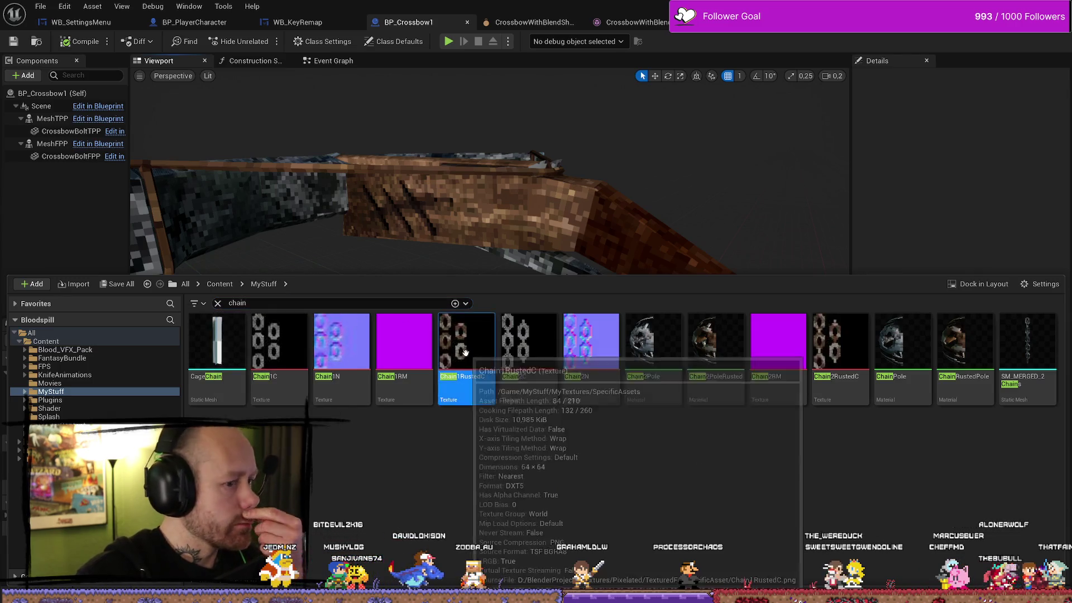
left_click(225, 356)
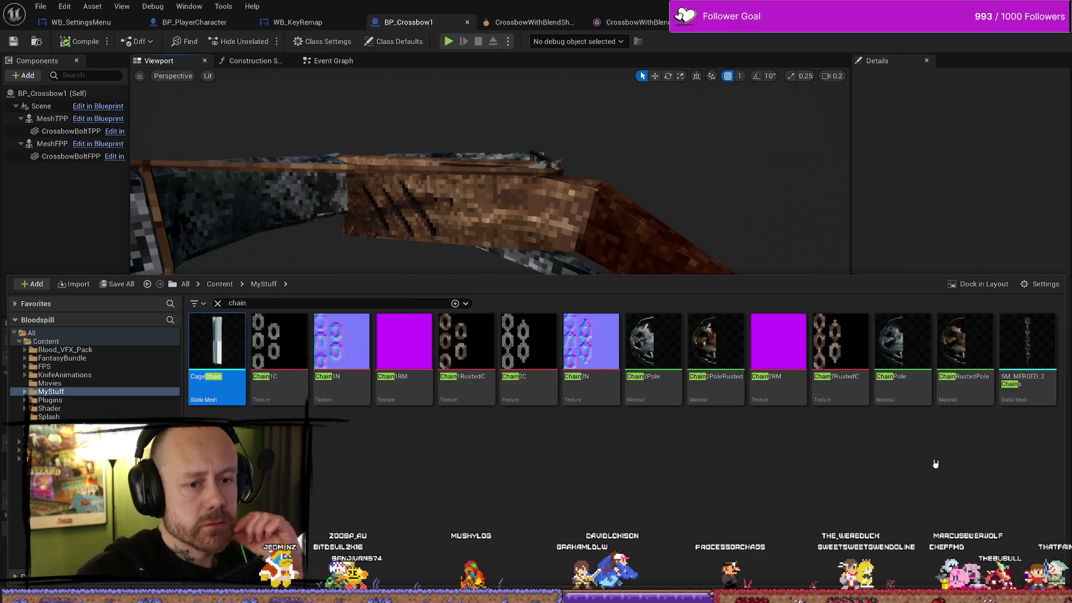
Step: Open the CageChain mesh in the Static Mesh Editor and inspect it up close
double_click(1031, 353)
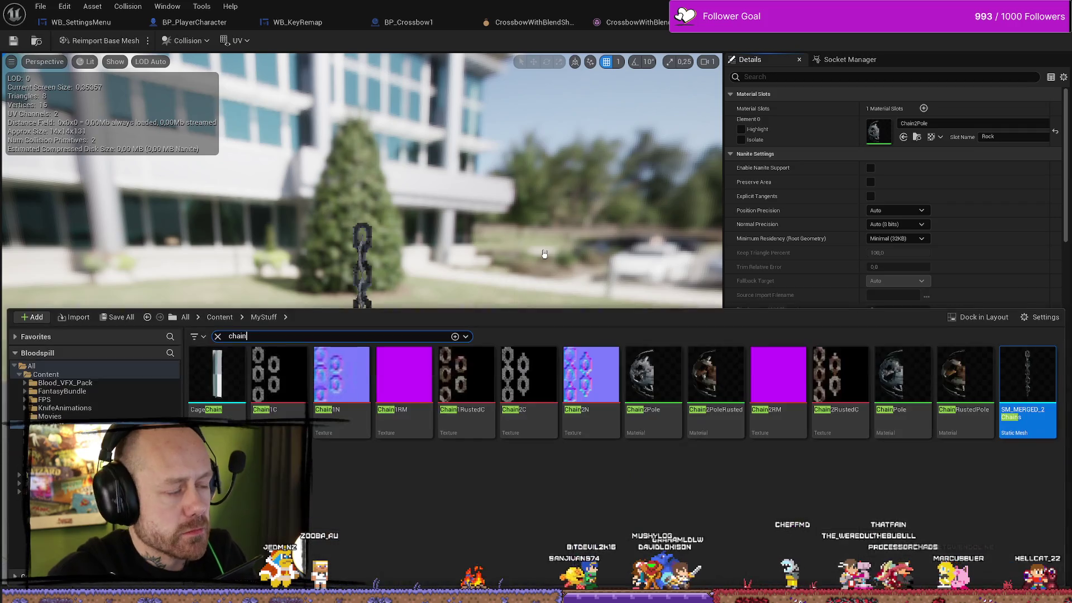
key("ctrl+space")
left_click(224, 360)
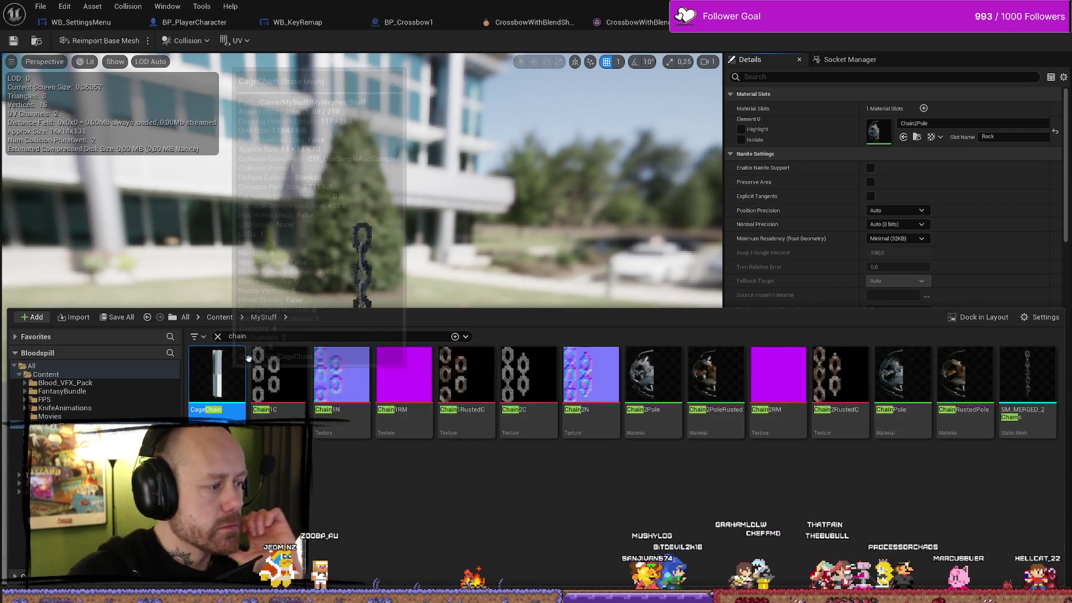
left_click(519, 199)
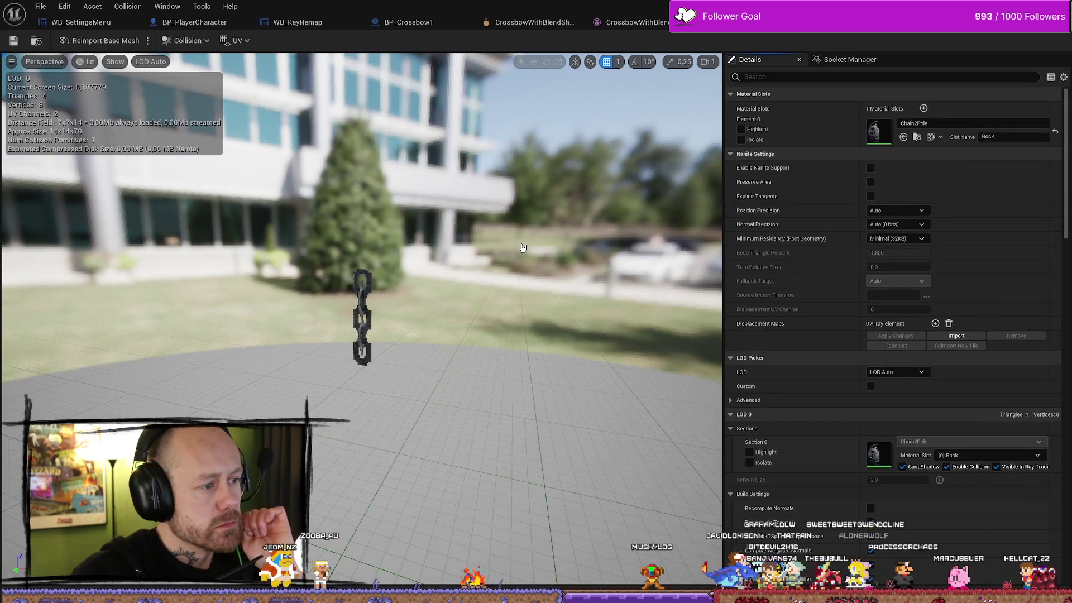
left_click_drag(522, 248, 522, 248)
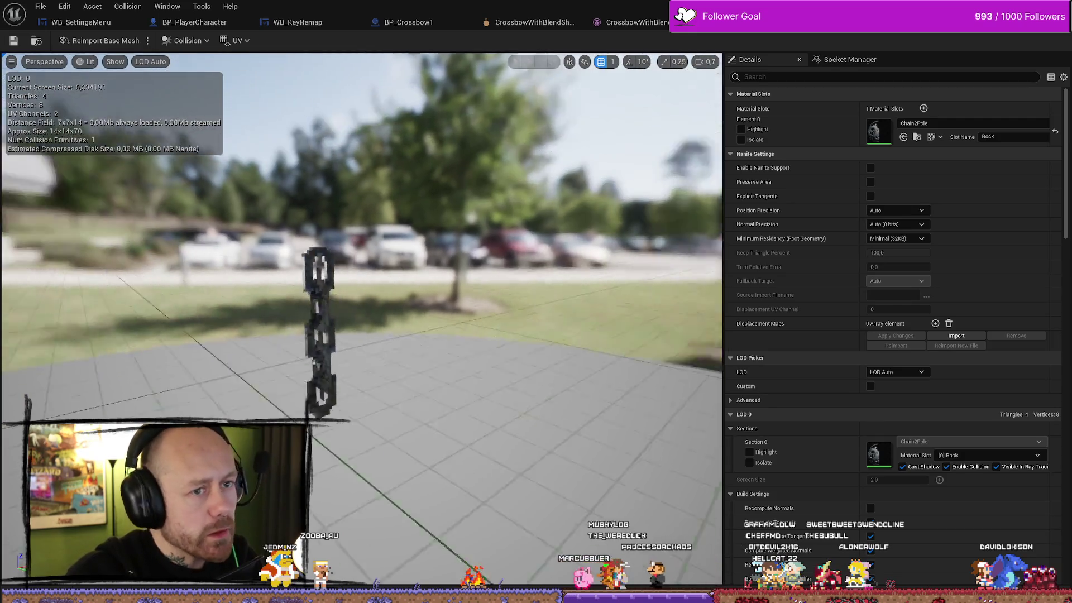
left_click_drag(608, 293, 609, 293)
Step: Return to the Deathmatch_RuinedVillage level with the chain search results shown
key("ctrl+space")
left_click(379, 472)
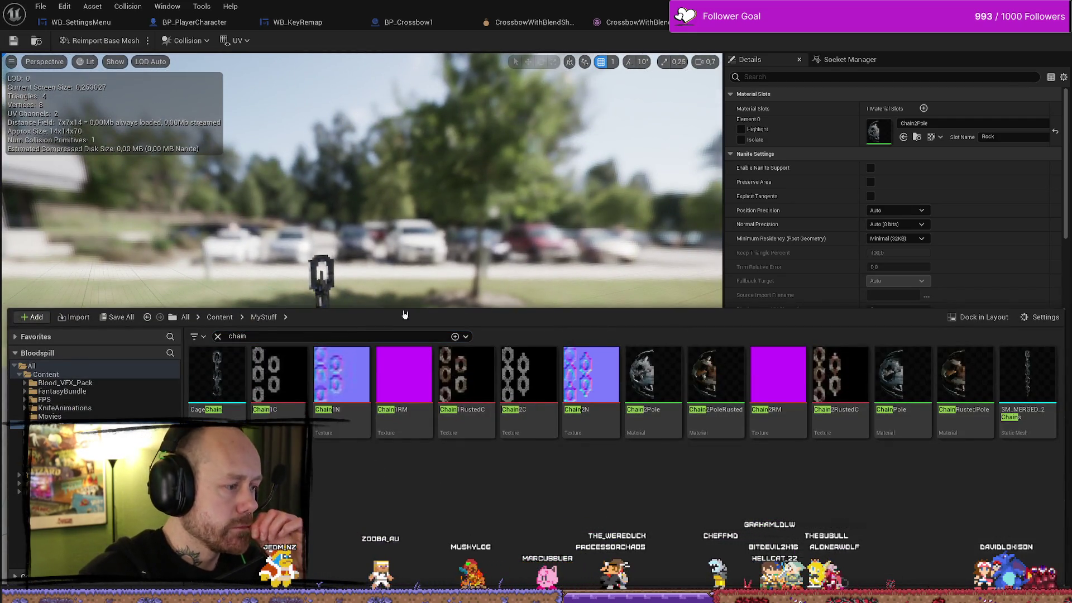
key("alt+Tab")
left_click_drag(424, 251, 424, 251)
key("ctrl+space")
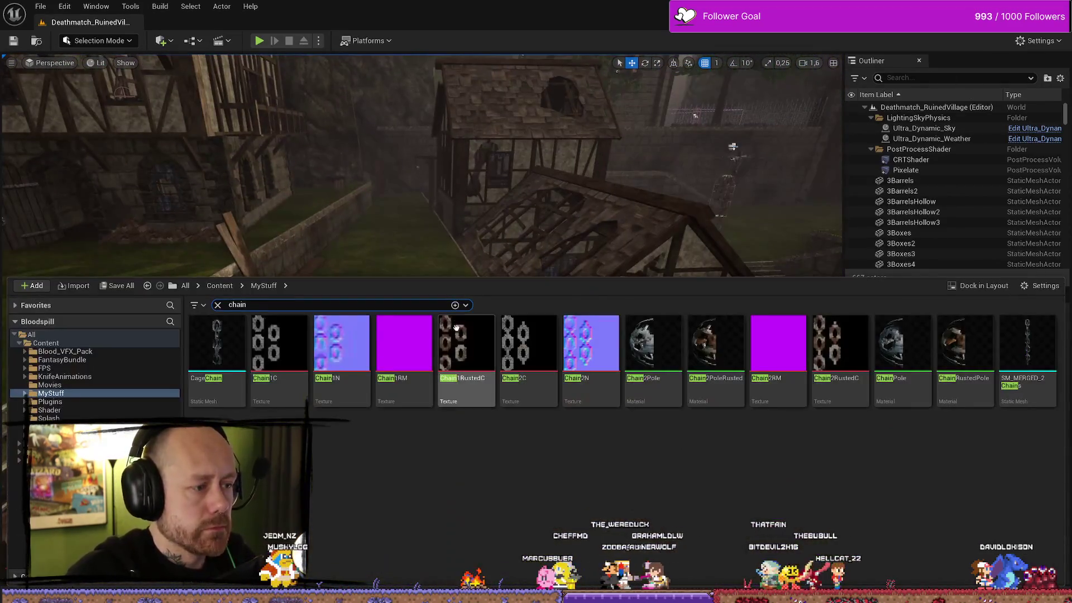
Step: Drop a CageChain onto the village grass and scale it down to 0.16912
left_click_drag(218, 343, 410, 406)
mouse_move(417, 430)
left_mouse_down()
mouse_move(356, 387)
mouse_move(383, 305)
left_mouse_up()
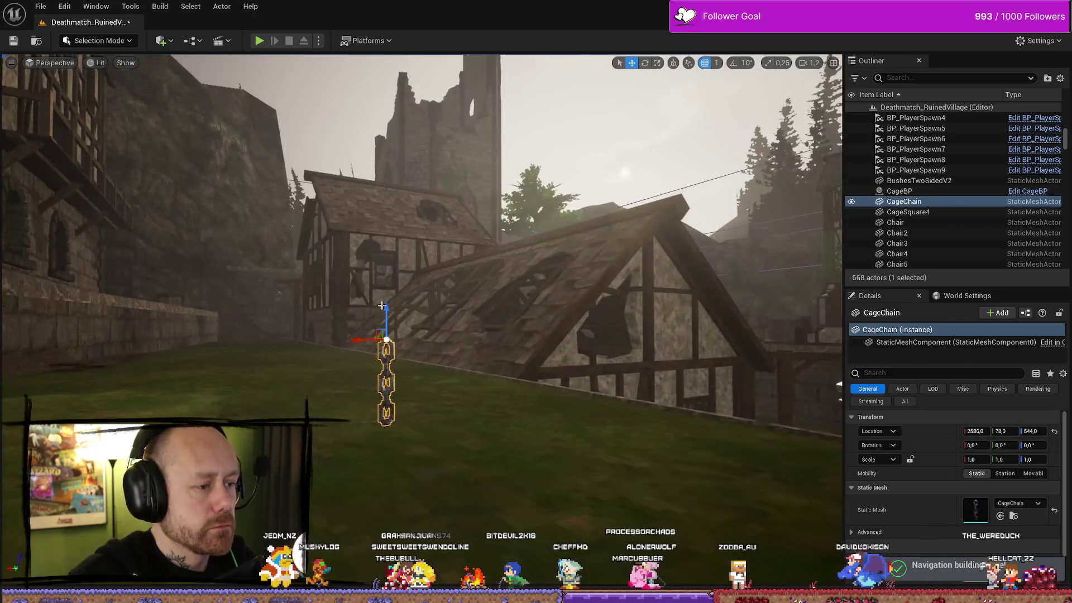
left_click_drag(481, 317, 481, 316)
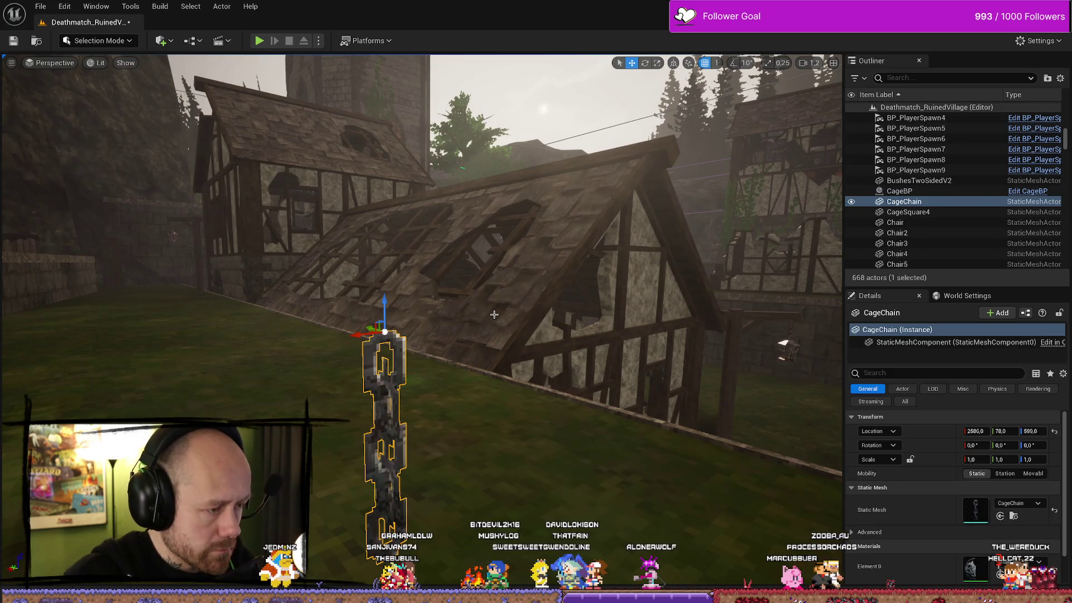
left_click_drag(389, 337, 385, 363)
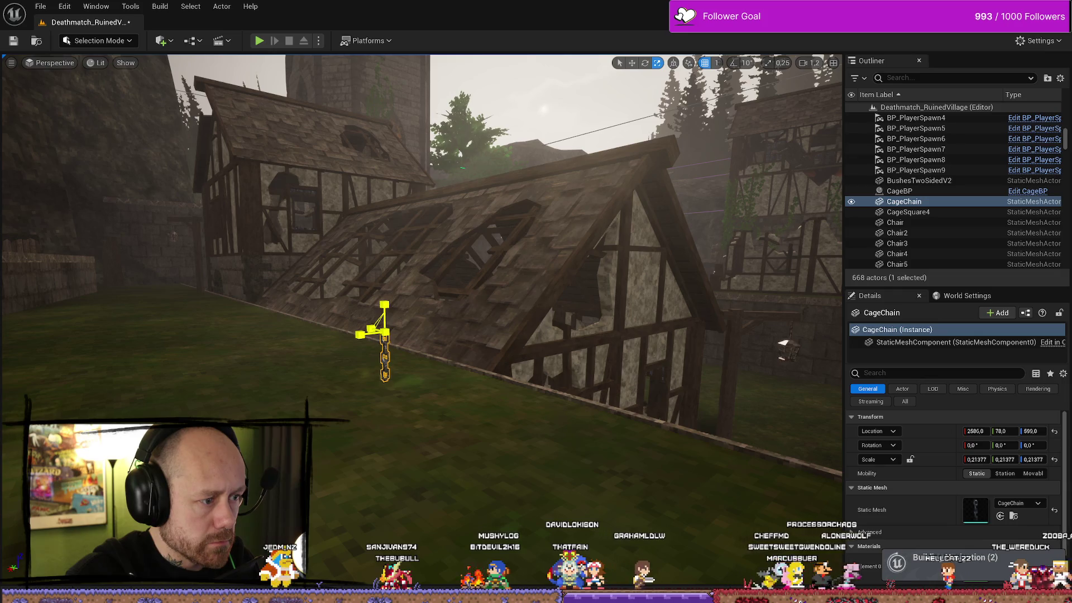
left_click_drag(385, 334, 435, 324)
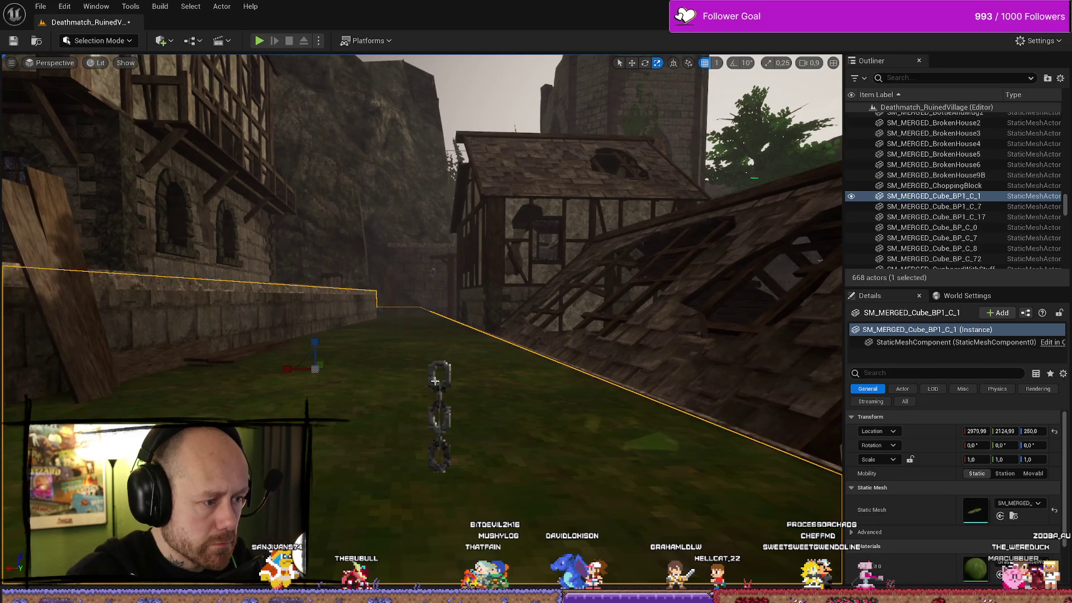
left_click_drag(543, 420, 543, 421)
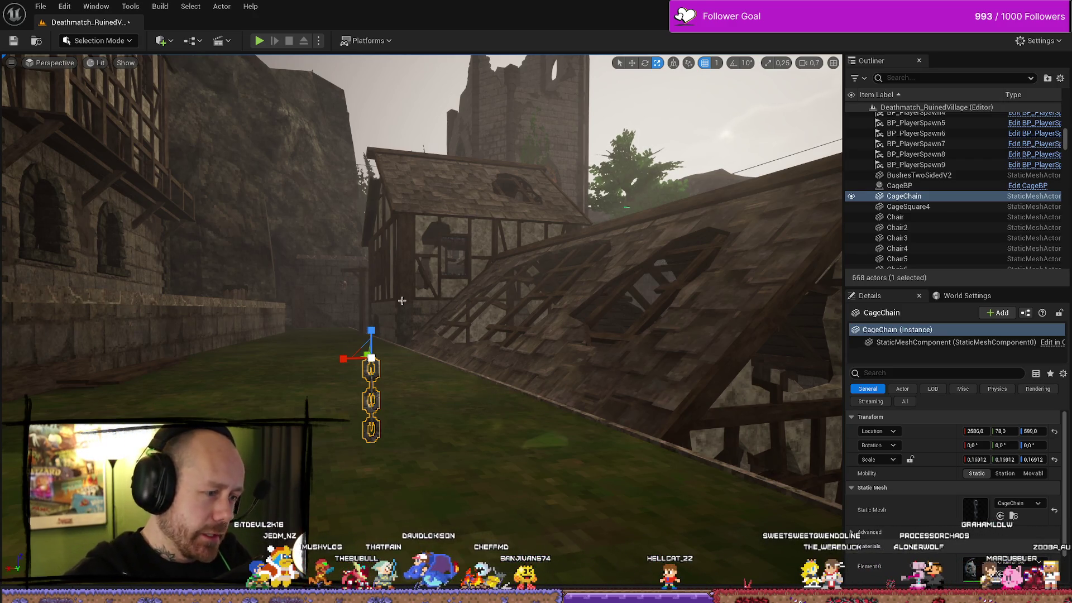
scroll(455, 303, "down", 2)
left_click_drag(402, 300, 614, 309)
key("ctrl+space")
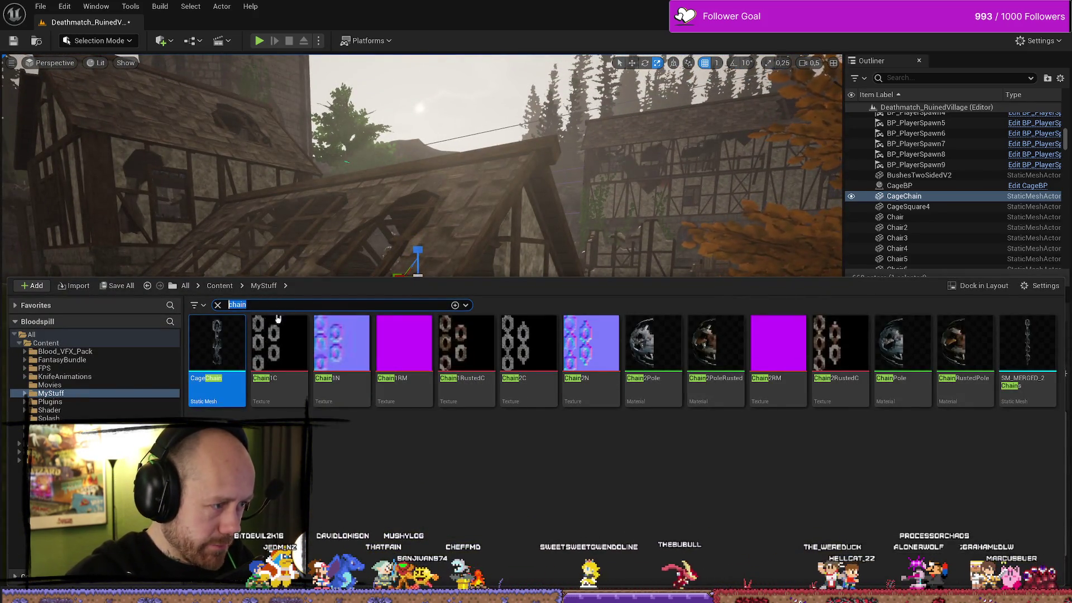
Step: Search for 'dagger', drop a Dagger below the chain, then delete the placed Dagger3
type("dagger")
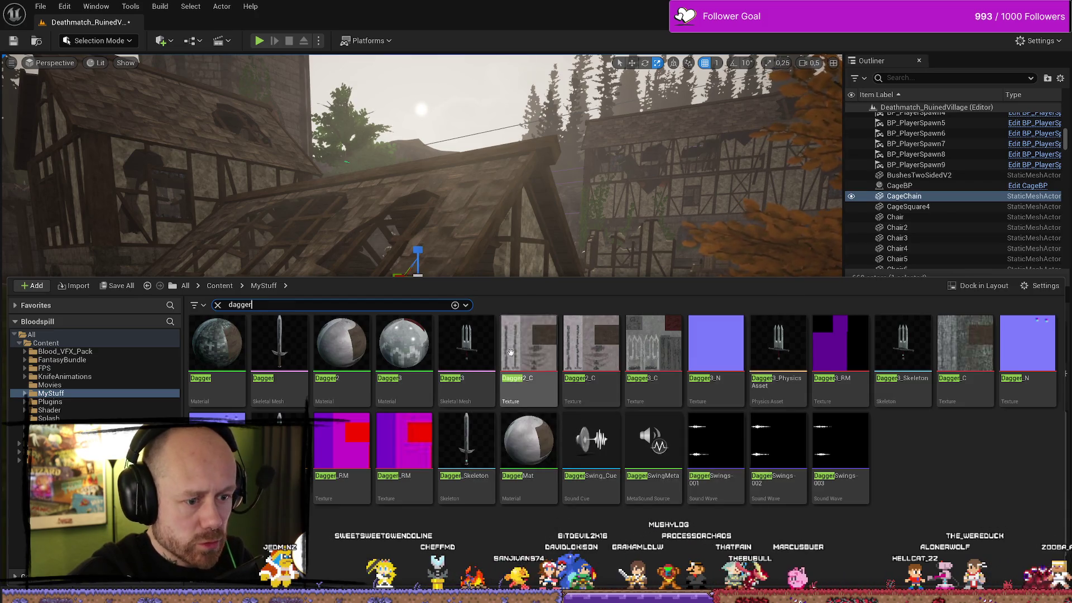
key("ctrl+space")
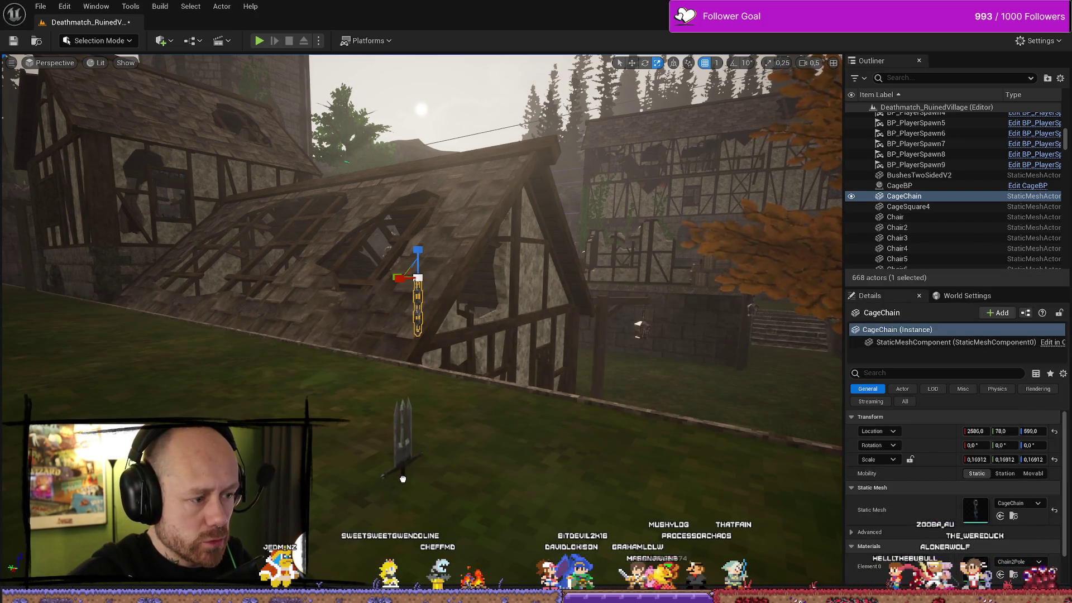
left_click_drag(402, 478, 405, 478)
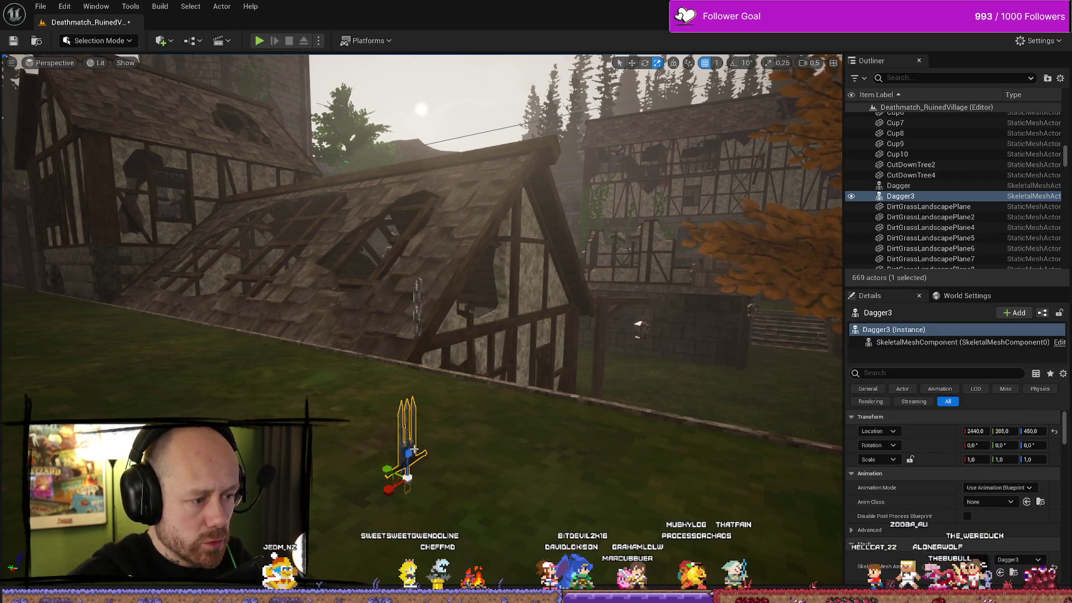
left_click(481, 374)
key("ctrl+z")
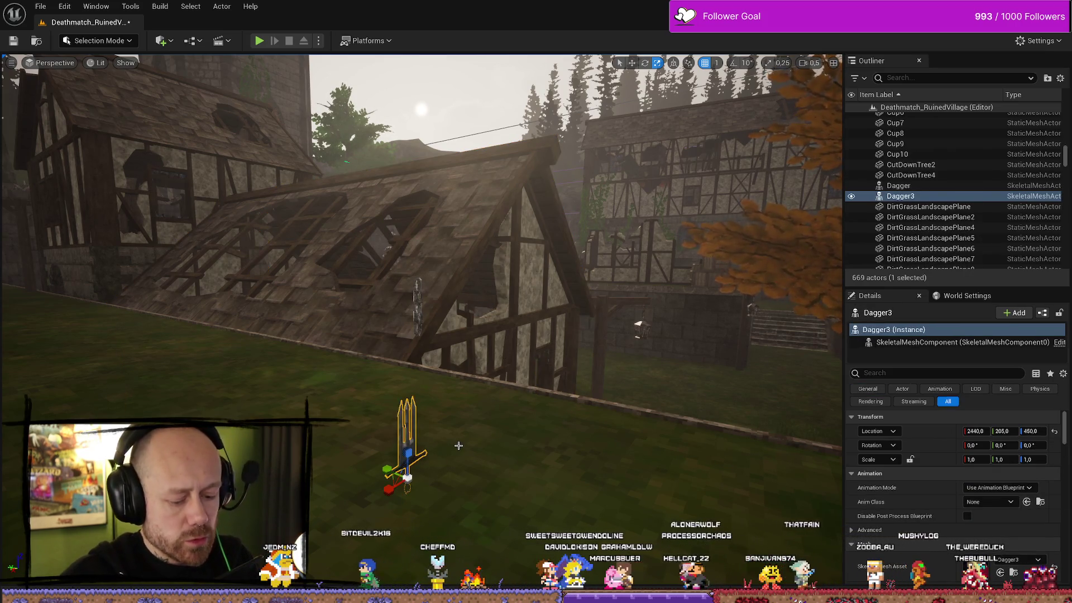
key("Delete")
key("ctrl+space")
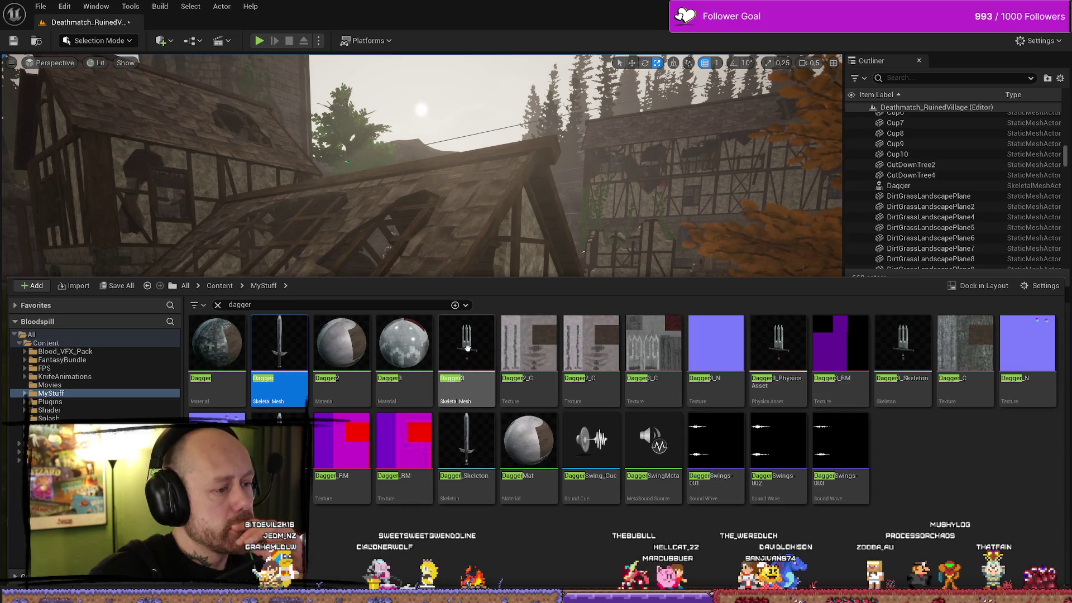
Step: Clear the 'dagger' search, browse MyMeshes > Camp, and open the TrainingDummy physics asset
left_click(993, 498)
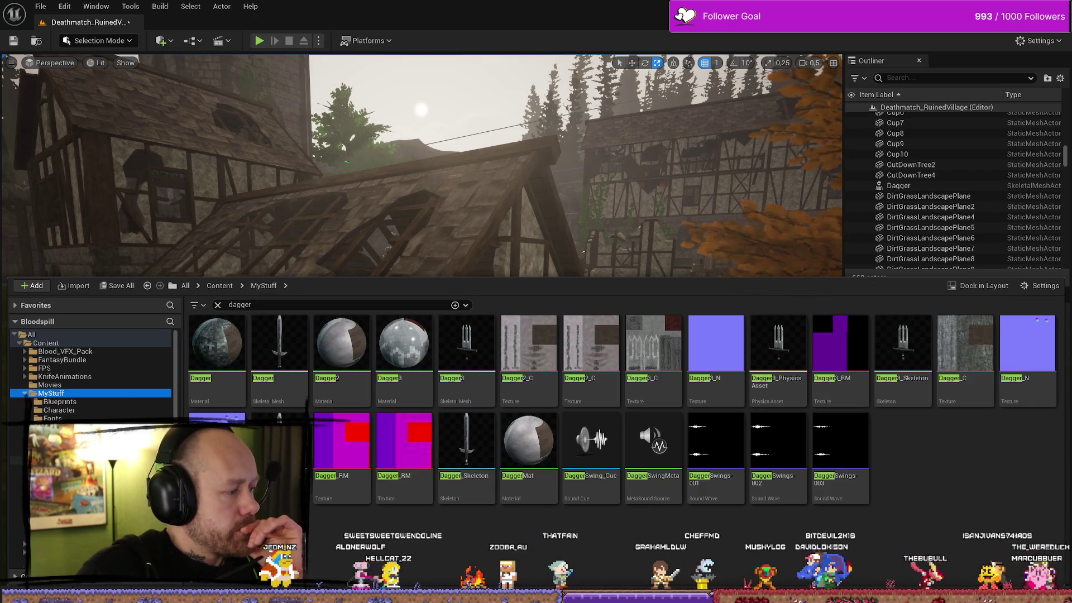
left_click(56, 459)
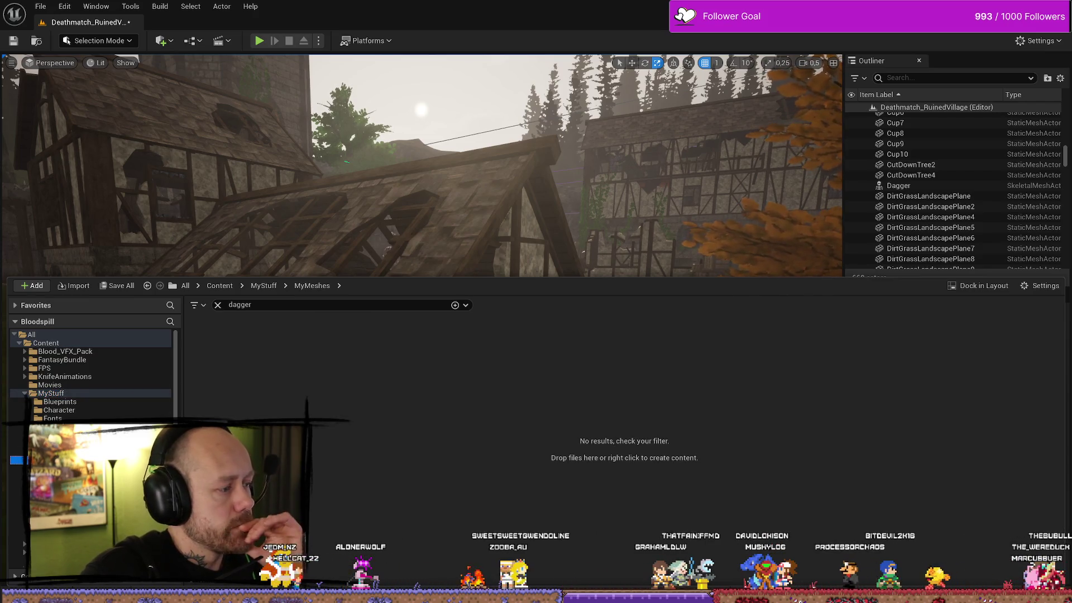
left_click(218, 305)
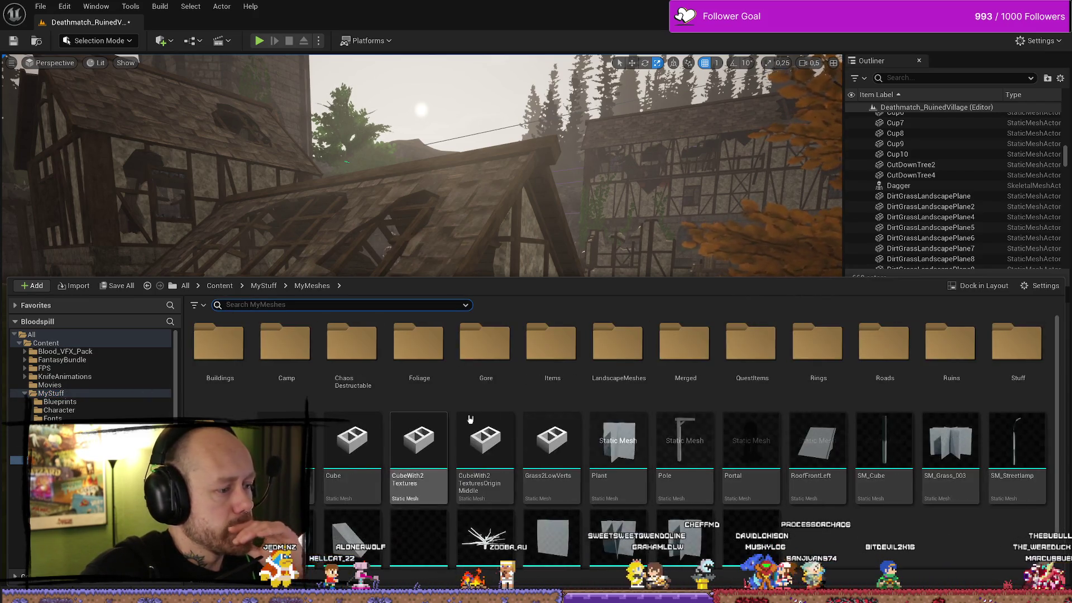
double_click(285, 346)
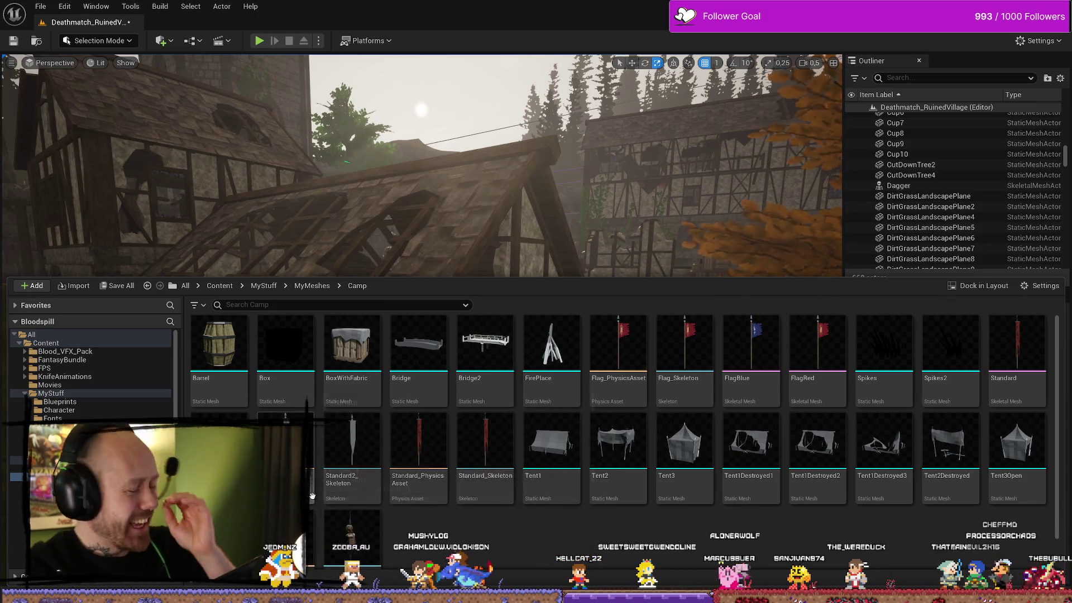
double_click(288, 455)
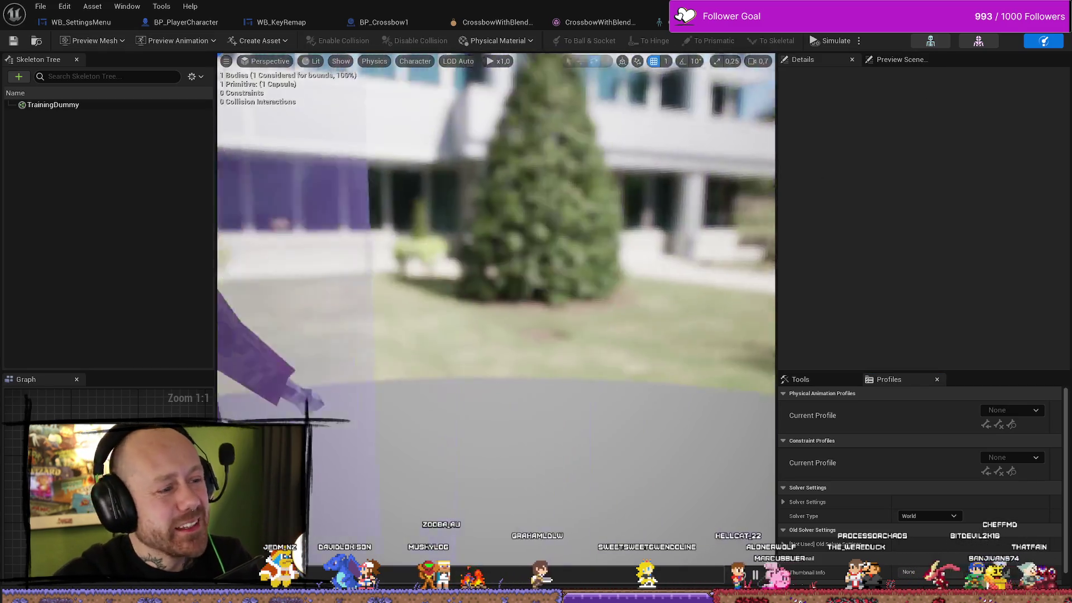
Step: Open the TrainingDummy skeletal mesh from the Content Drawer, orbit around the spiked dummy, then switch to YouTube
key("ctrl+space")
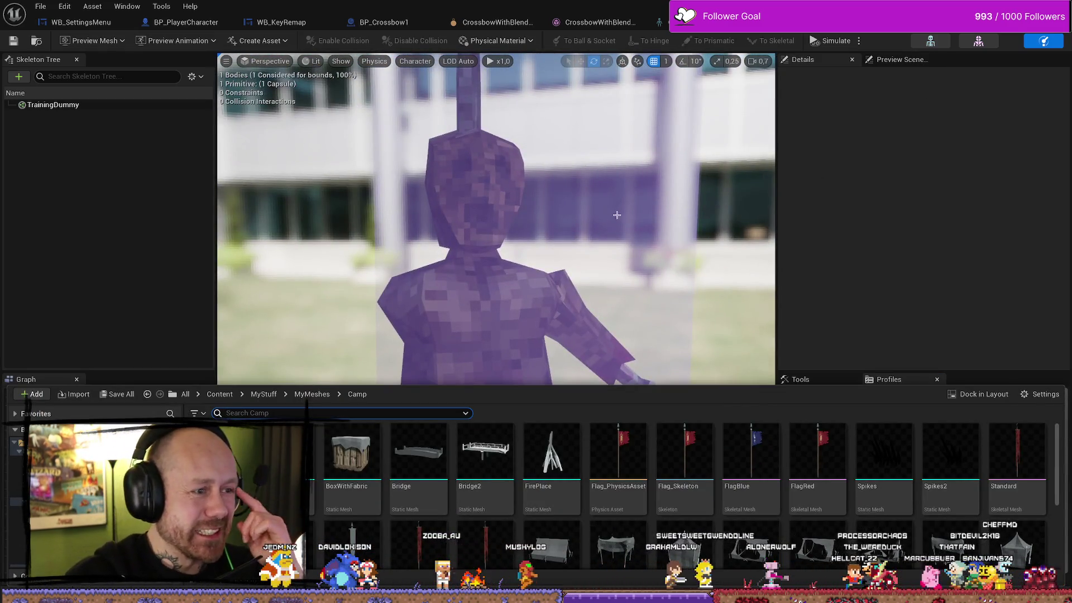
double_click(441, 452)
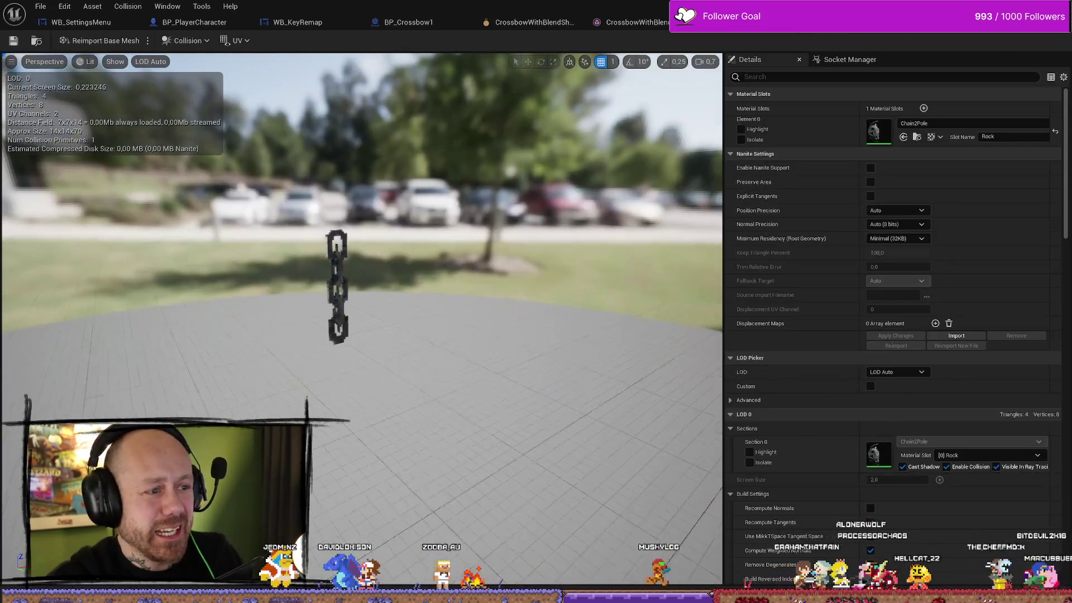
scroll(332, 480, "down", 3)
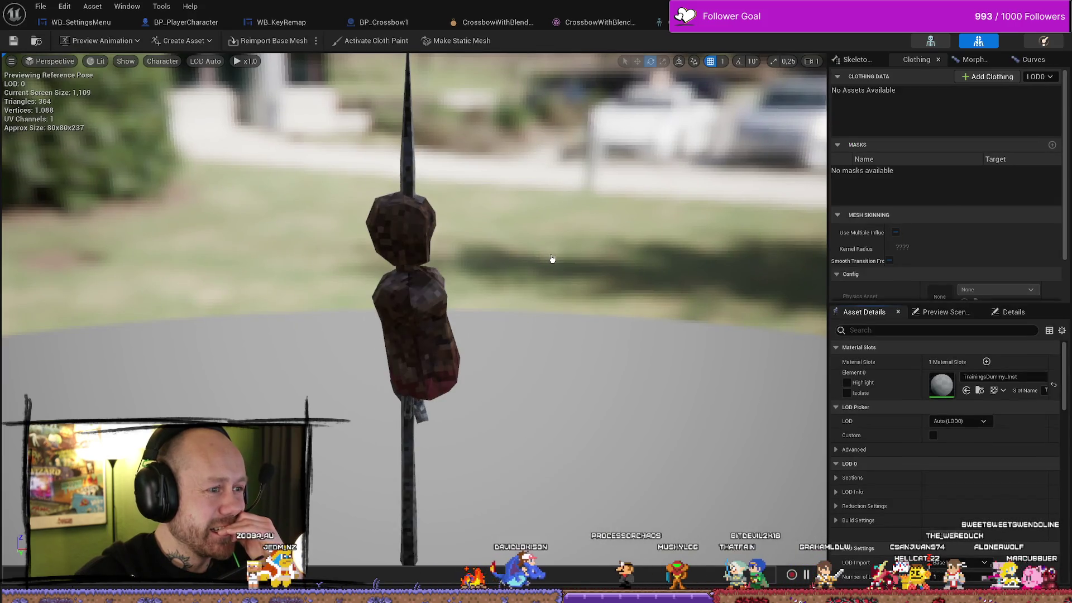
scroll(413, 307, "up", 5)
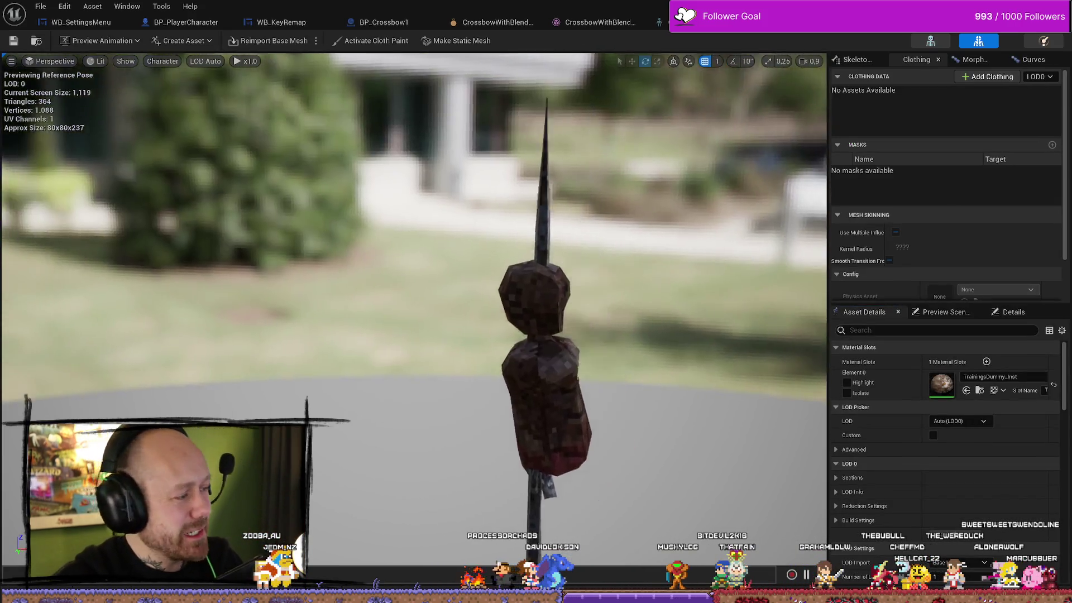
left_click_drag(598, 270, 598, 270)
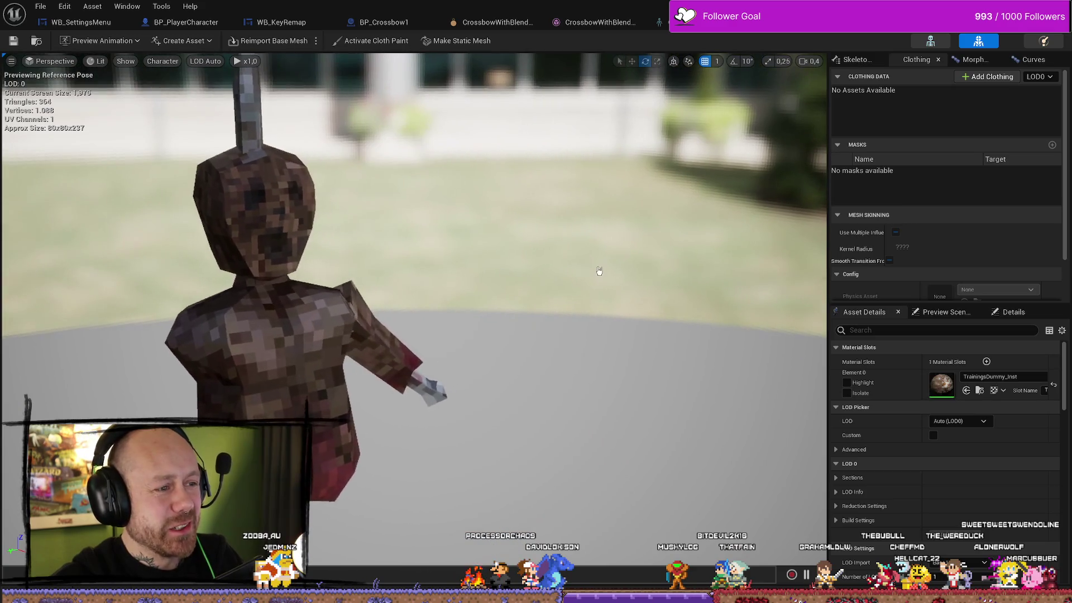
left_click_drag(445, 280, 445, 280)
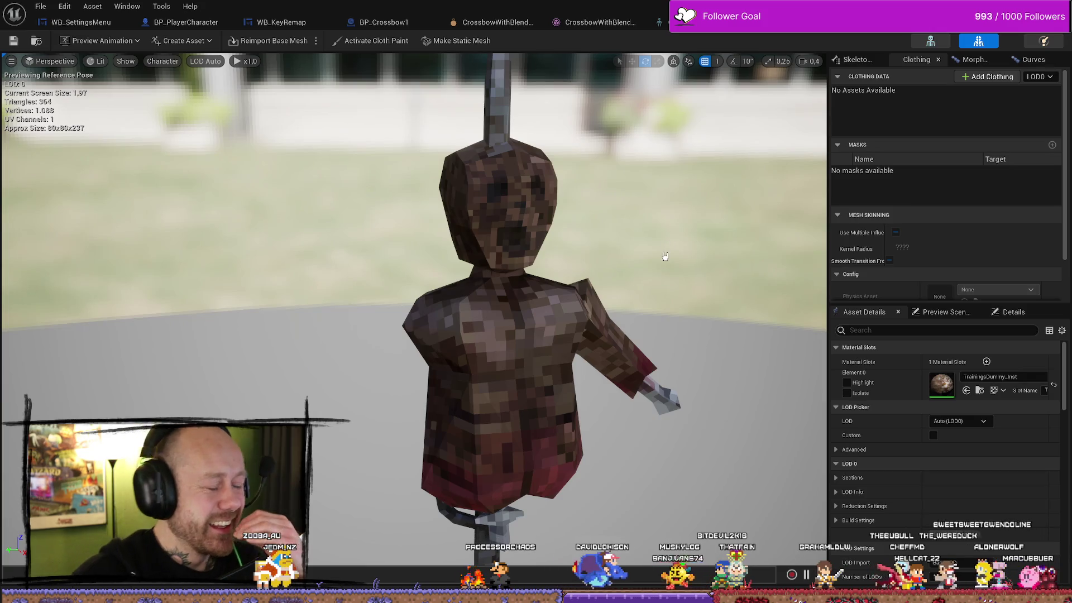
left_click_drag(665, 256, 664, 256)
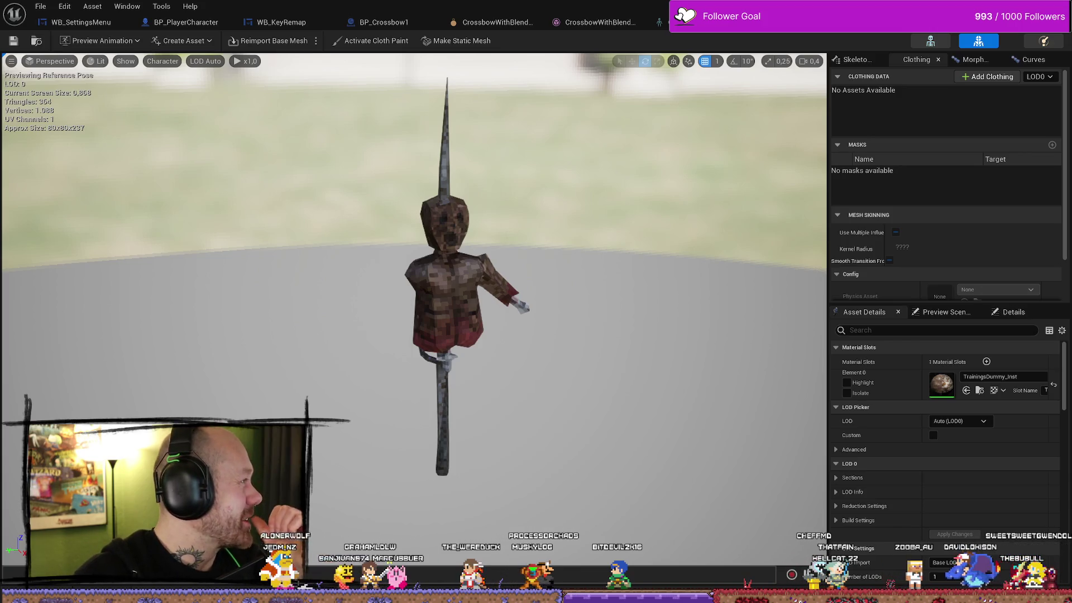
key("alt+Tab")
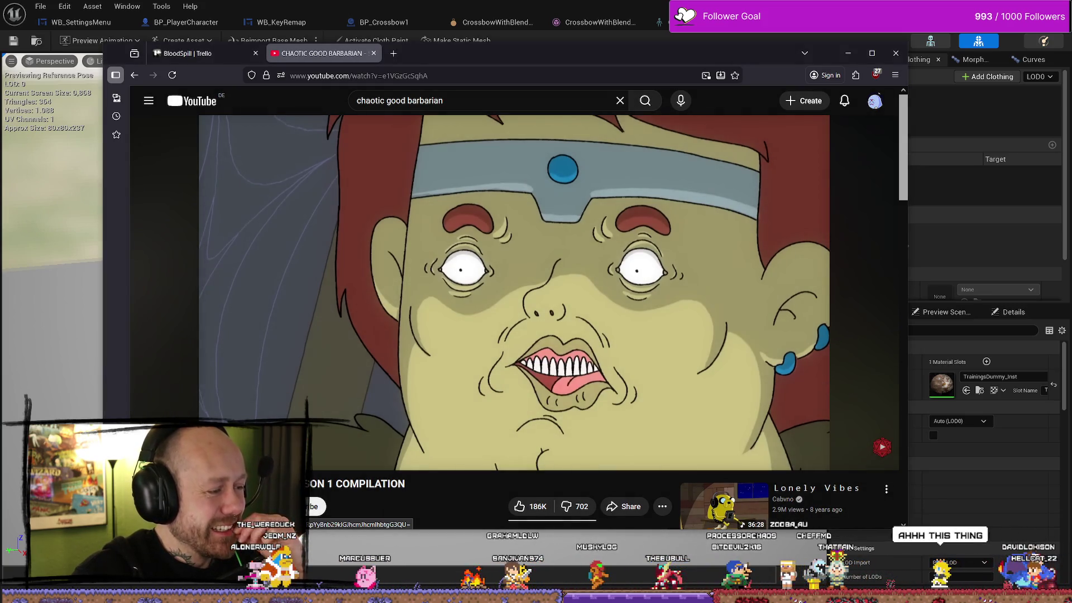
Step: Rewind the Chaotic Good Barbarian compilation to 0:00, play it, then scrub ahead to the map scene
mouse_move(373, 450)
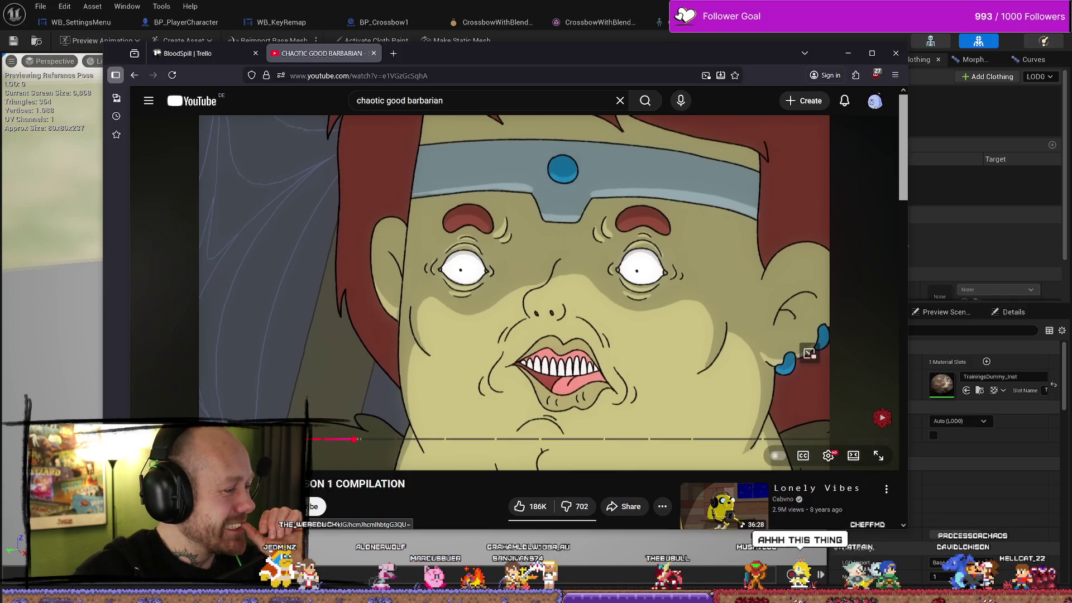
left_click_drag(354, 439, 352, 440)
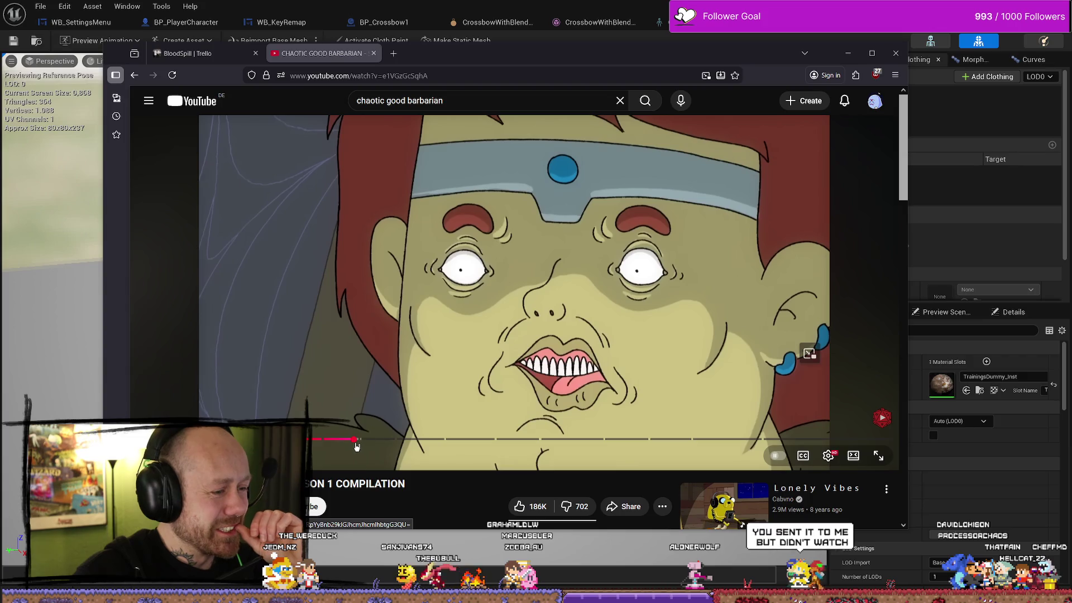
left_click_drag(352, 440, 184, 440)
left_click(429, 310)
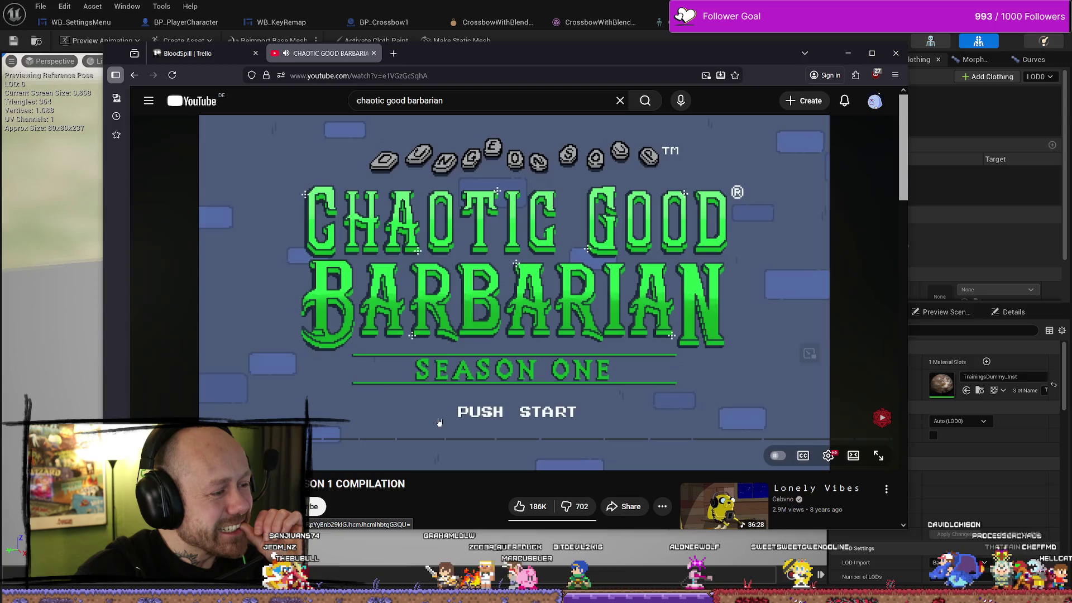
mouse_move(438, 440)
left_mouse_down()
mouse_move(199, 440)
mouse_move(353, 441)
mouse_move(311, 441)
left_mouse_up()
left_click(534, 302)
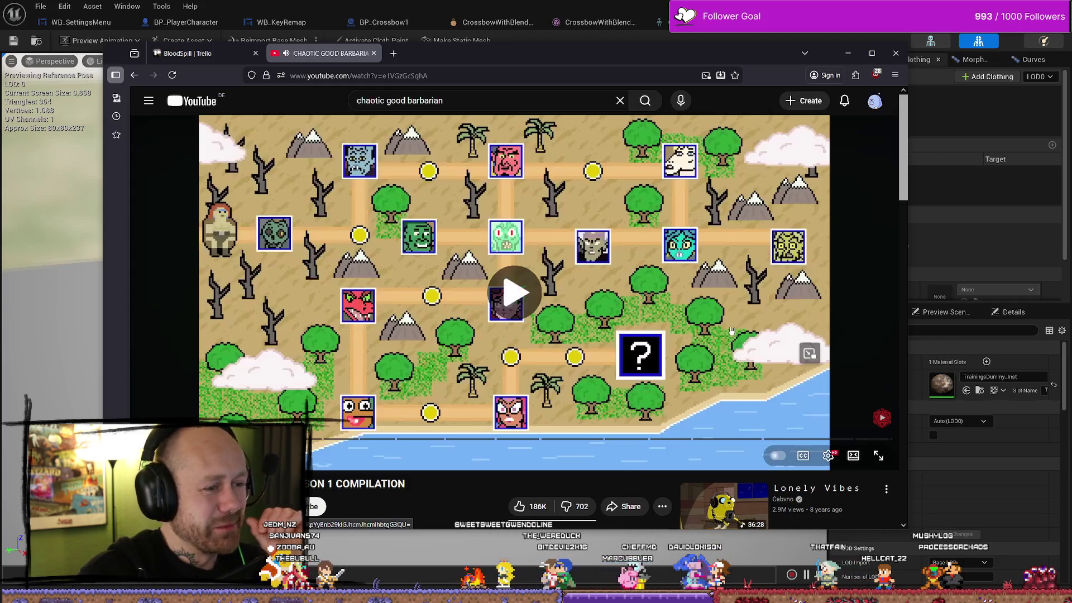
mouse_move(725, 53)
left_mouse_down()
mouse_move(9, 116)
mouse_move(694, 106)
mouse_move(785, 57)
left_mouse_up()
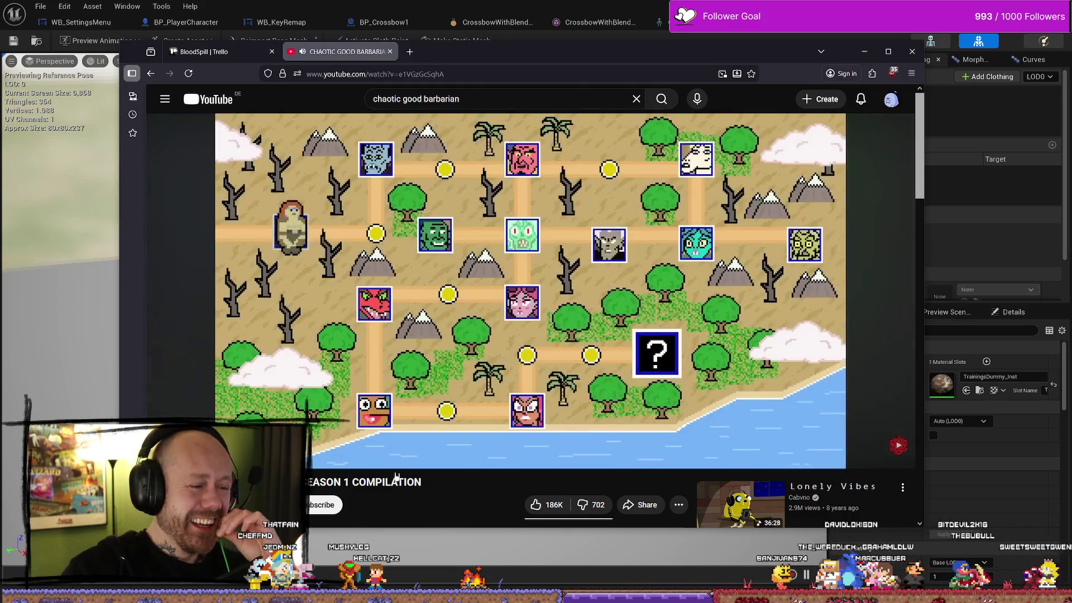
Step: Jump the compilation to the goo scene near 10:51 and keep it playing
left_click(384, 422)
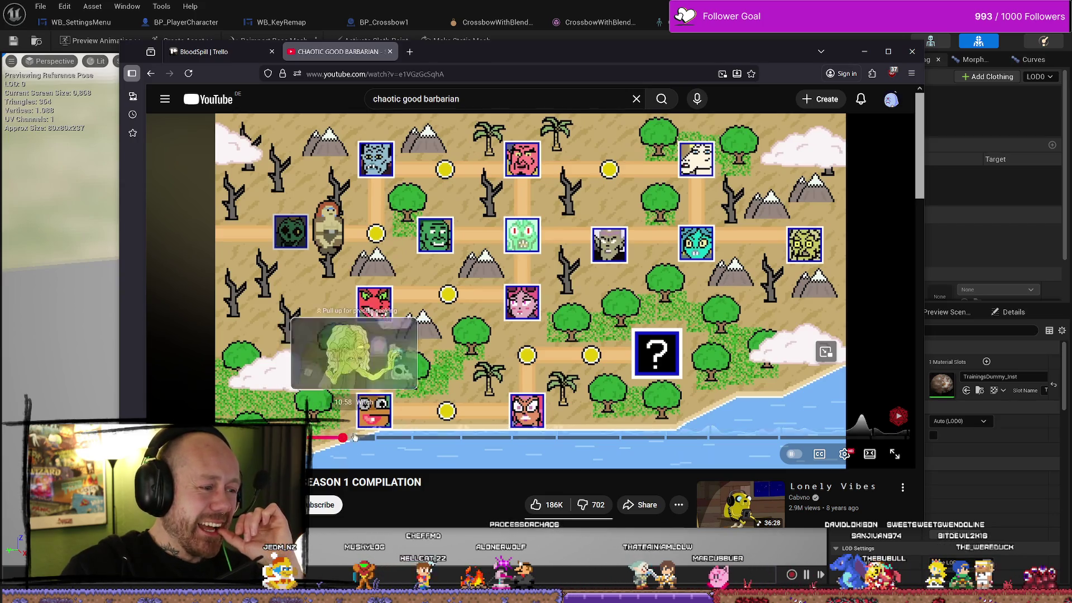
left_click(342, 438)
left_click(573, 354)
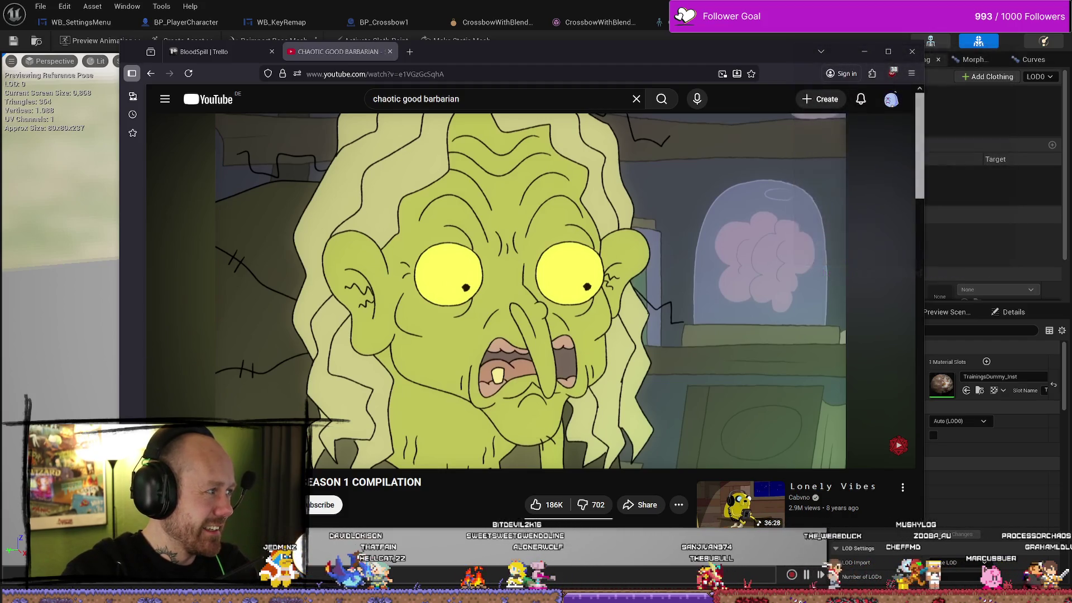
left_click(381, 444)
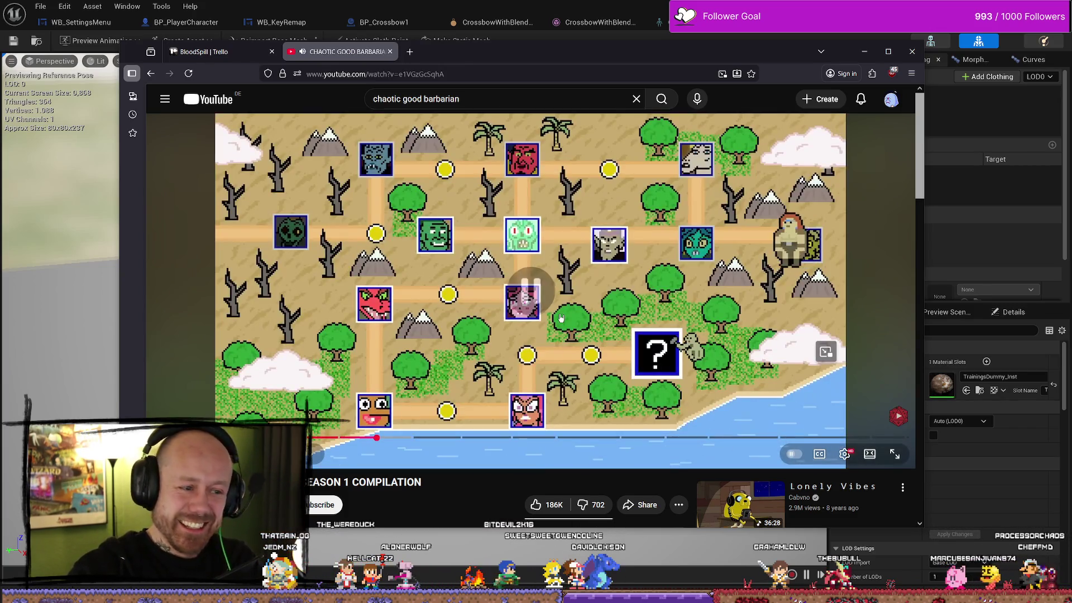
Step: Toggle full screen off and move the browser aside so the dummy mesh editor shows
left_click(561, 317)
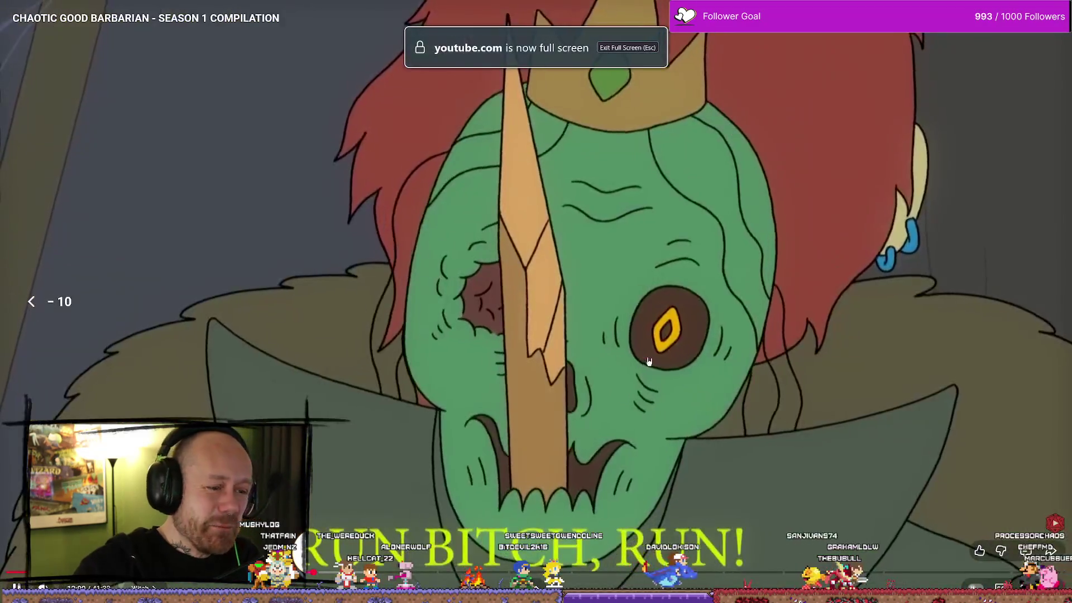
key("Escape")
key("Left")
key("Left")
key("Left")
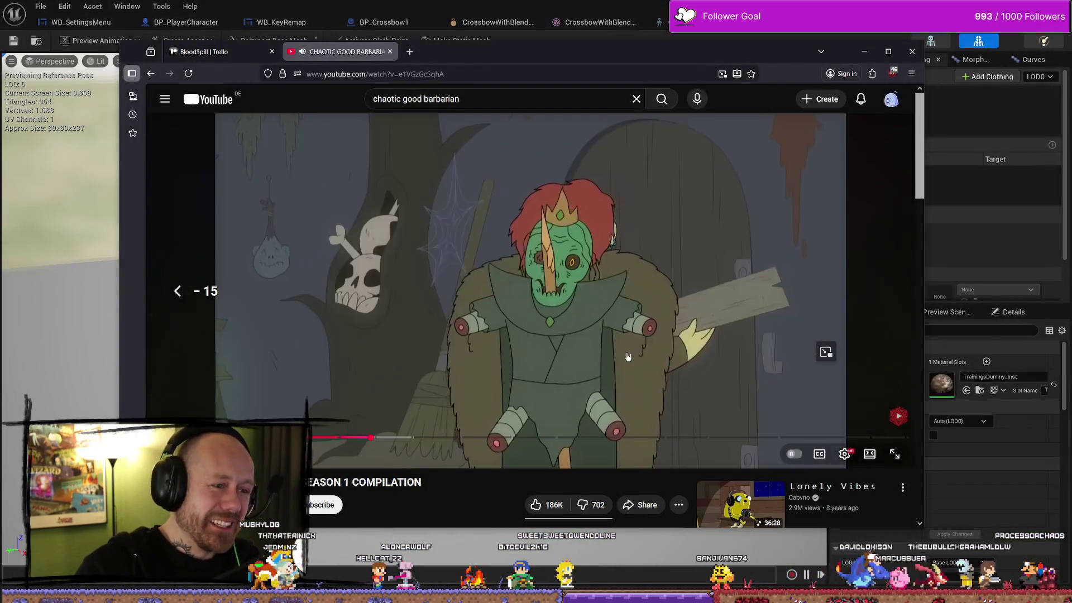
mouse_move(720, 53)
left_mouse_down()
mouse_move(1037, 50)
mouse_move(256, 47)
left_mouse_up()
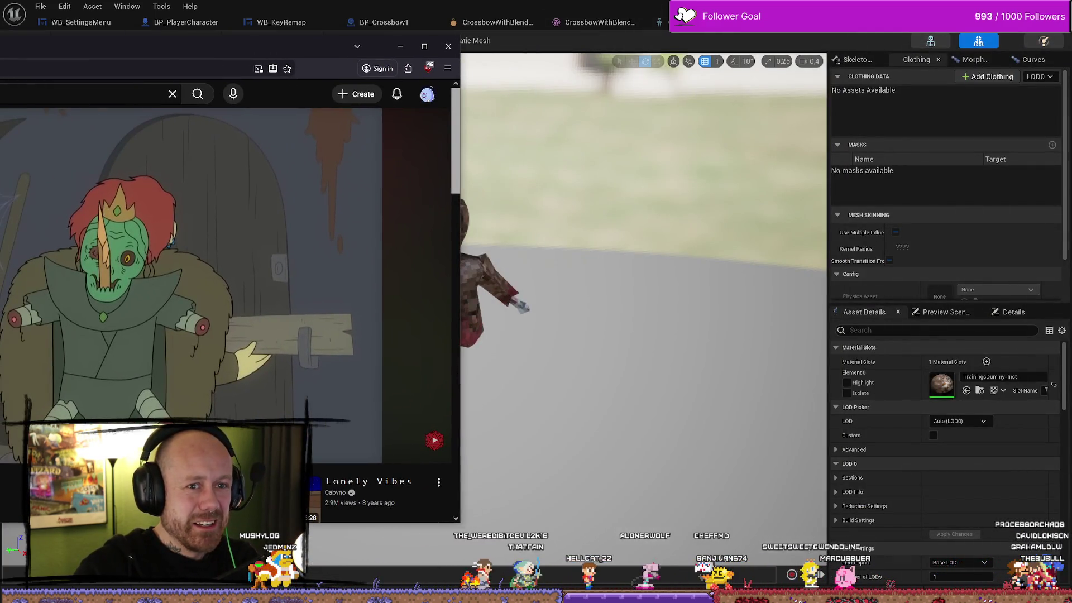
left_click_drag(853, 11, 853, 37)
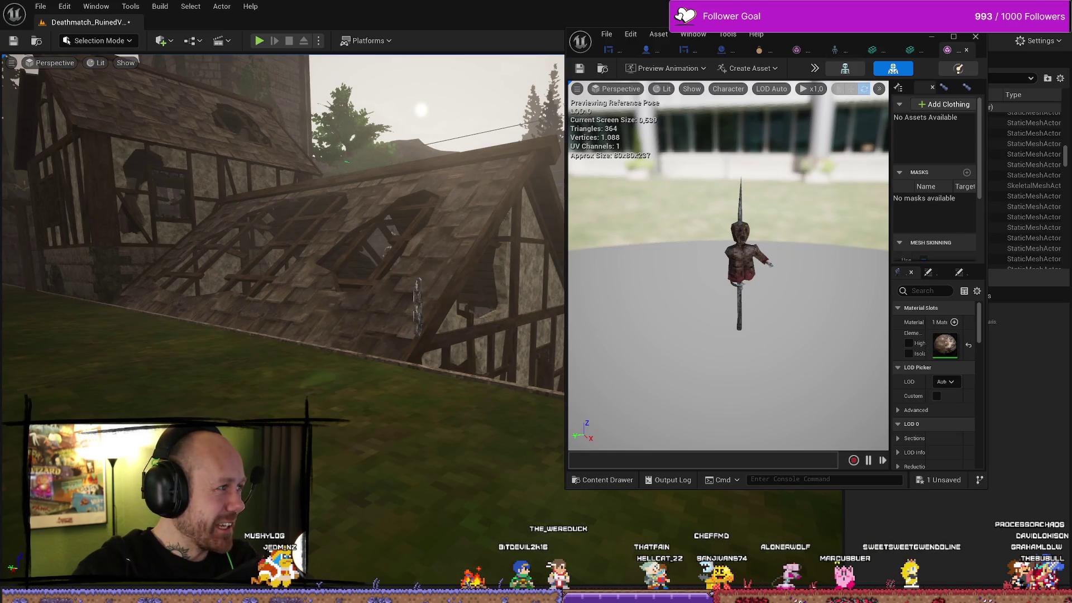
Step: Minimize the YouTube browser window and maximize the TrainingDummy skeletal mesh editor
key("alt+Tab")
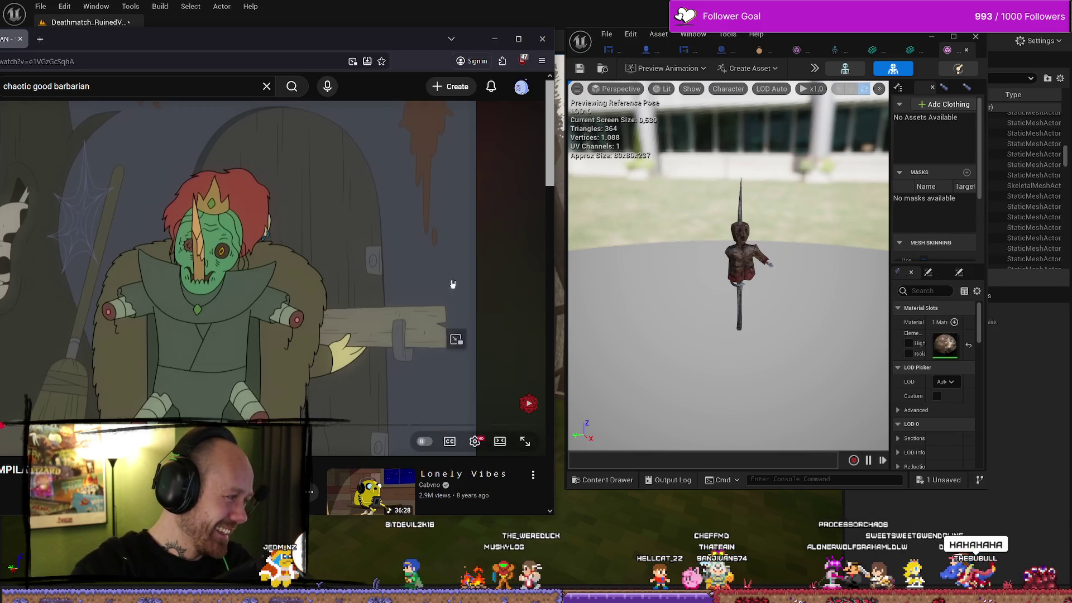
mouse_move(391, 39)
left_mouse_down()
mouse_move(577, 70)
mouse_move(716, 77)
left_mouse_up()
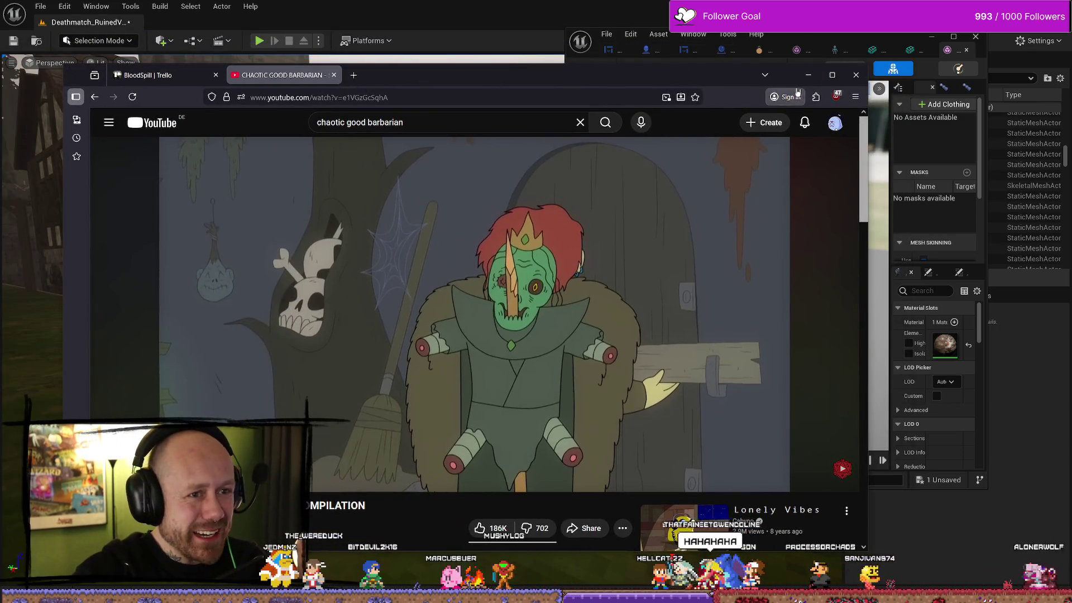
left_click(807, 75)
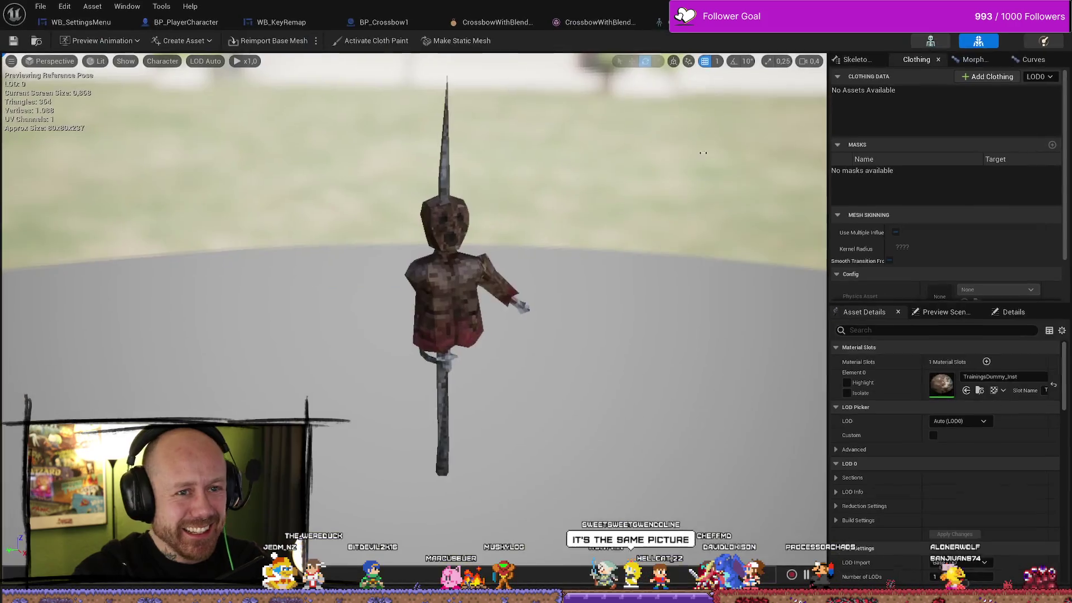
left_click(953, 36)
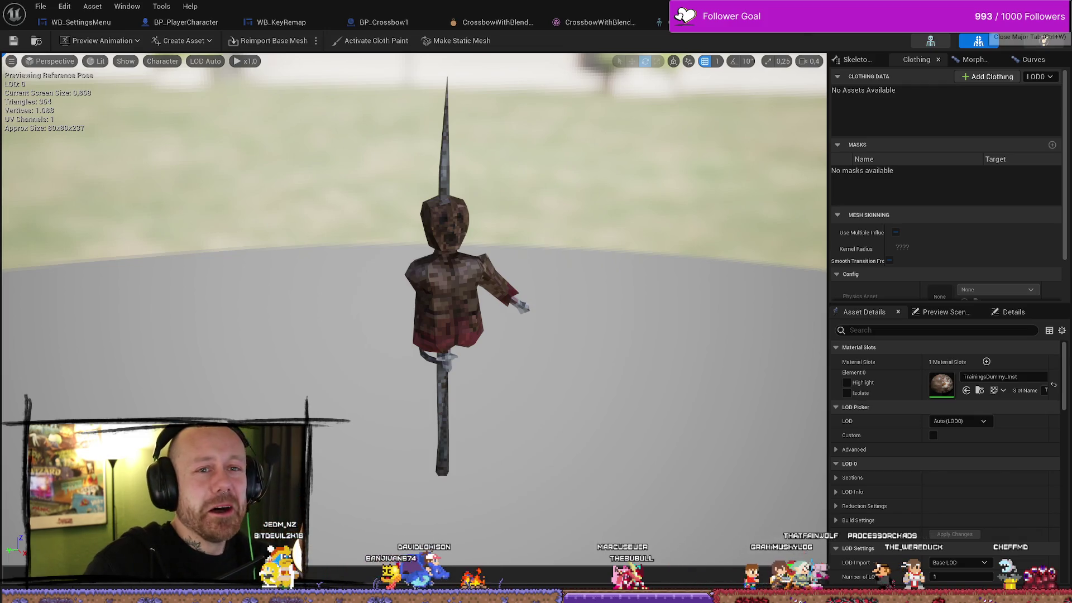
Step: Check the Chain2Pole and CrossbowWithBlendShape mesh tabs, then bring up Deathmatch_RuinedVillage with its Content Drawer
left_click(1033, 22)
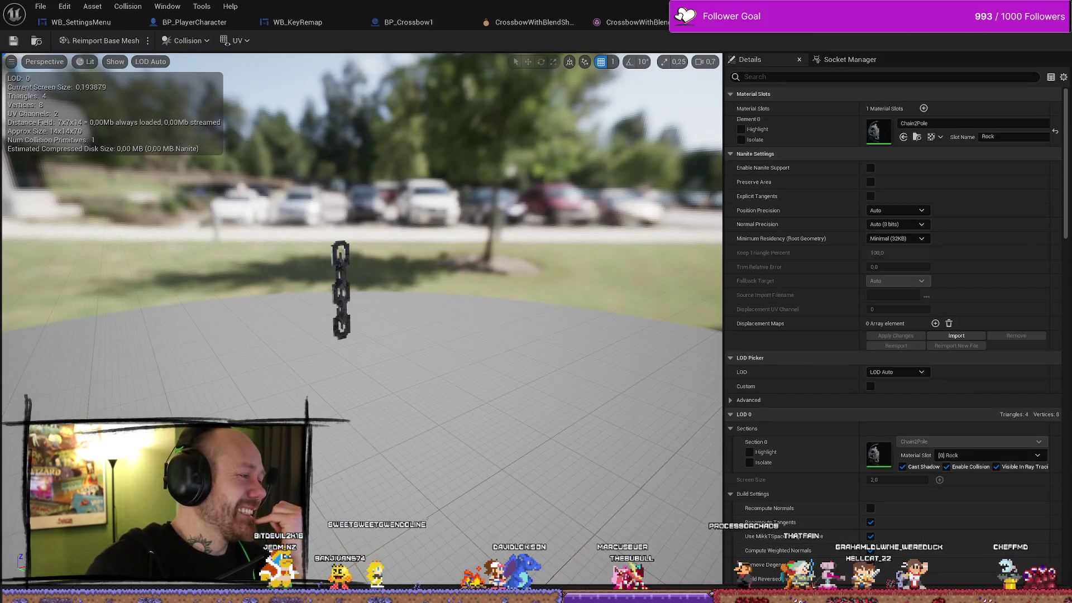
key("alt+Tab")
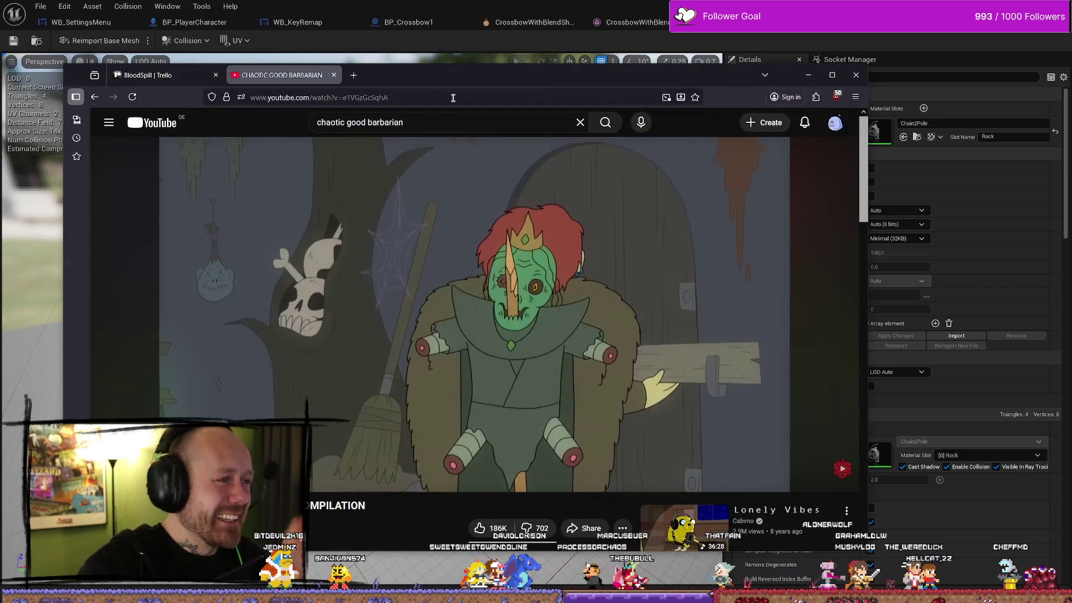
left_click(452, 98)
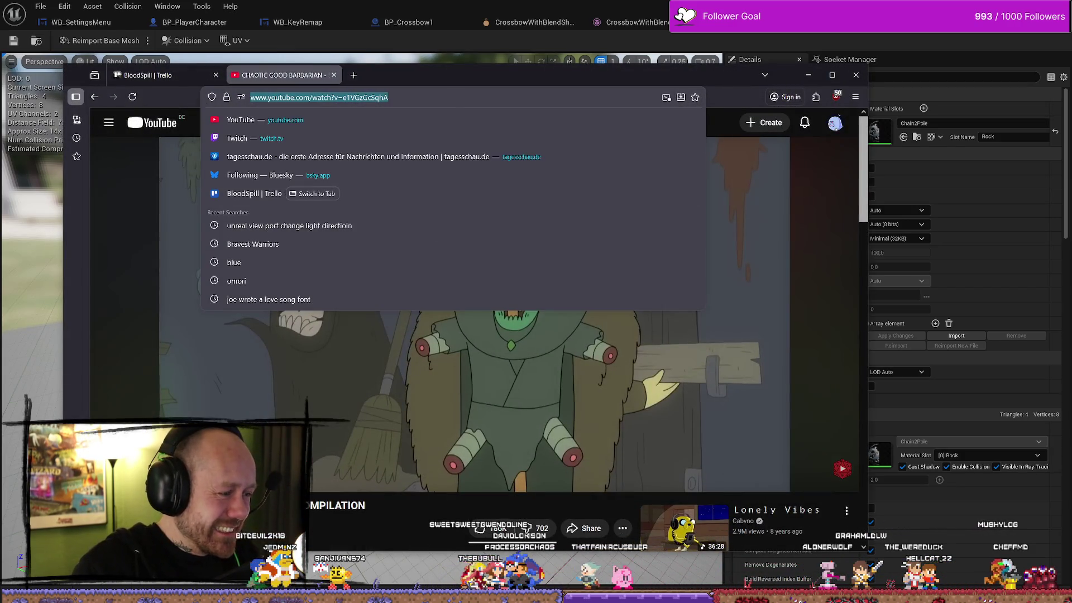
key("alt+Tab")
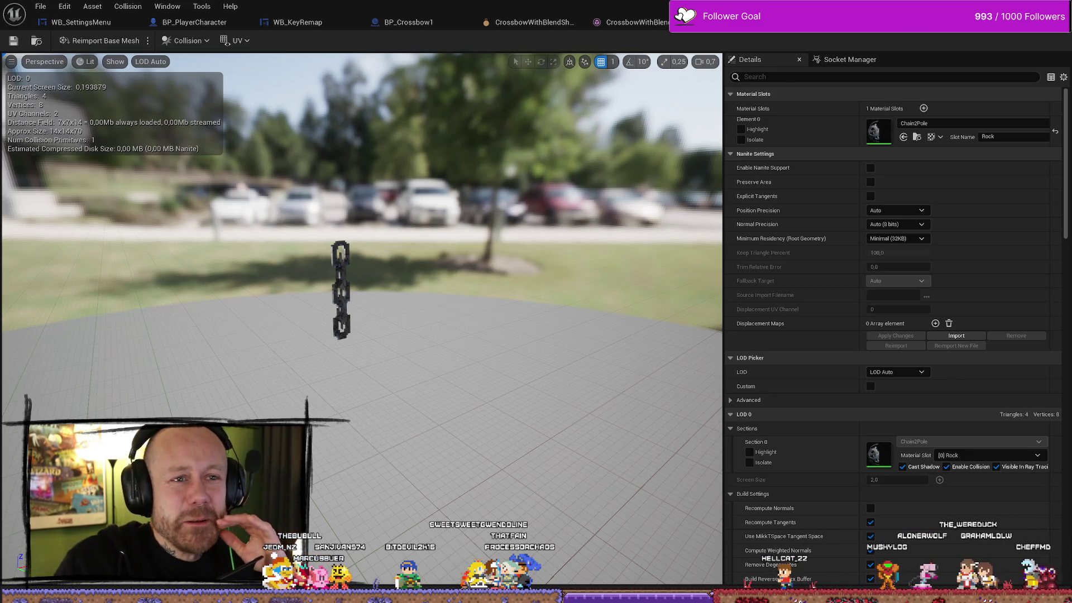
left_click(944, 28)
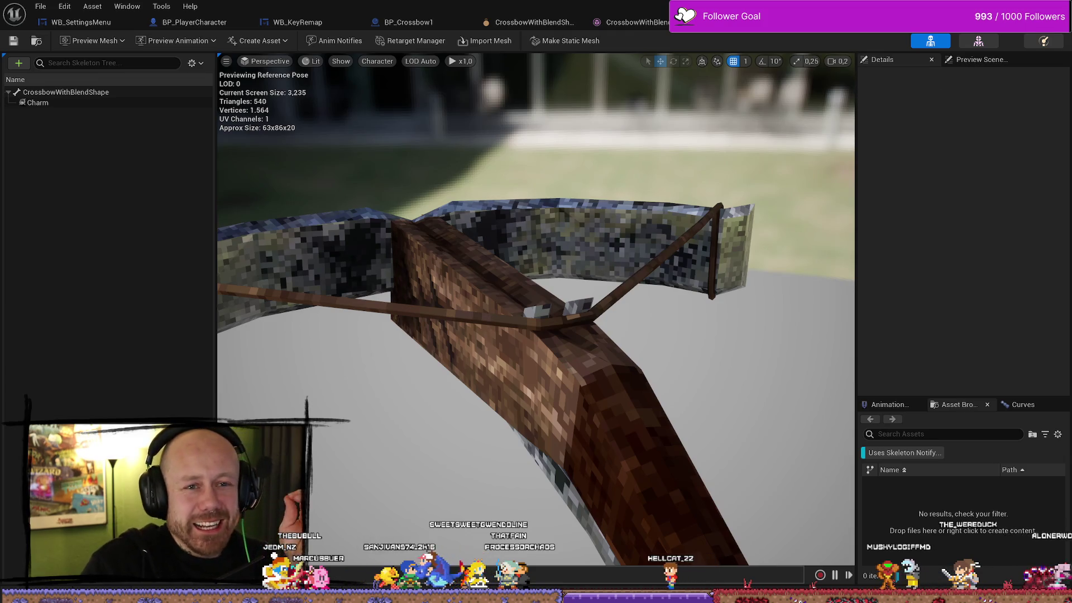
key("alt+Tab")
key("ctrl+space")
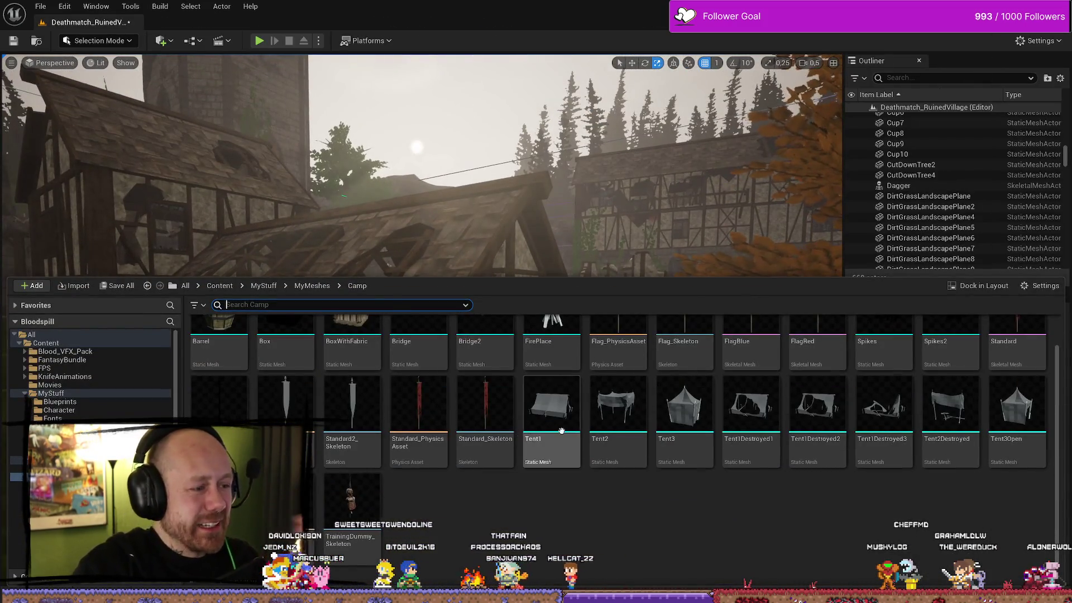
Step: Drag the Jug mesh from MyMeshes/Buildings/InDoors onto the village grass and fly closer to it
scroll(561, 430, "up", 1)
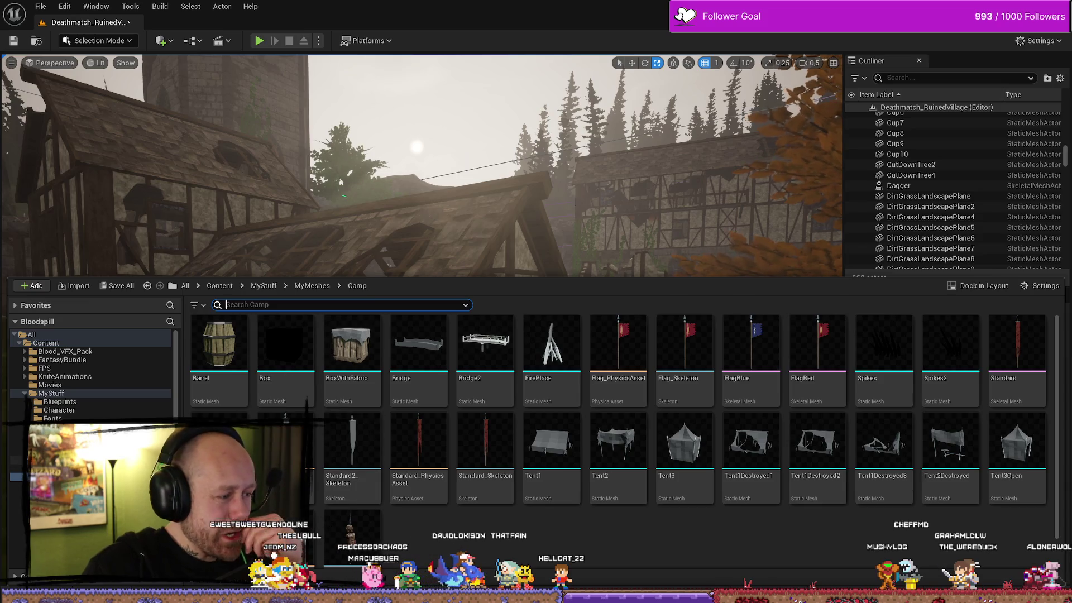
left_click(17, 469)
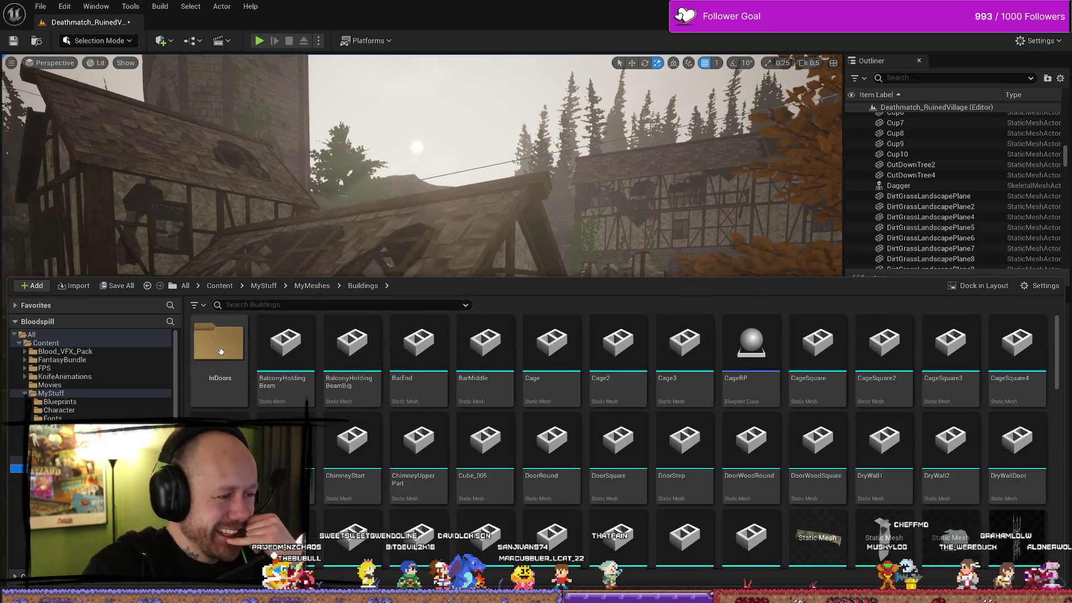
double_click(218, 341)
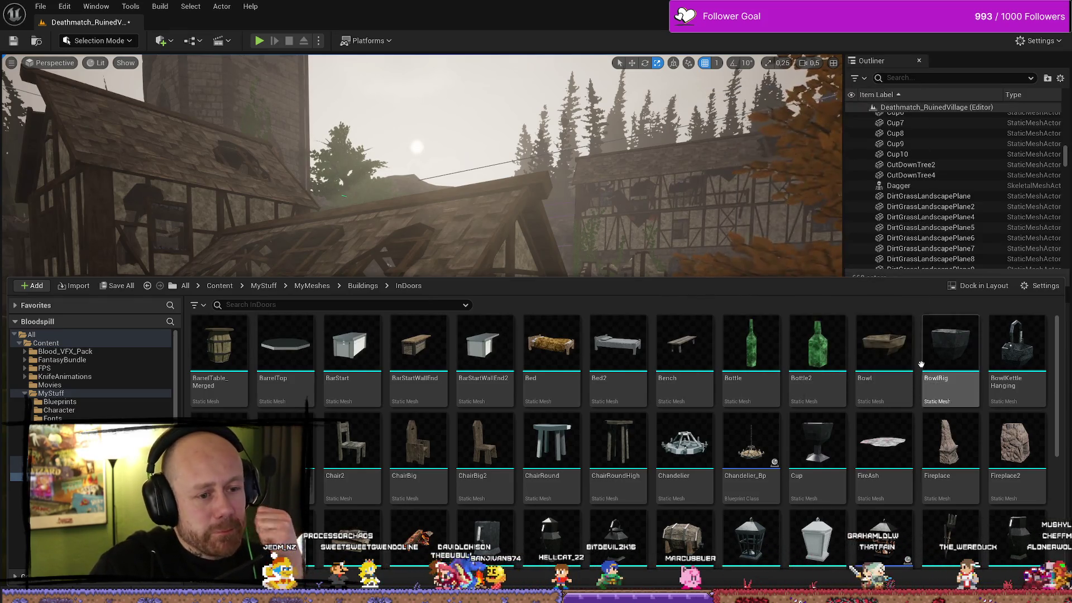
scroll(915, 363, "down", 2)
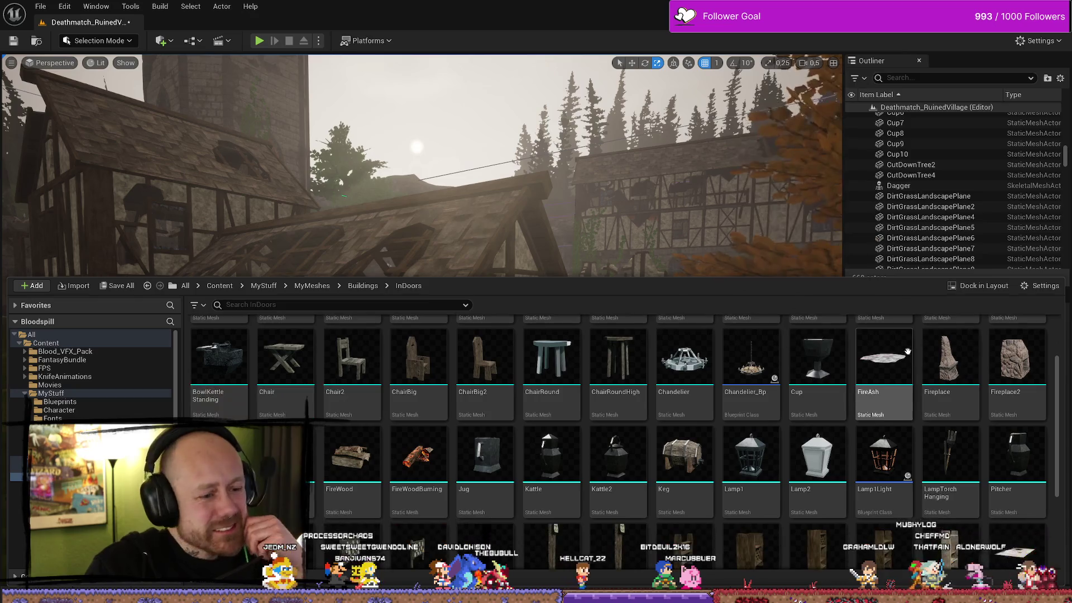
scroll(837, 391, "down", 3)
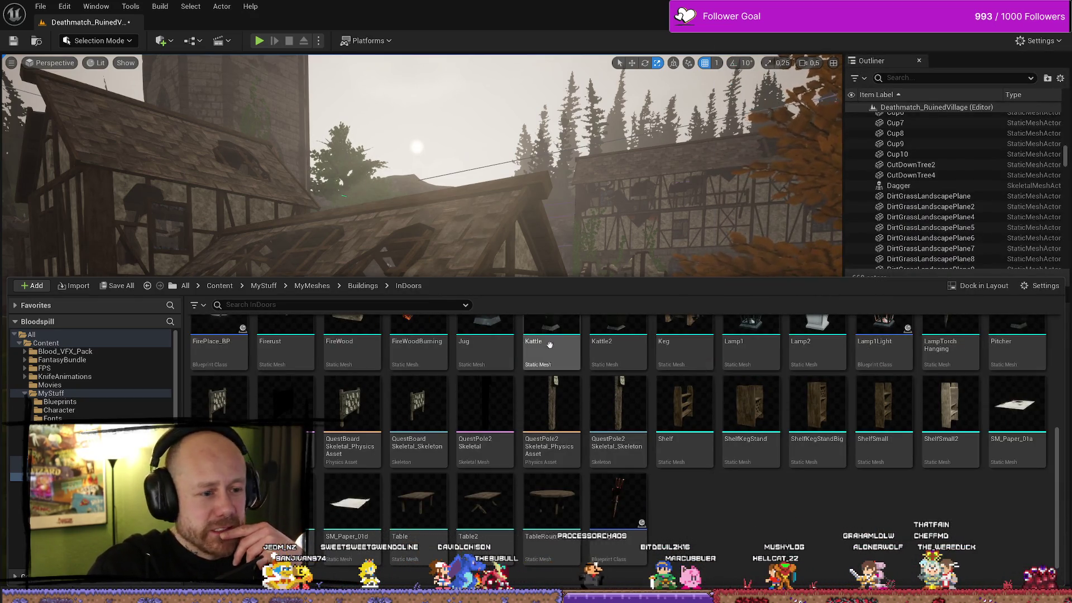
scroll(488, 335, "up", 1)
mouse_move(487, 347)
left_mouse_down()
mouse_move(407, 496)
mouse_move(419, 450)
mouse_move(536, 430)
left_mouse_up()
scroll(419, 450, "up", 5)
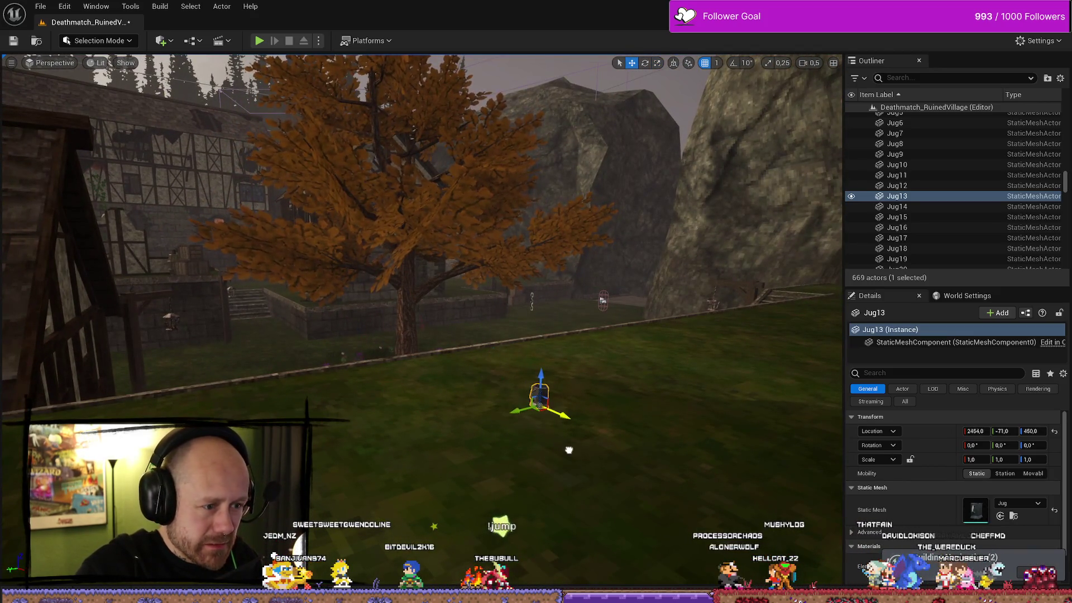
mouse_move(534, 286)
left_mouse_down()
mouse_move(668, 352)
mouse_move(360, 316)
mouse_move(280, 322)
left_mouse_up()
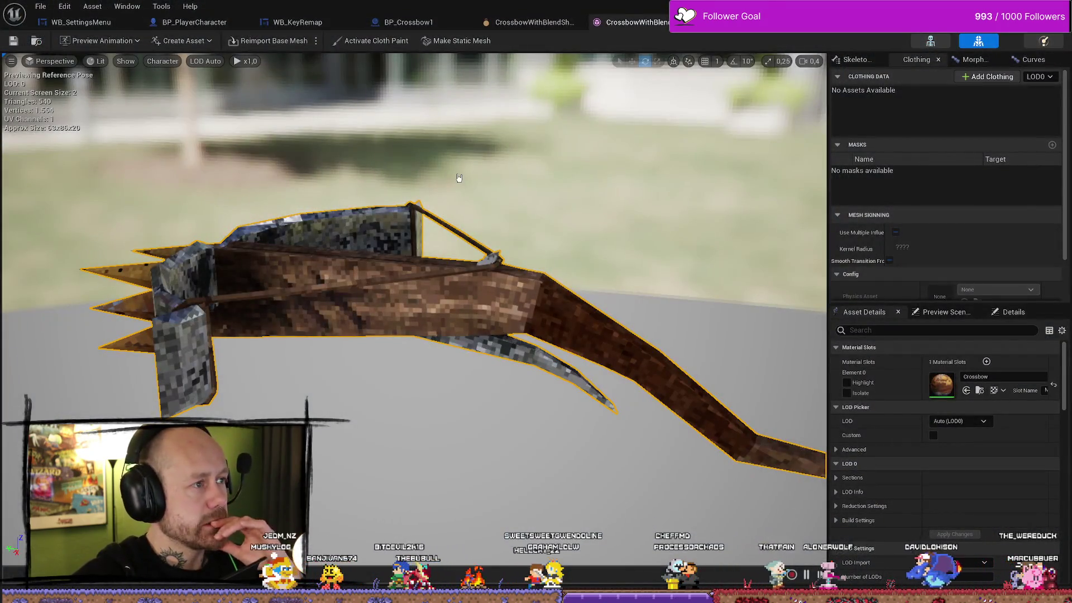
Step: Search the MyStuff folder for 'cage' in the Content Drawer and open CageBP
left_click_drag(459, 178, 511, 179)
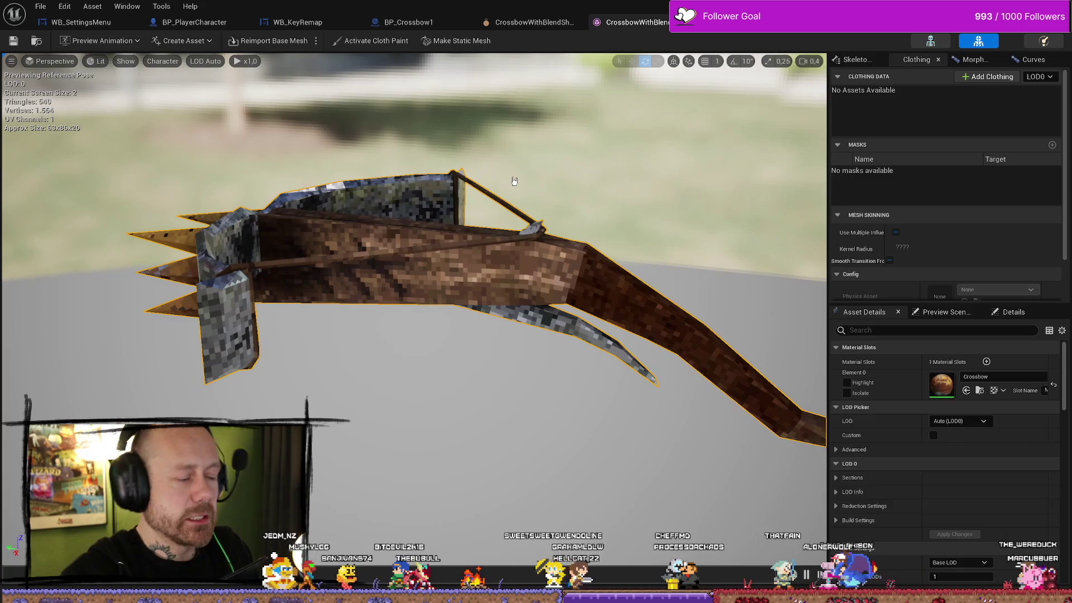
key("ctrl+space")
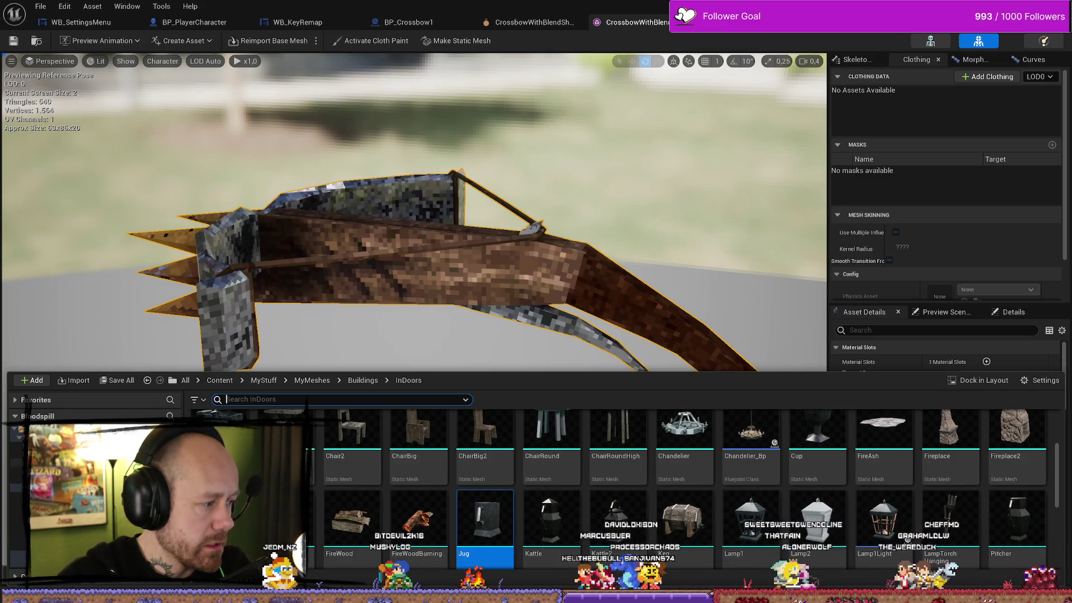
left_click(16, 496)
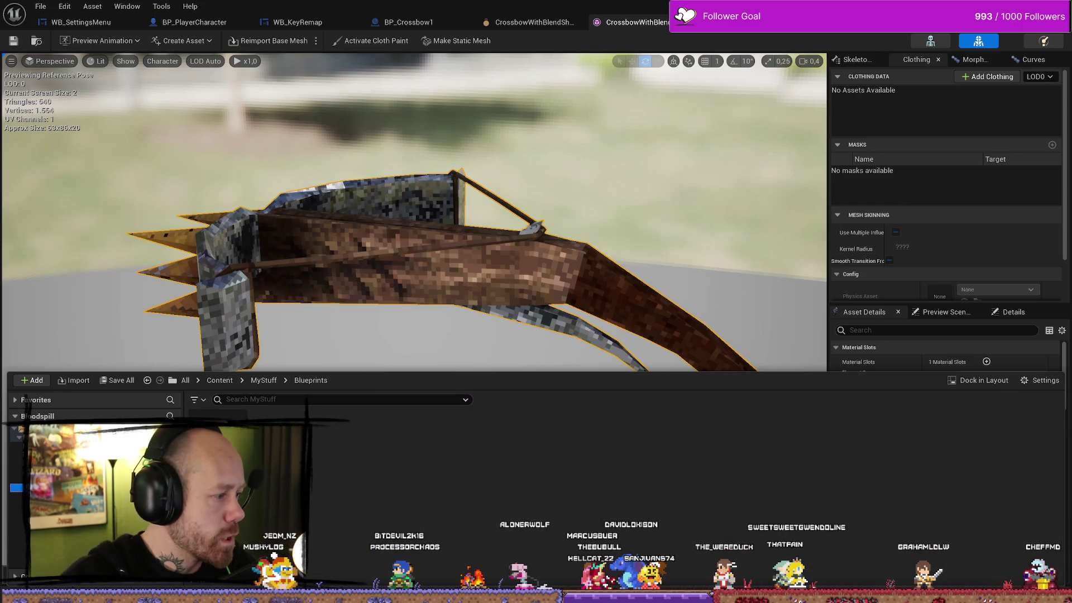
key("alt+Left")
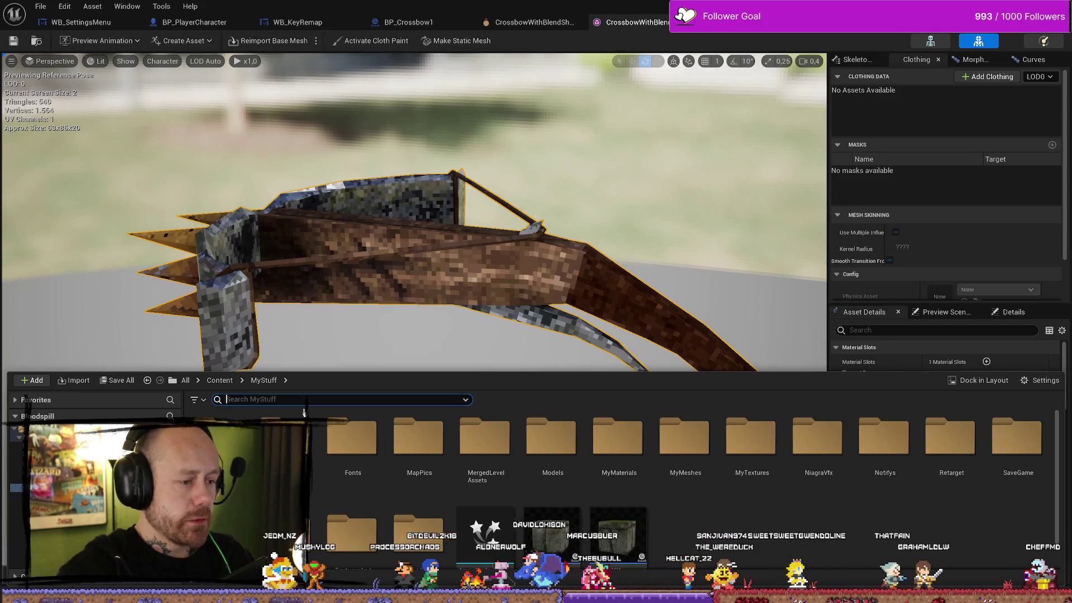
type("cage")
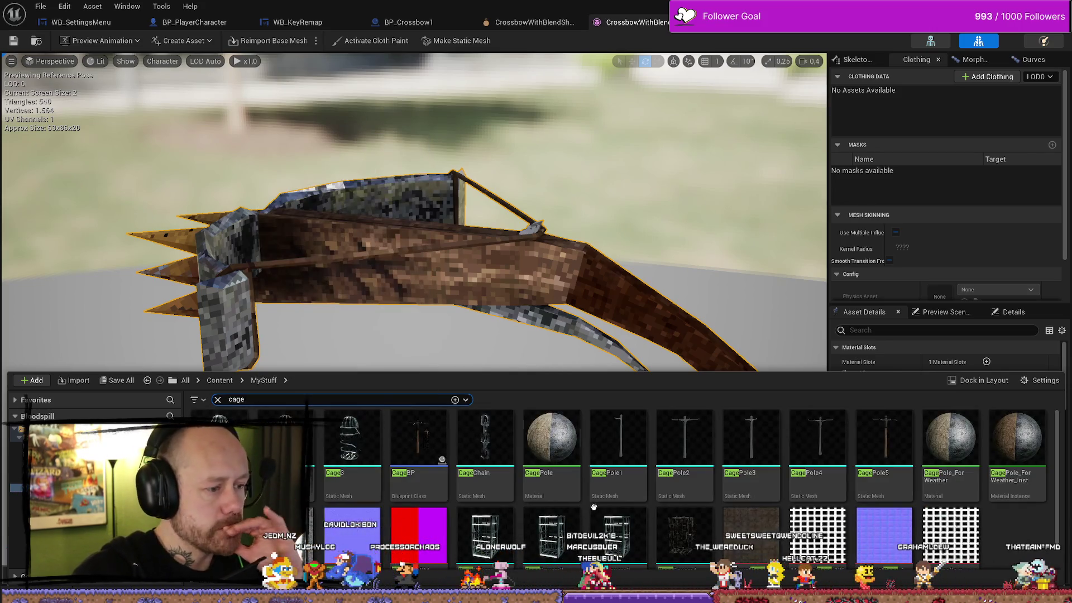
double_click(418, 444)
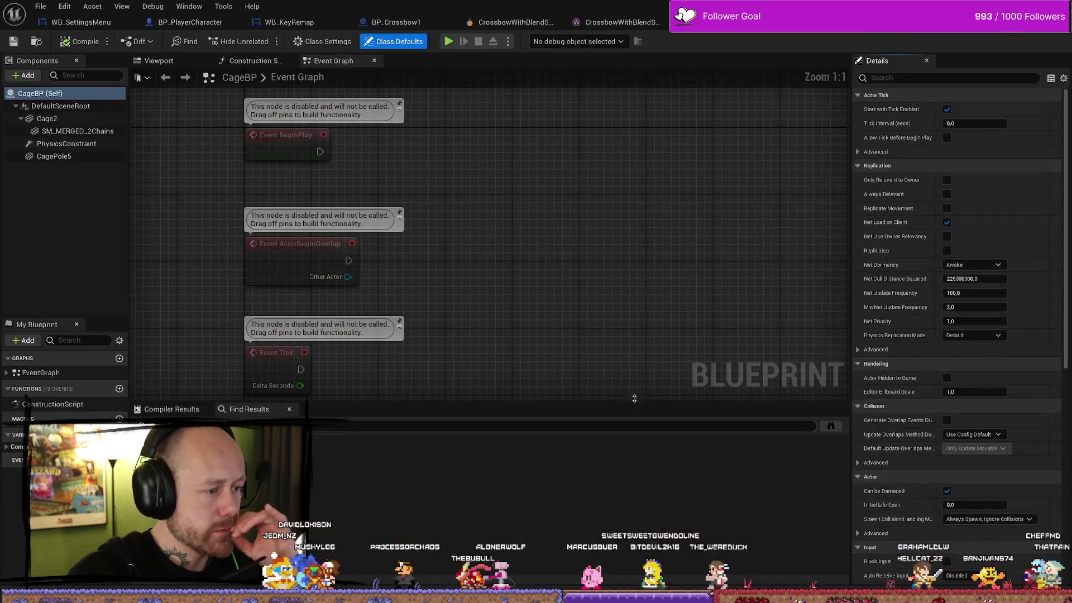
Step: Inspect CagePole5, SM_MERGED_2Chains and Cage2 in the CageBP viewport, then bring the browser onscreen
left_click(160, 61)
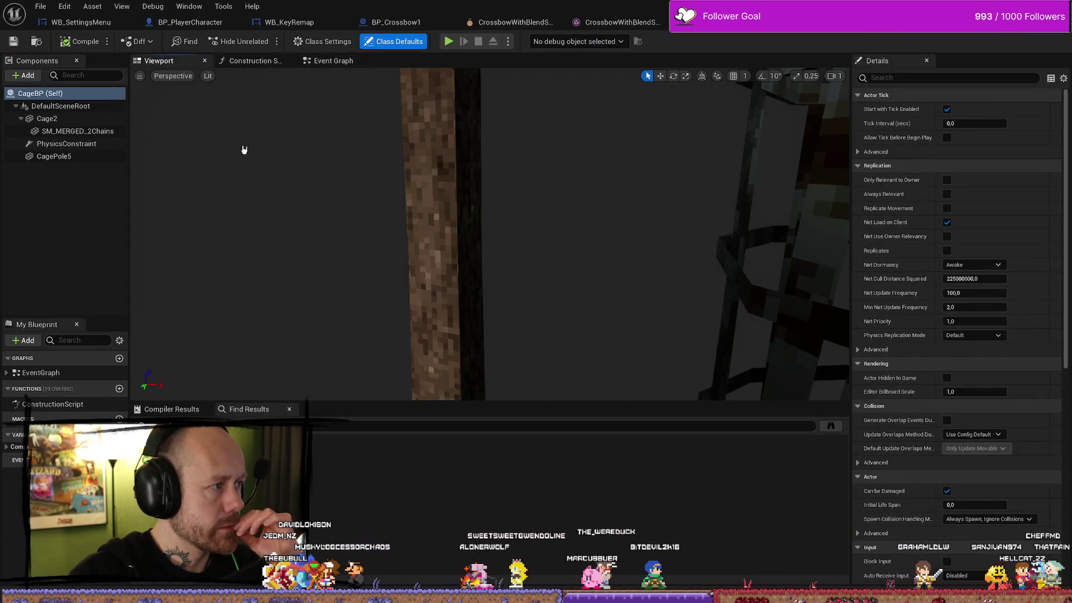
left_click(93, 159)
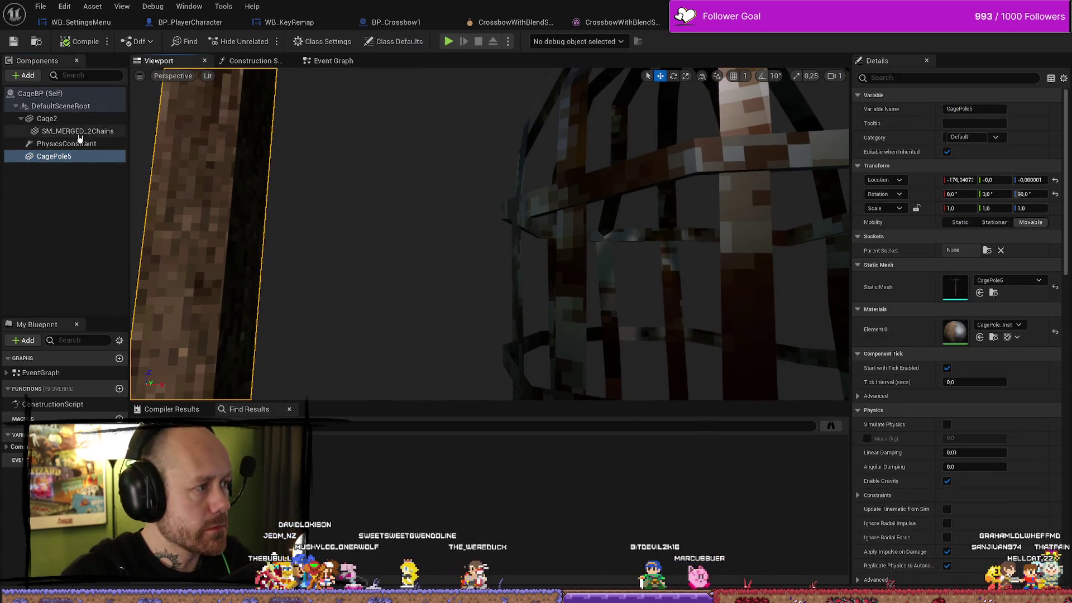
left_click(79, 133)
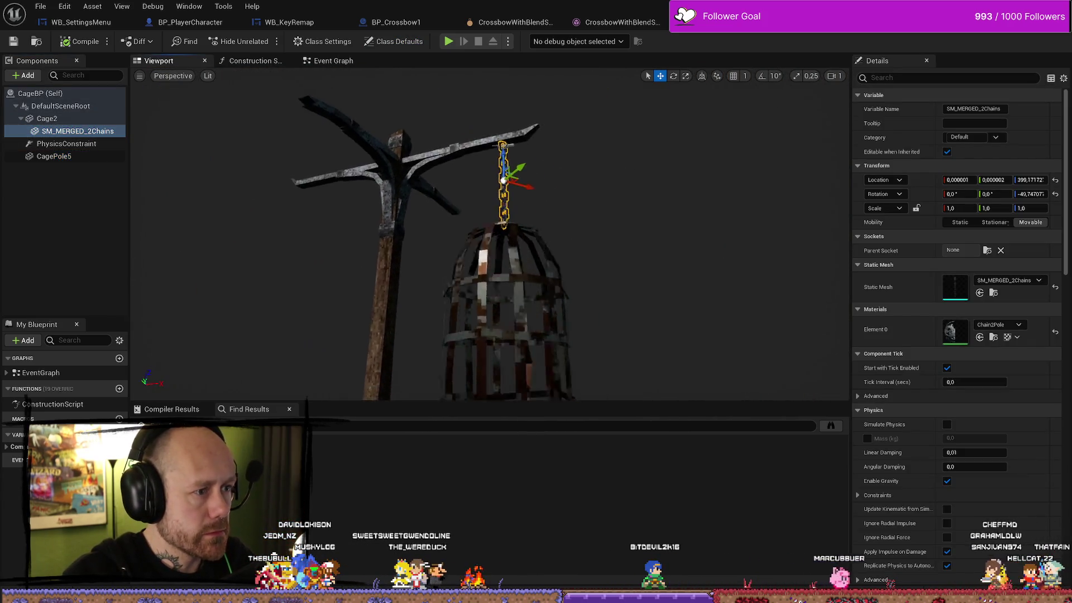
left_click(47, 119)
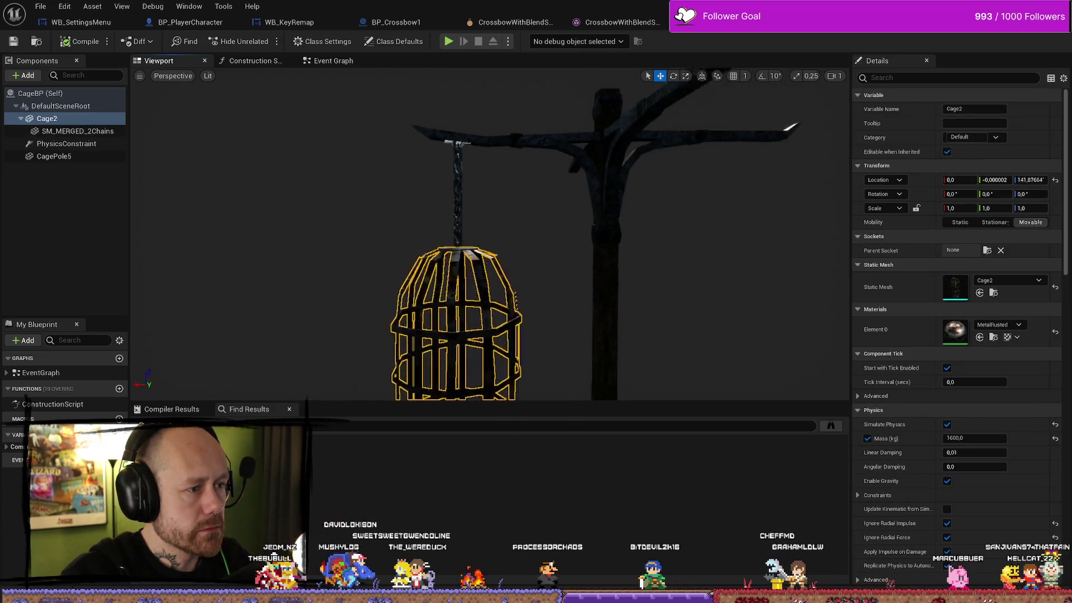
left_click(472, 190)
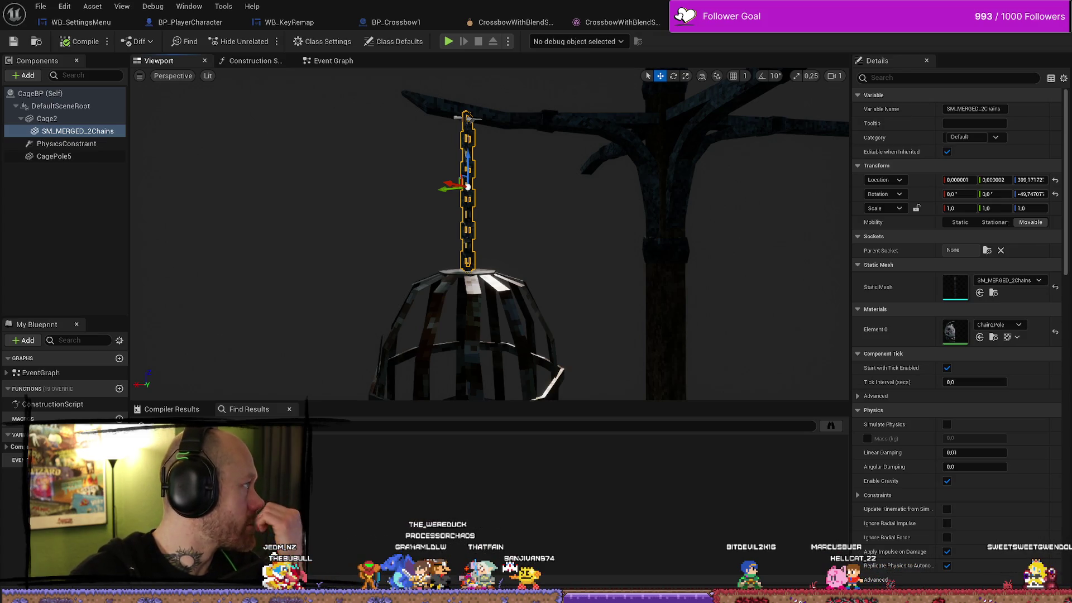
left_click_drag(650, 142, 783, 105)
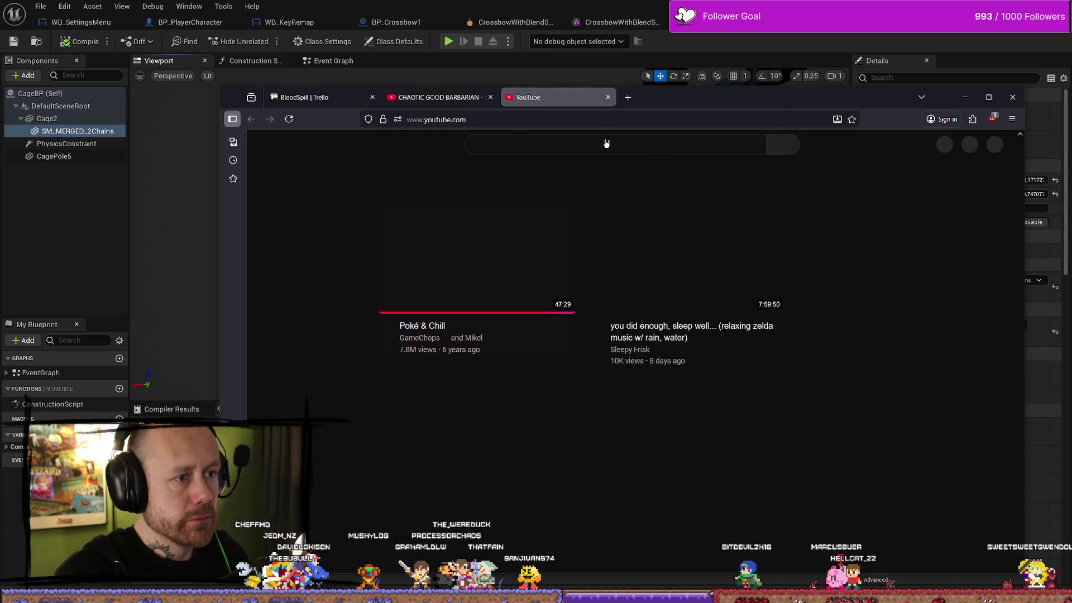
Step: Search YouTube for 'unreal make cahins' and play Simple Chain Physics & Constraints full screen
type("unreal make ")
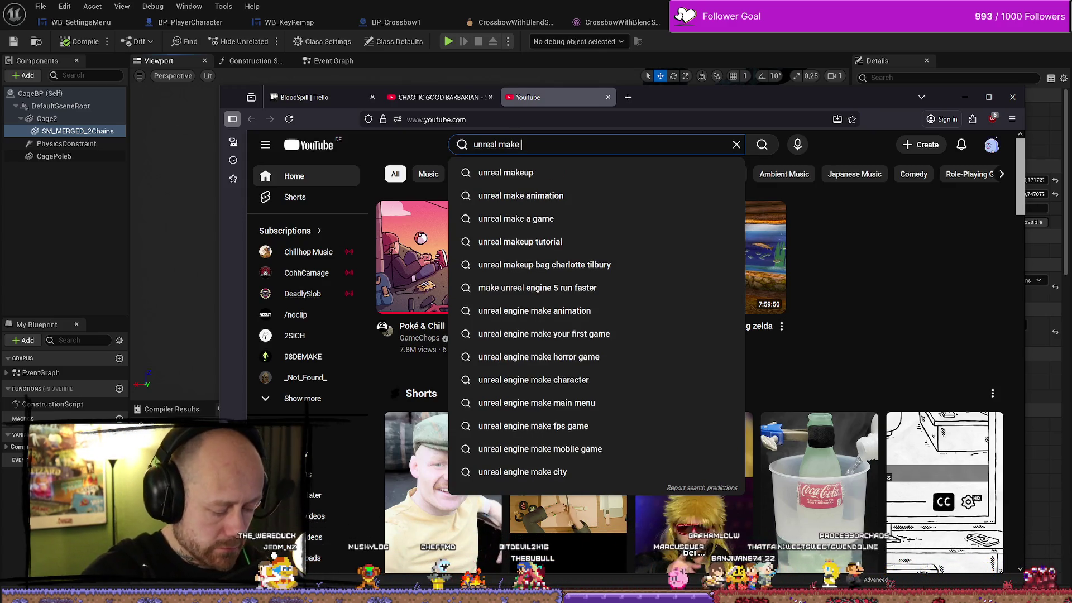
type("cahins")
key("Return")
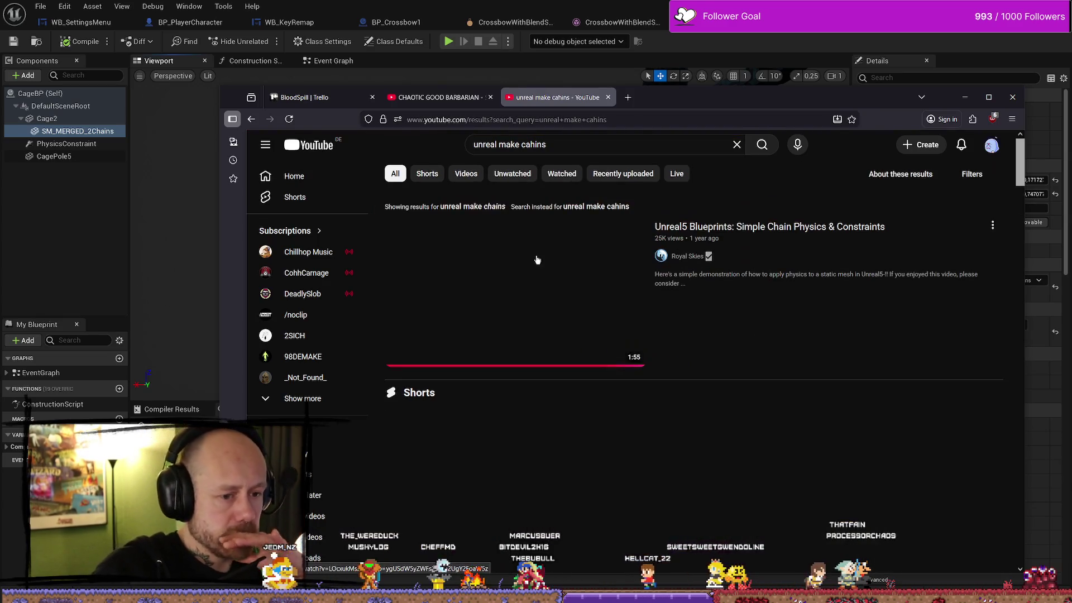
left_click(633, 272)
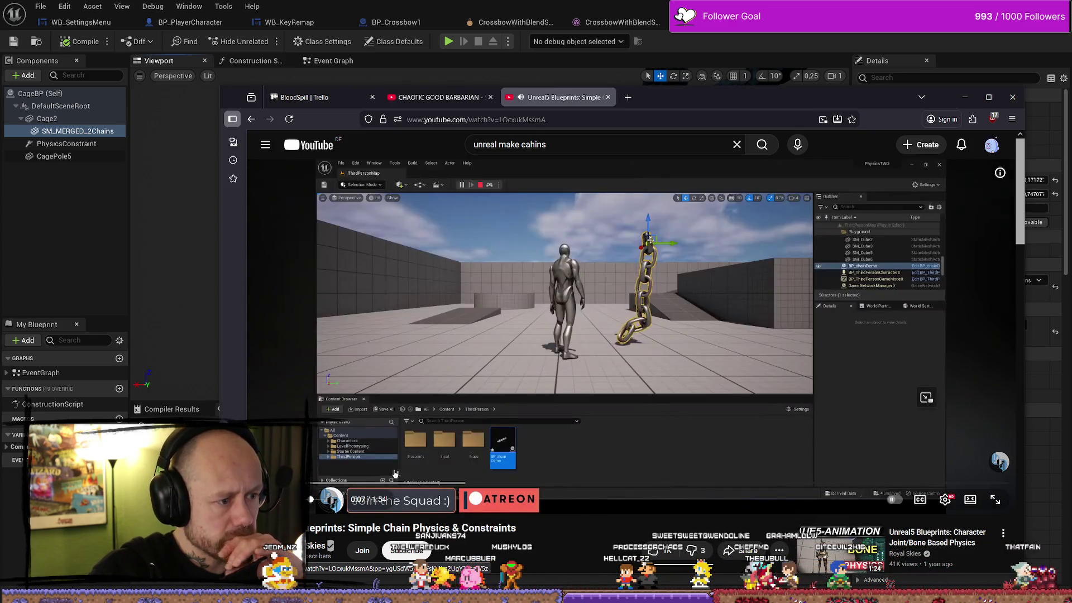
key("f")
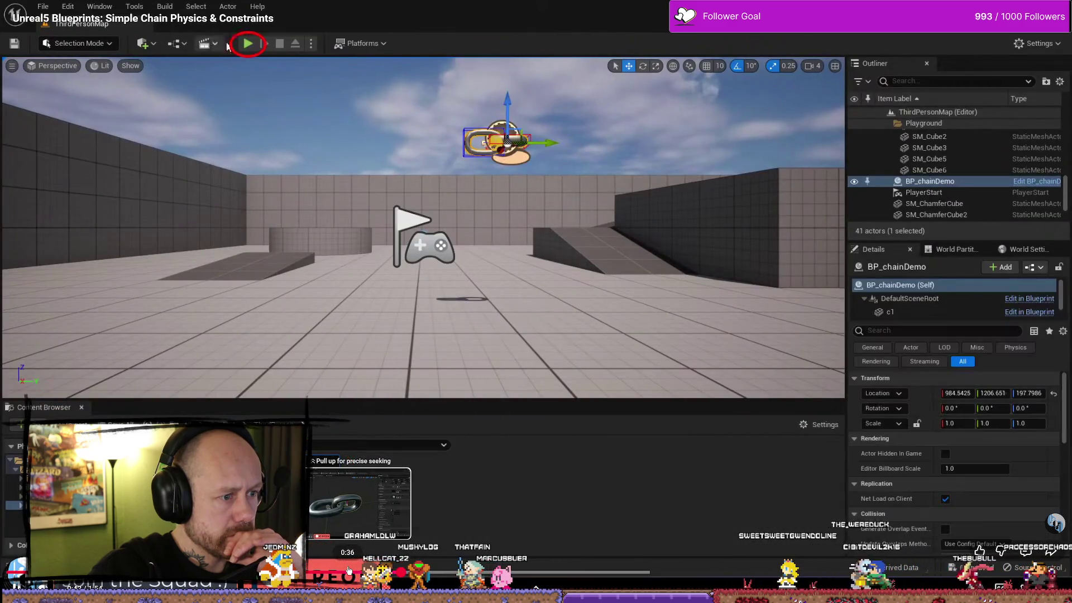
Step: Skip through the chain tutorial to its constraint setup and constraint limits sections
left_click(247, 43)
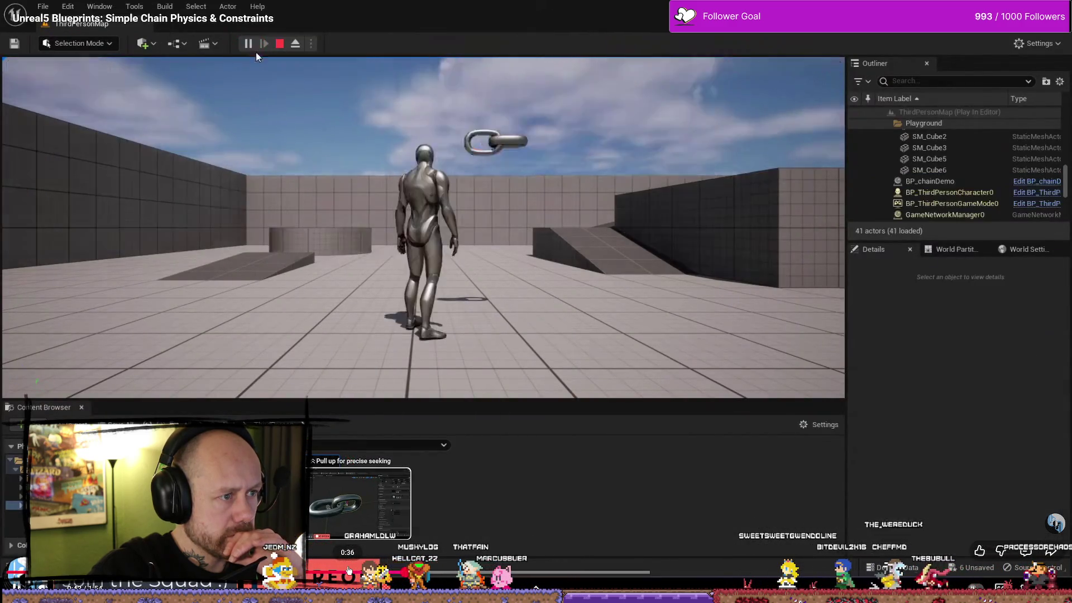
left_click(479, 136)
key("F8")
left_click(505, 149)
mouse_move(472, 192)
left_mouse_down()
mouse_move(445, 167)
mouse_move(450, 176)
left_mouse_up()
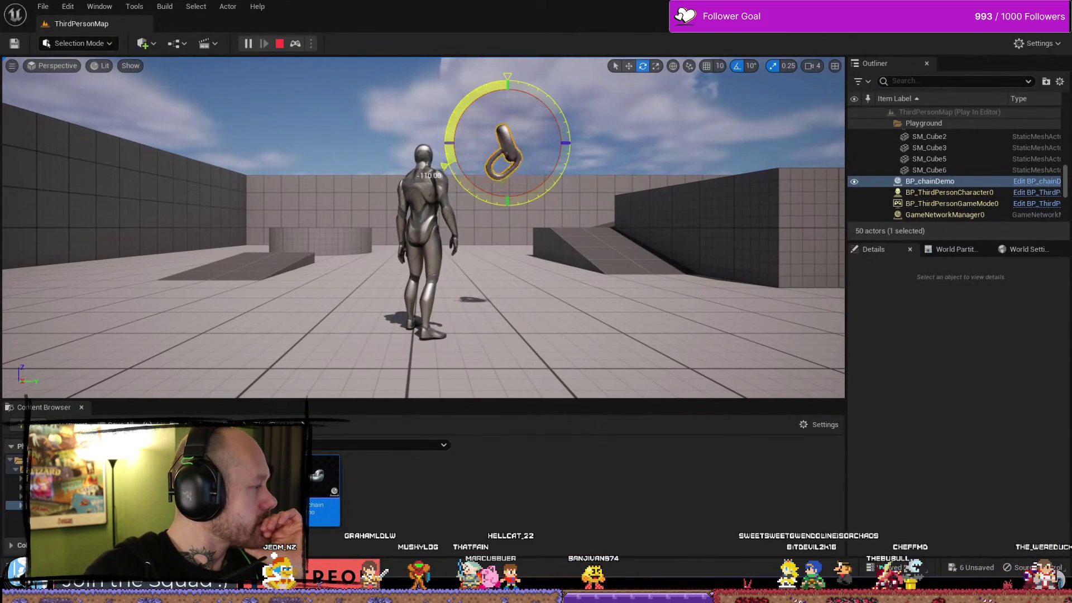
key("ctrl+e")
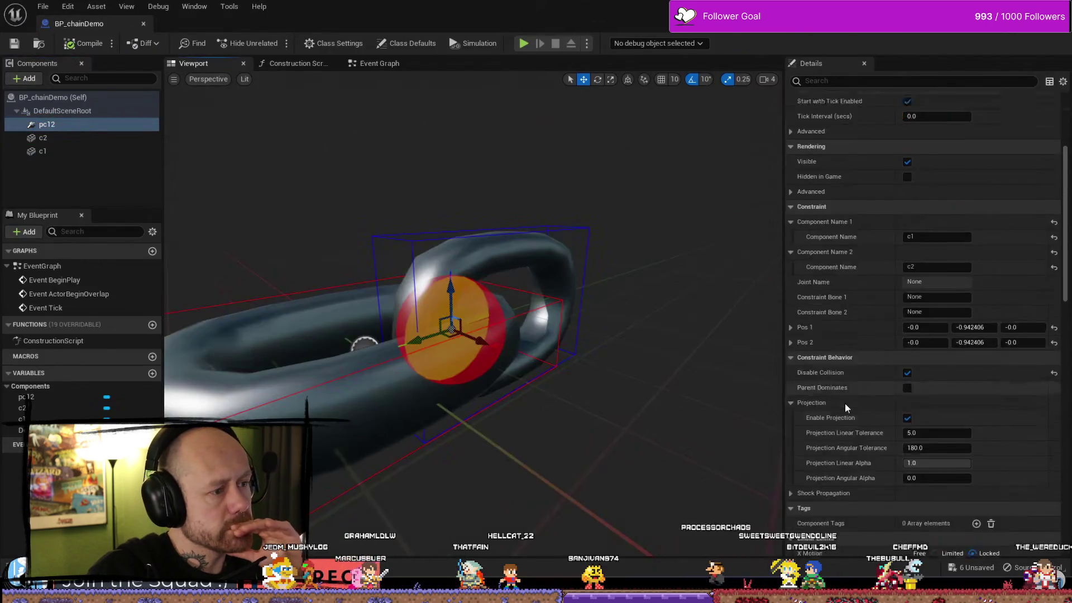
scroll(845, 402, "down", 5)
left_click(941, 440)
type("70")
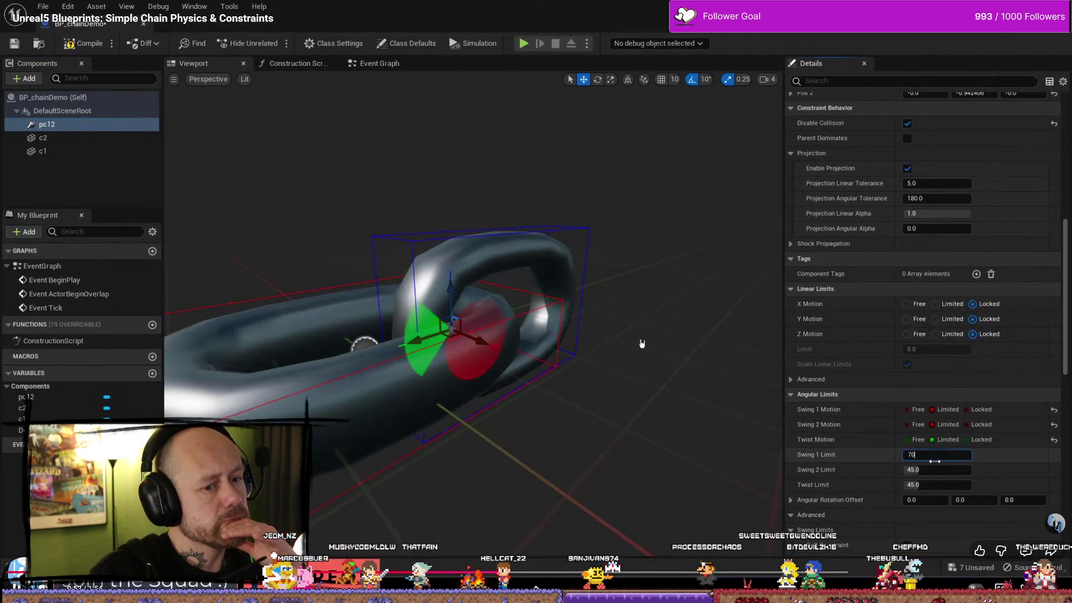
Step: Continue watching the tutorial's chain constraint demonstration in full screen
key("Tab")
type("30")
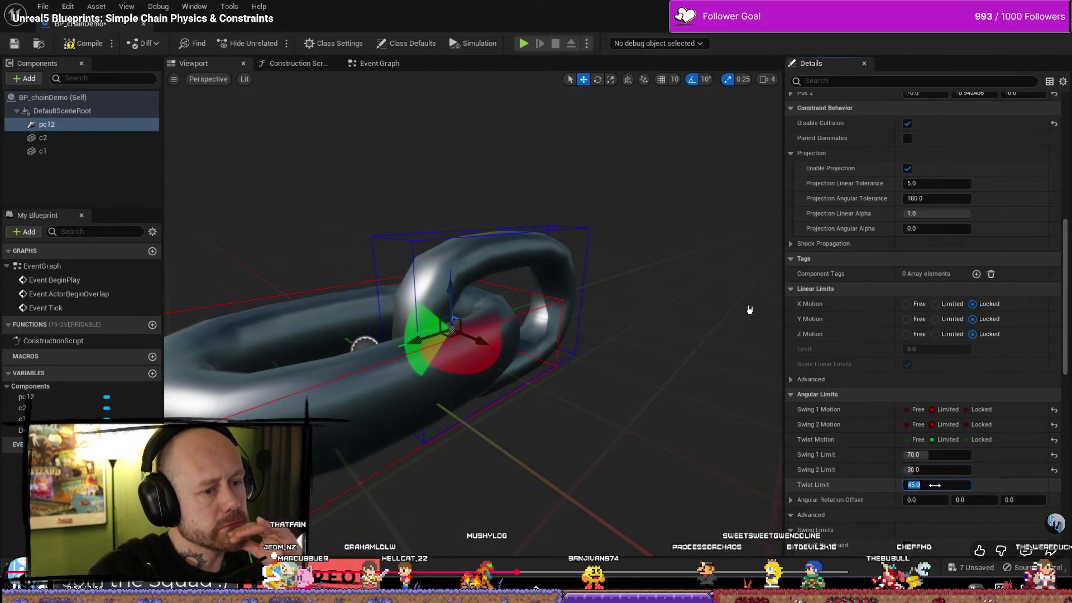
key("Return")
key("alt+p")
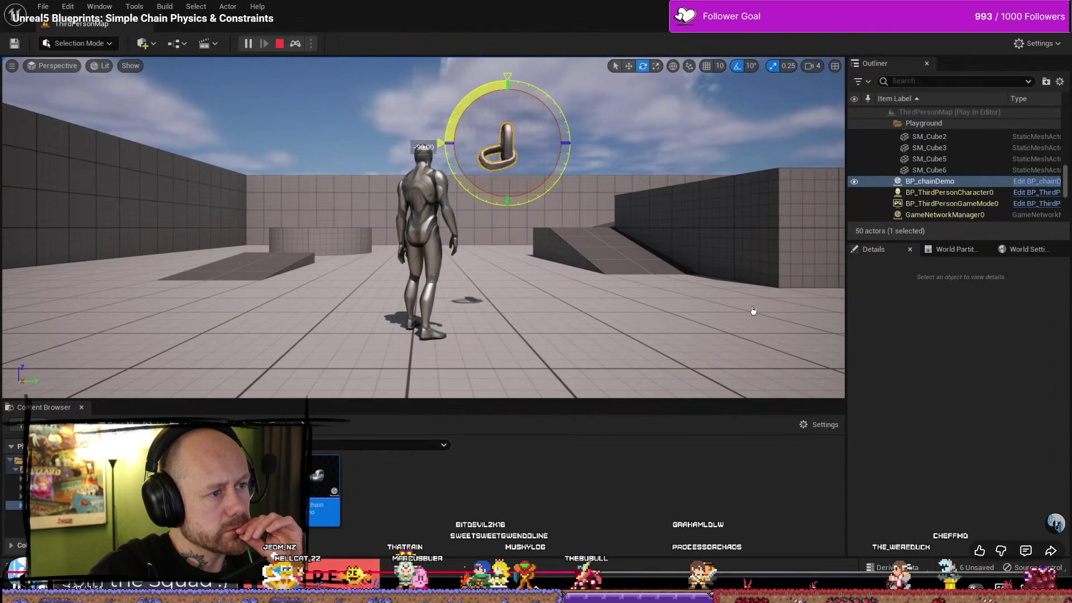
key("Escape")
left_click(55, 138)
left_click(42, 151, "shift")
key("ctrl+d")
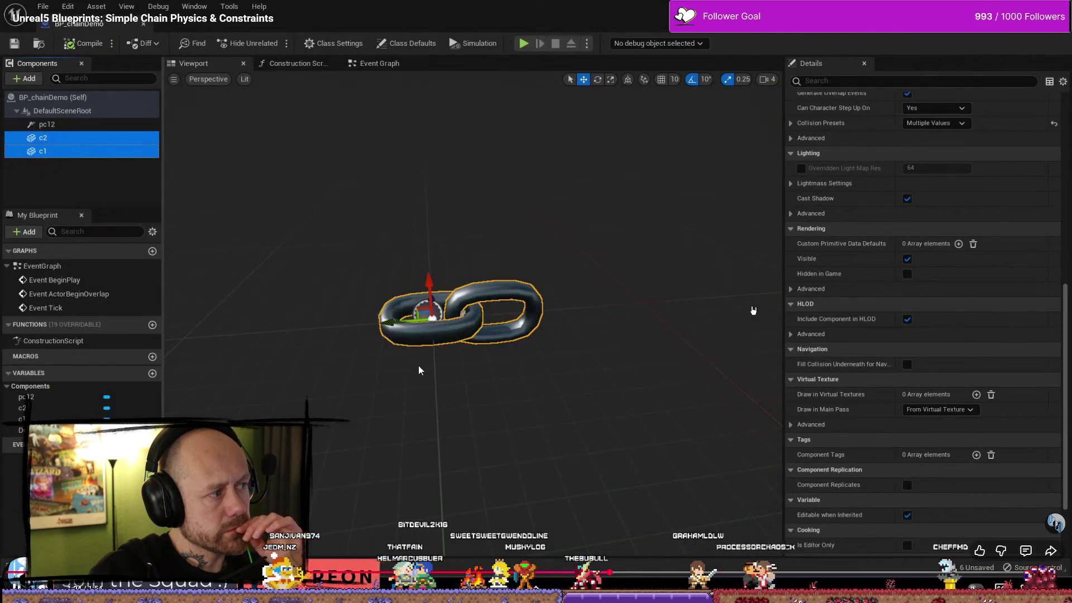
key("Return")
mouse_move(433, 318)
left_mouse_down()
mouse_move(642, 312)
mouse_move(529, 316)
left_mouse_up()
left_click(47, 129)
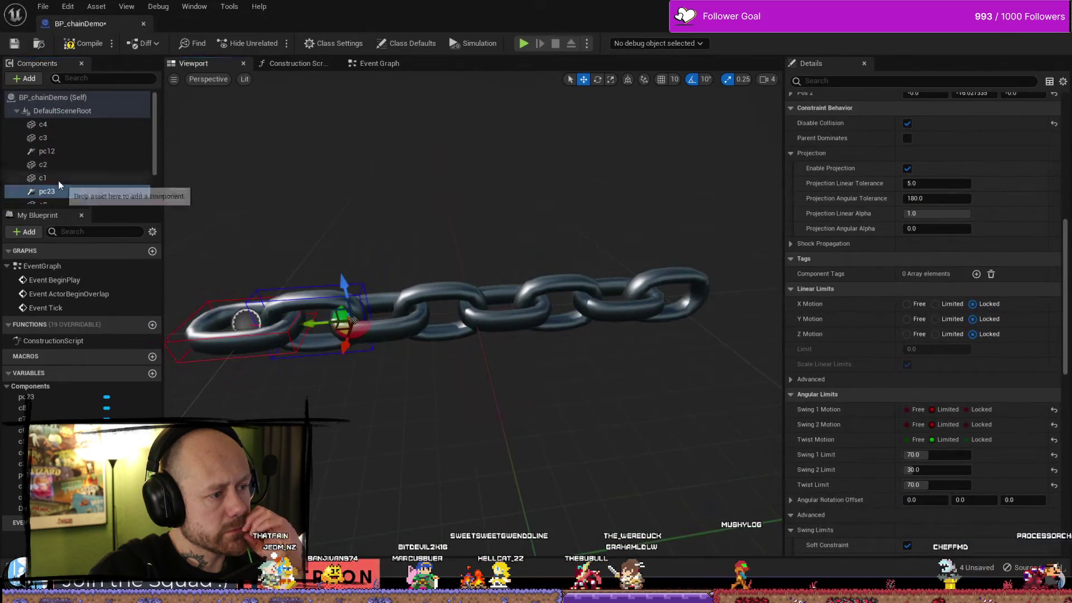
key("ctrl+d")
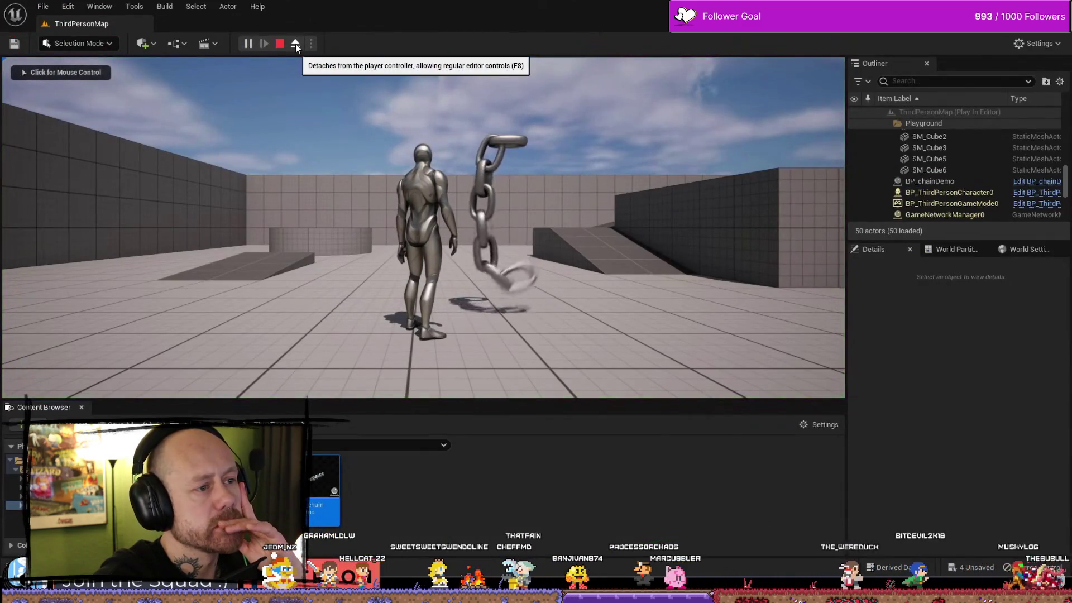
Step: Seek further through the tutorial, exit full screen and return to the 'unreal make cahins' results
left_click(296, 43)
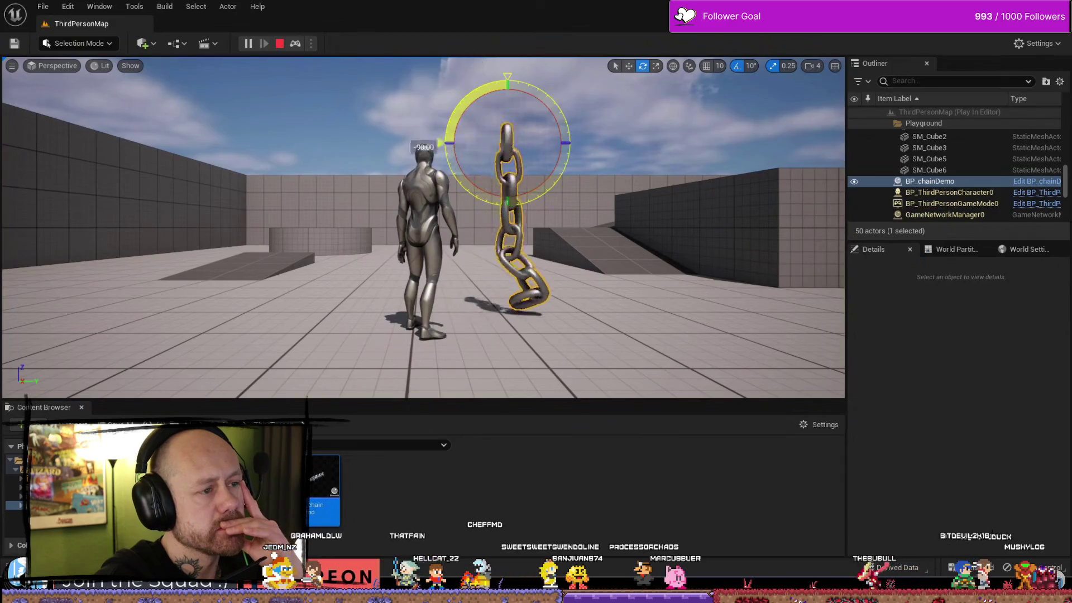
mouse_move(447, 144)
left_mouse_down()
mouse_move(461, 178)
mouse_move(487, 198)
left_mouse_up()
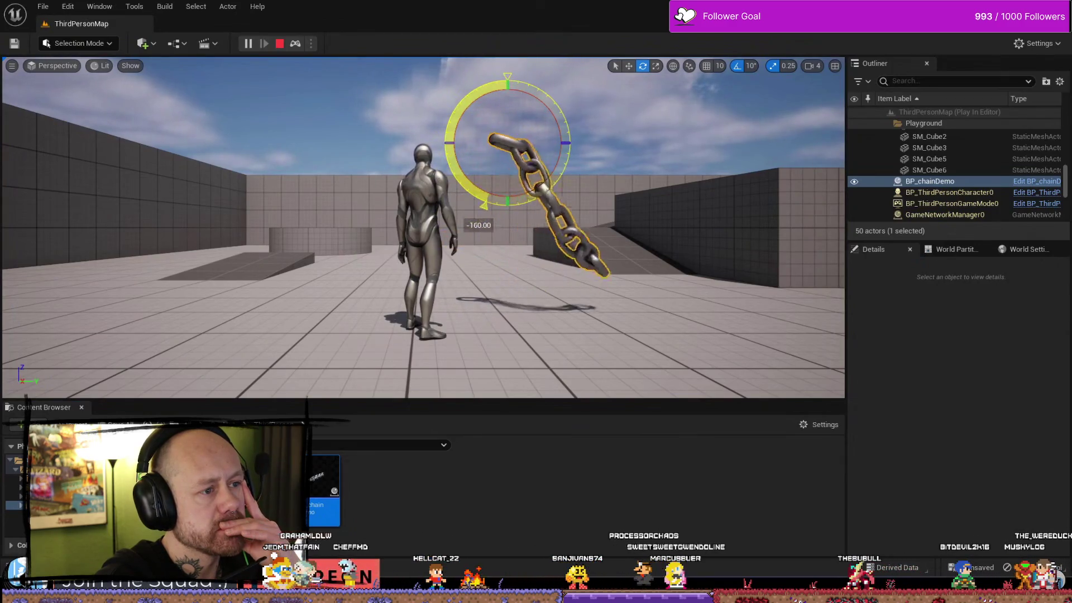
key("Escape")
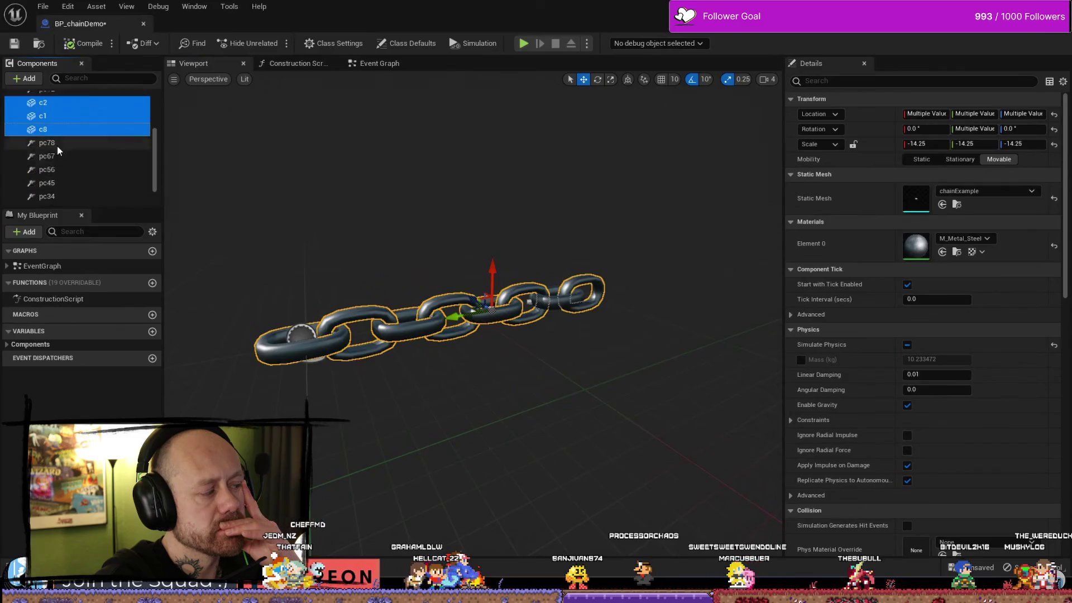
scroll(58, 149, "down", 1)
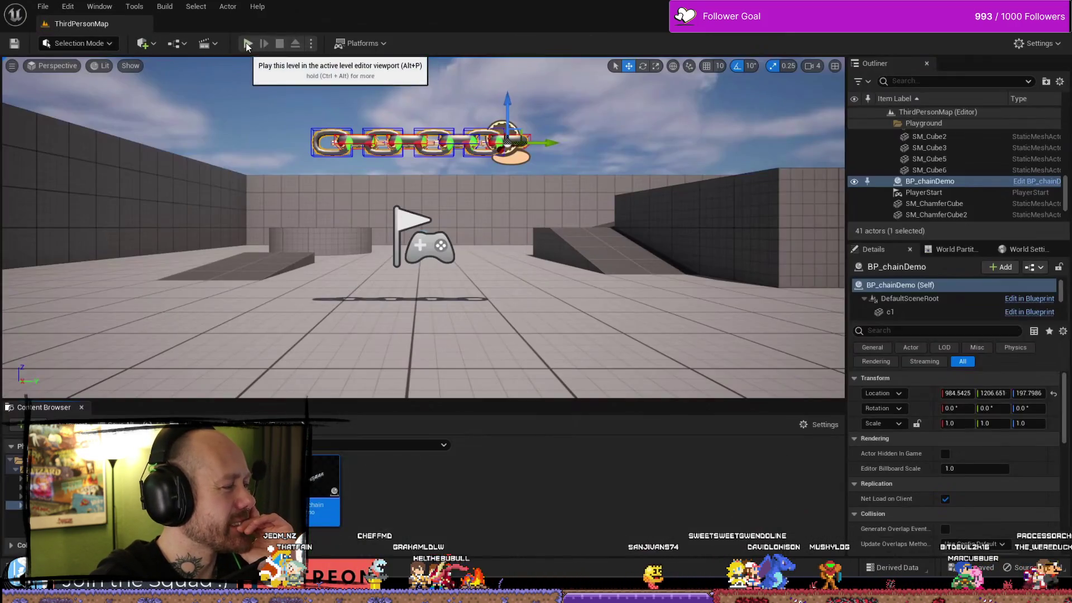
left_click(248, 43)
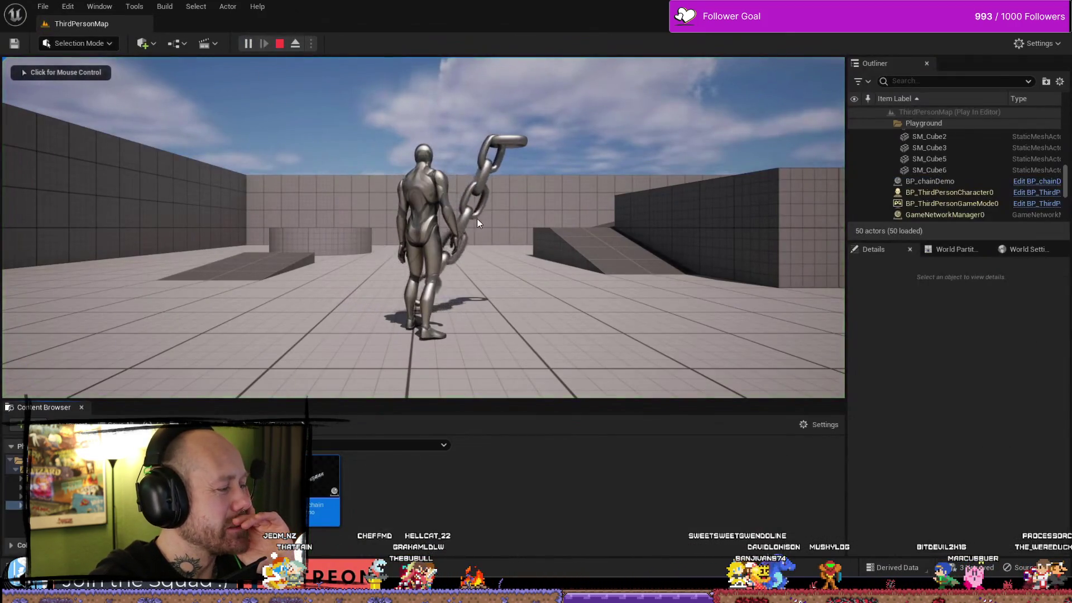
key("Escape")
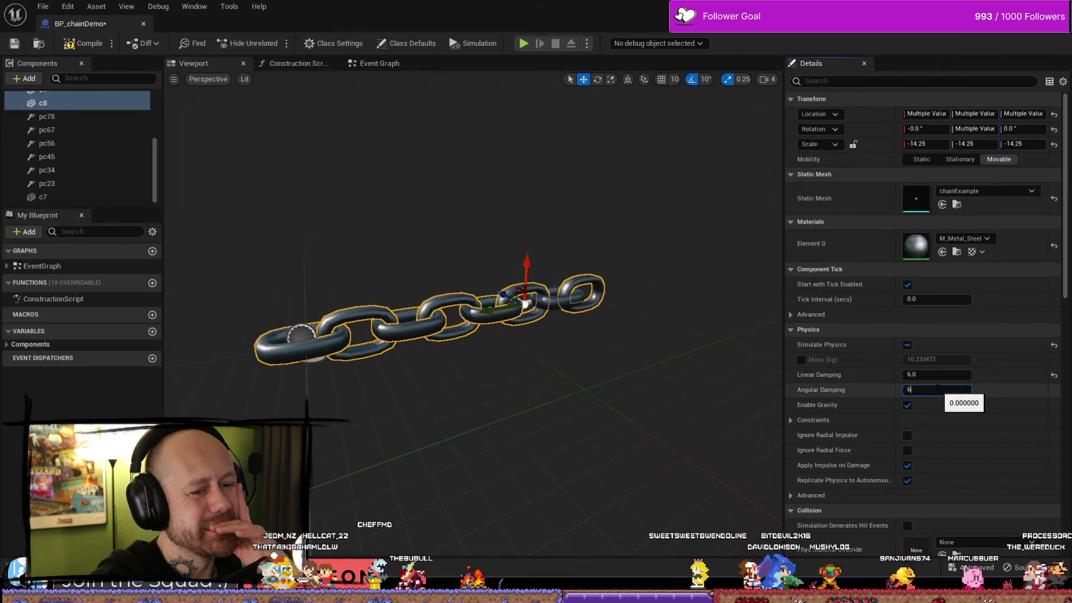
key("alt+p")
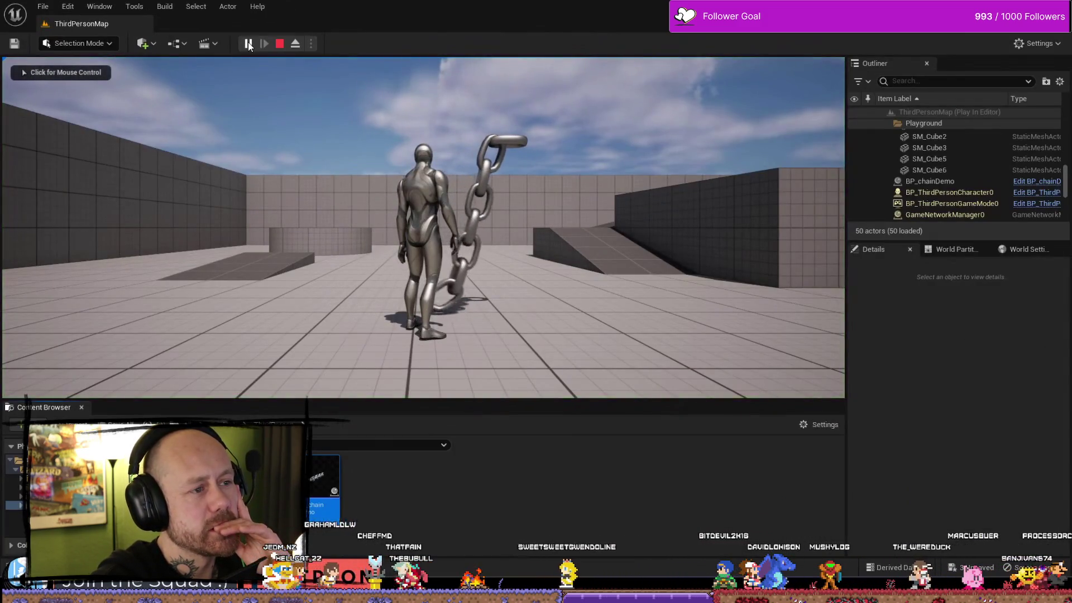
key("F8")
left_click(536, 160)
mouse_move(536, 160)
left_mouse_down()
mouse_move(642, 151)
mouse_move(399, 125)
mouse_move(401, 180)
mouse_move(475, 151)
mouse_move(564, 148)
mouse_move(569, 137)
mouse_move(433, 136)
left_mouse_up()
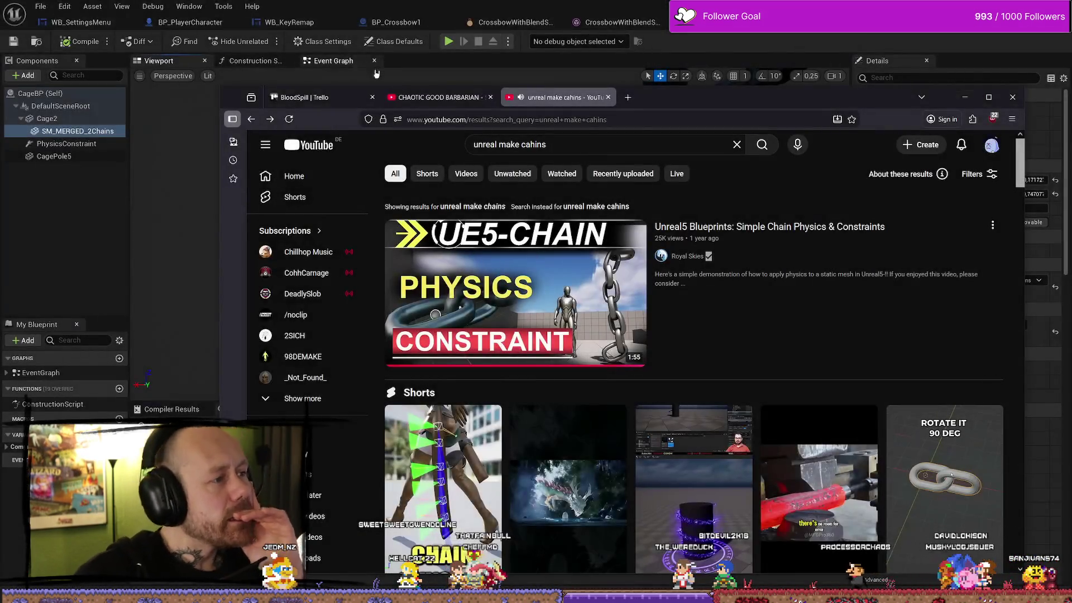
Step: Watch the UE5 Chain Physics AnimDynamics Short, then switch back to the CageBP blueprint
mouse_move(520, 244)
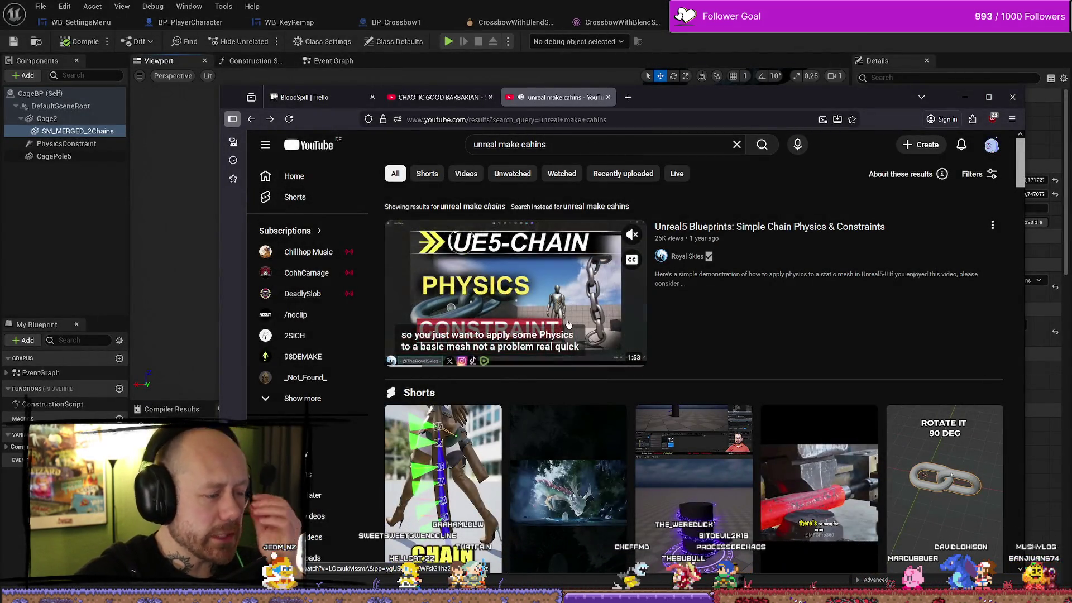
scroll(570, 323, "down", 1)
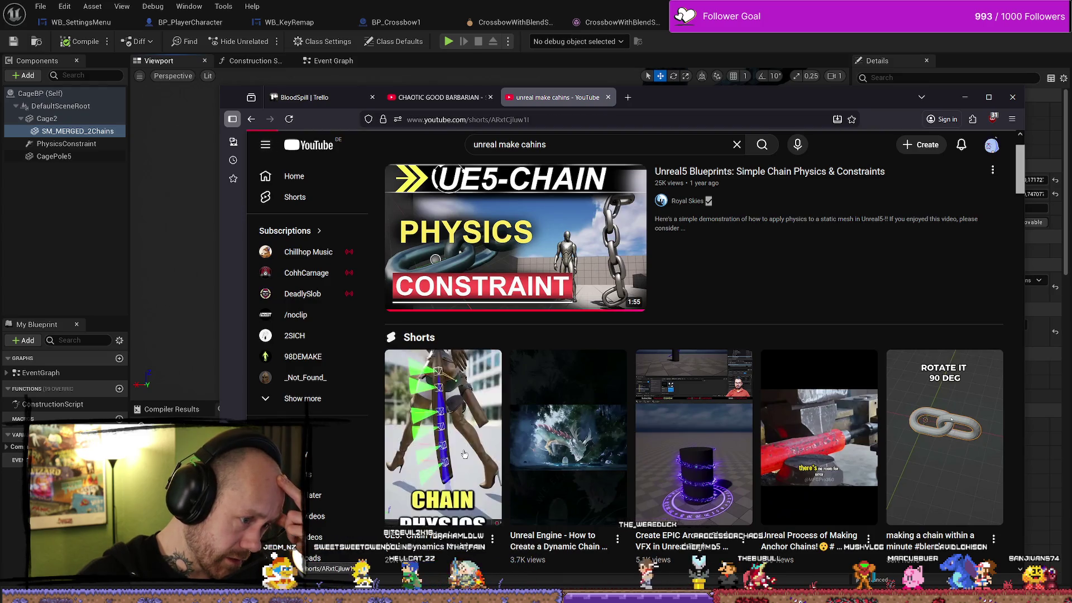
left_click(455, 443)
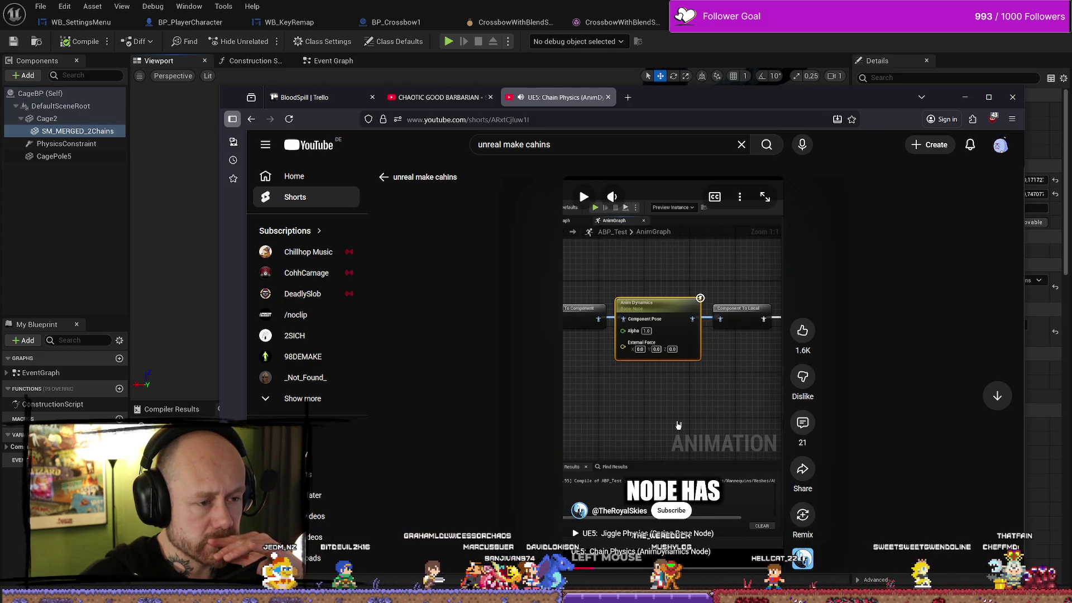
left_click(676, 335)
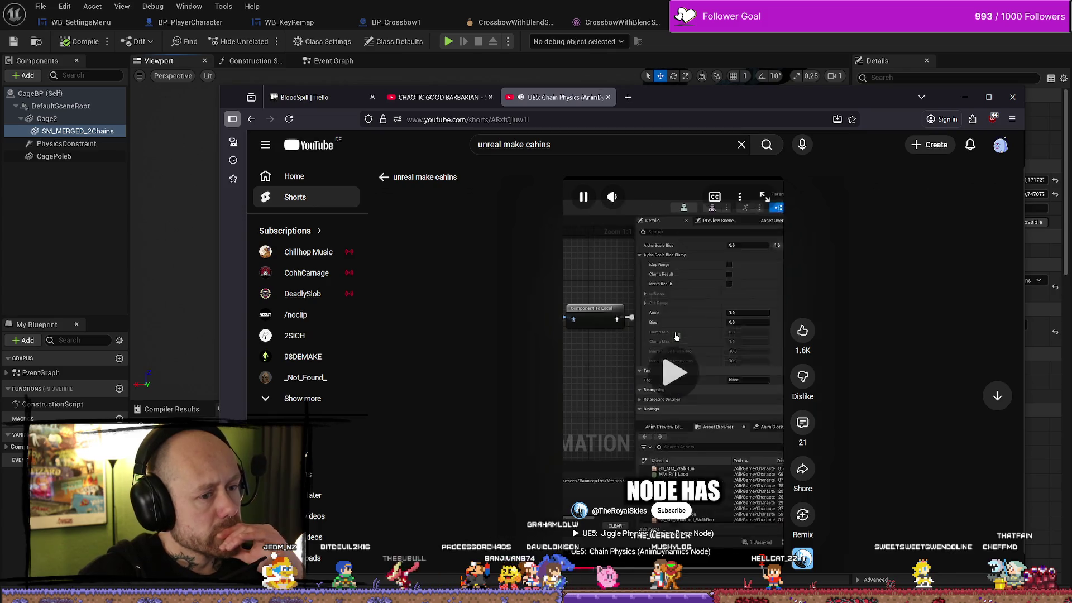
left_click(190, 250)
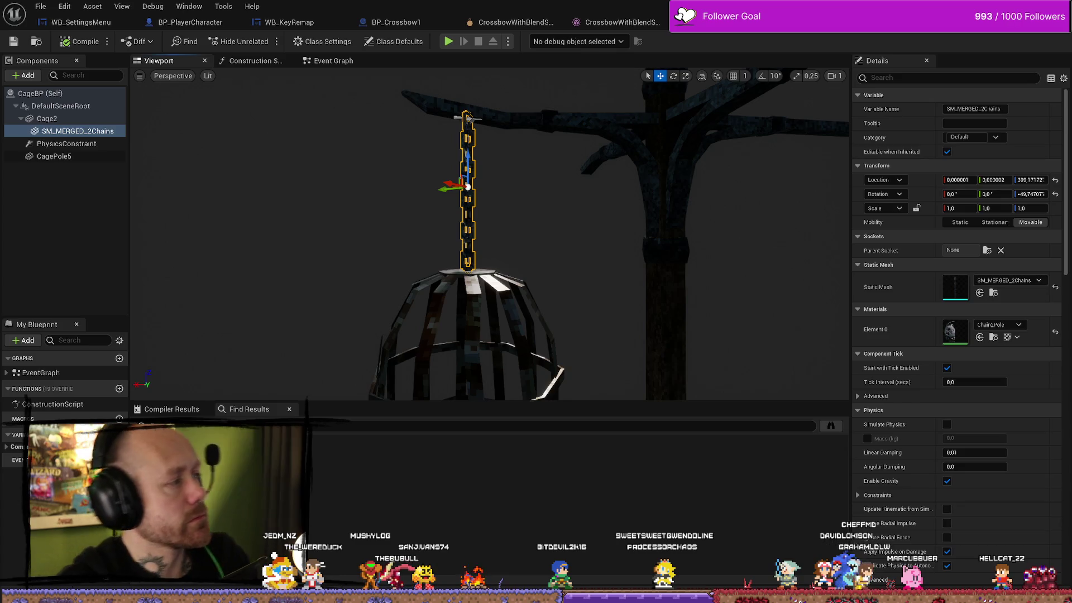
Step: Return to the chain search results and open the Chain Physics Short in its own tab
key("alt+Tab")
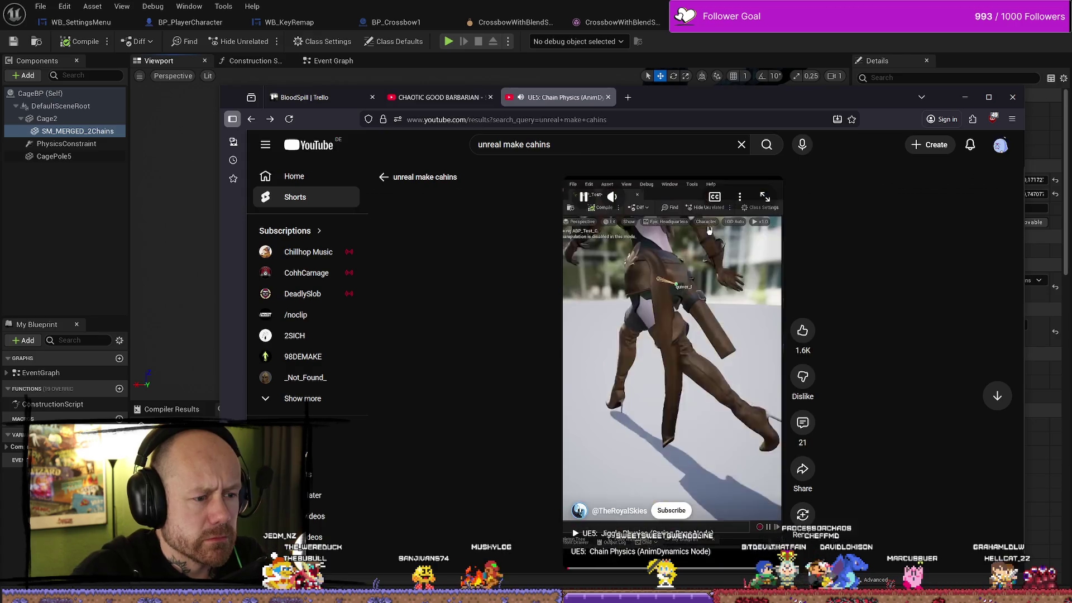
key("alt+Left")
scroll(674, 330, "down", 2)
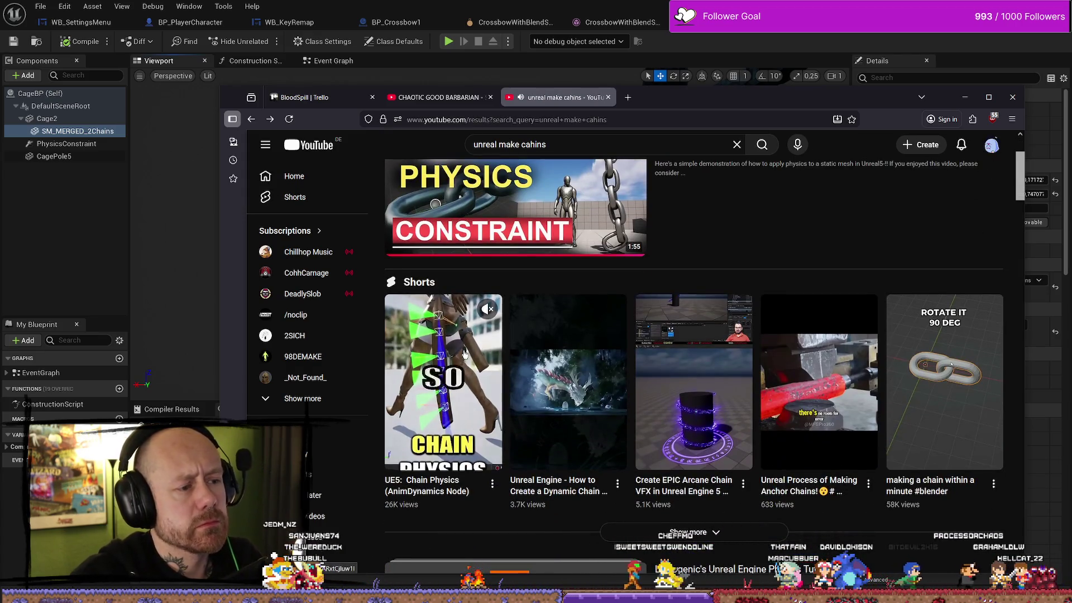
middle_click(441, 379)
scroll(801, 223, "up", 3)
key("ctrl+Tab")
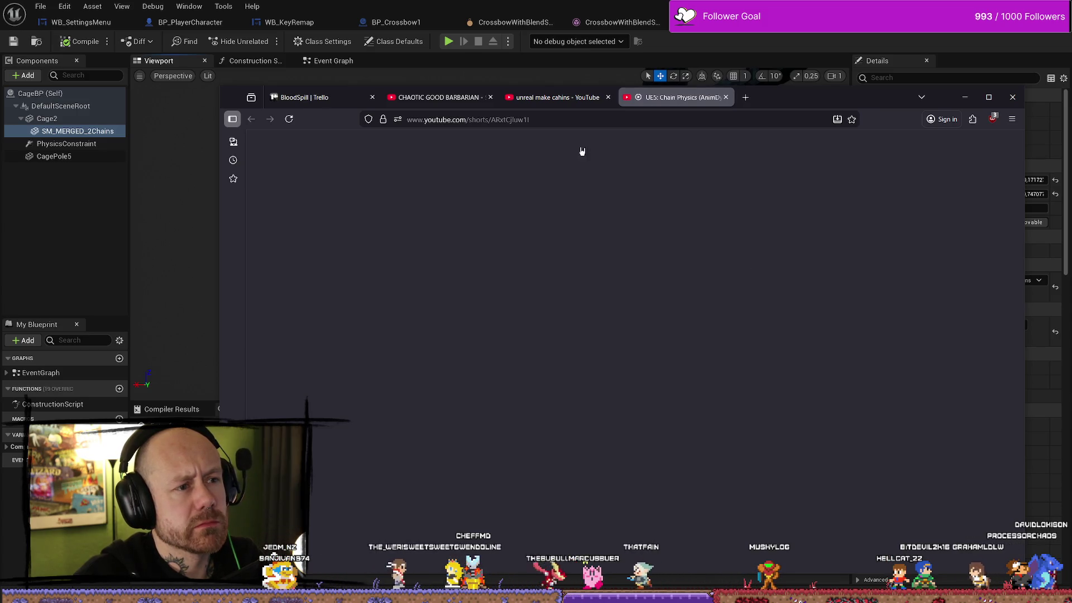
left_click(552, 99)
Step: Open the Chain Component tutorial from the results and skip ahead through it
scroll(925, 276, "down", 2)
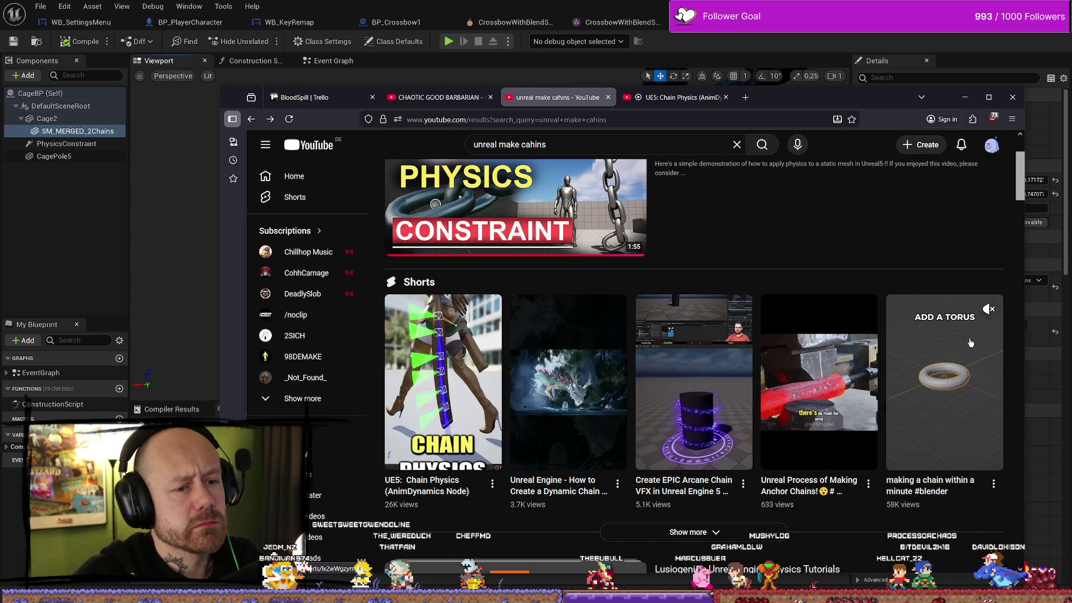
scroll(825, 372, "down", 4)
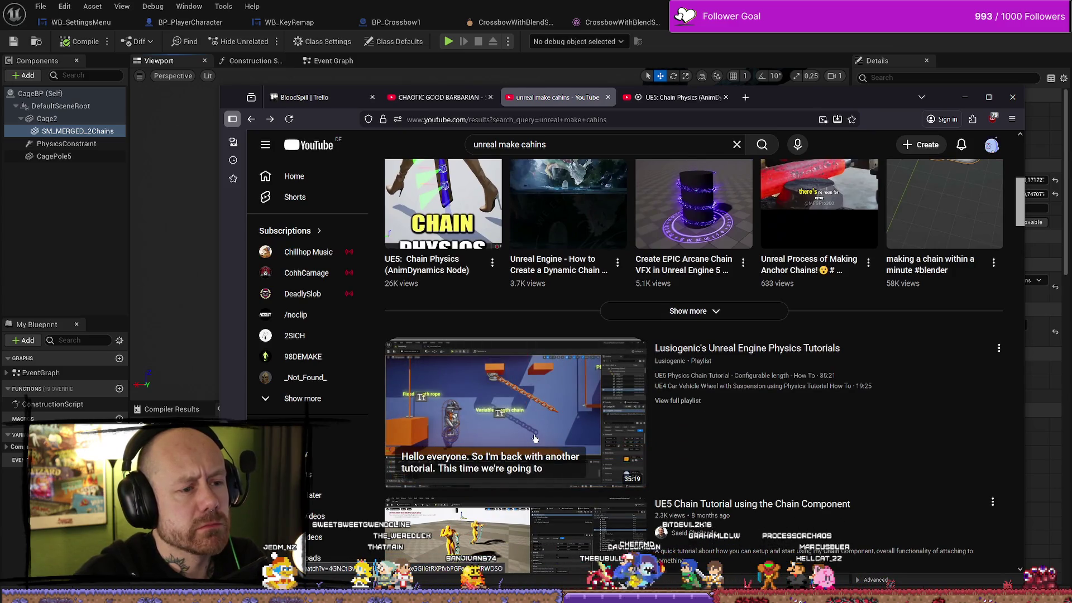
scroll(677, 439, "down", 3)
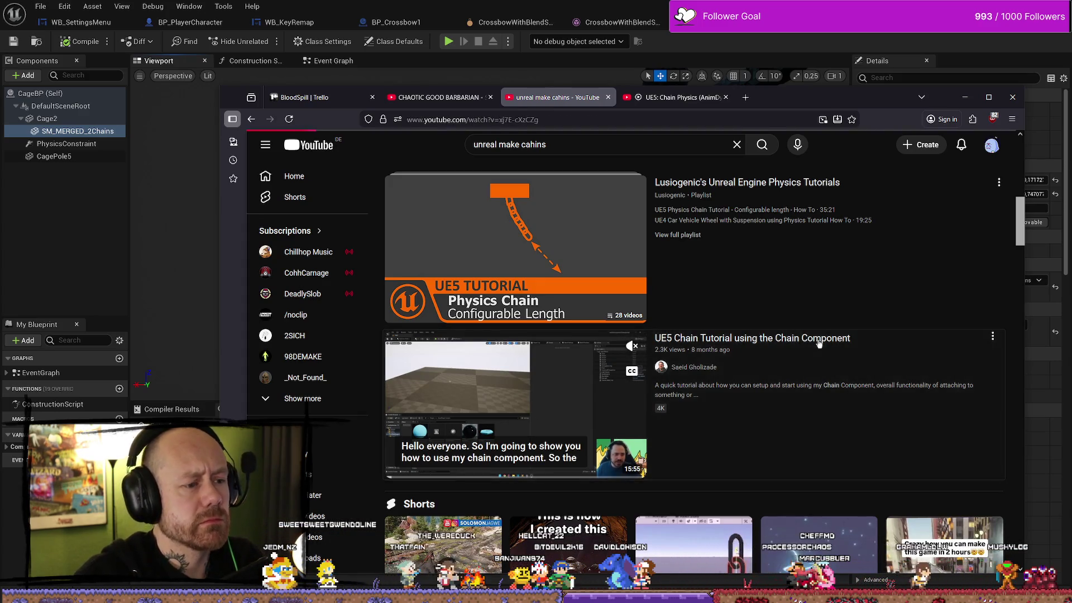
left_click(816, 345)
mouse_move(327, 483)
left_mouse_down()
mouse_move(502, 485)
mouse_move(477, 486)
left_mouse_up()
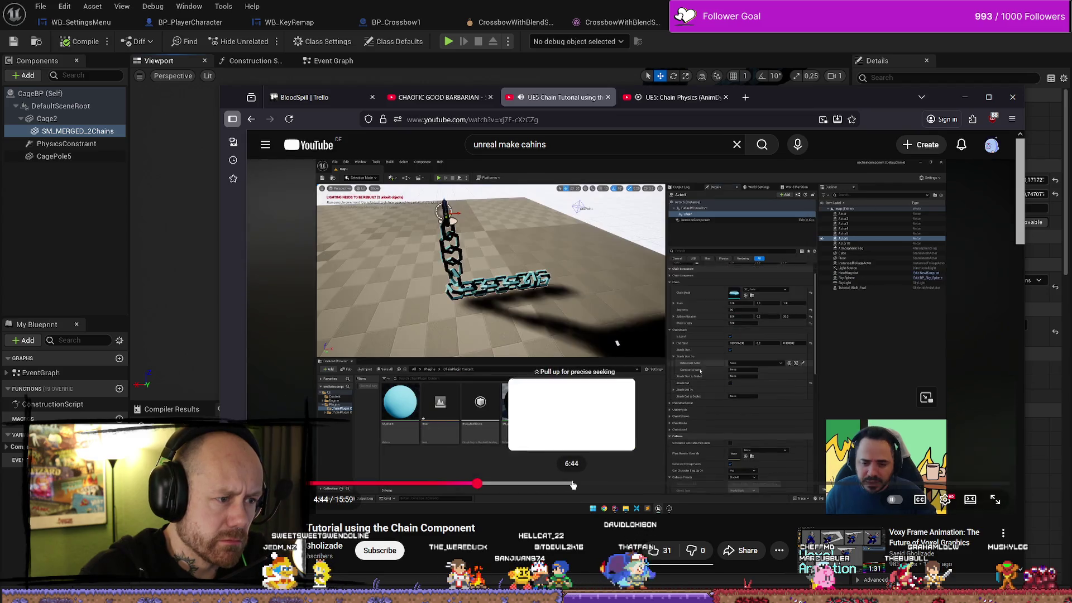
Step: Go back to the results and open the Character Joint/Bone Based Physics tutorial
key("alt+Left")
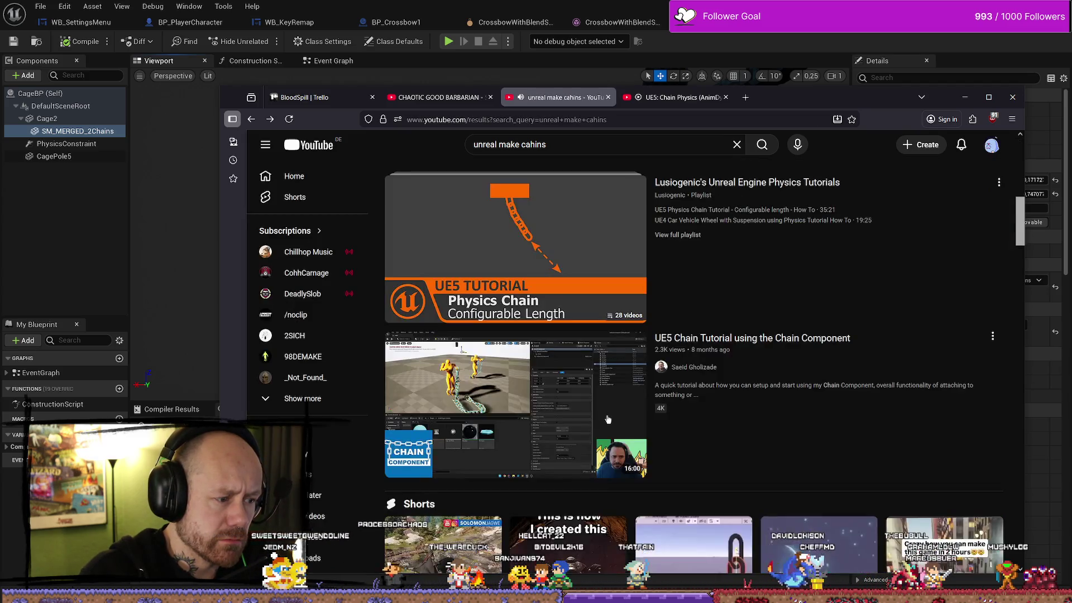
scroll(743, 357, "down", 6)
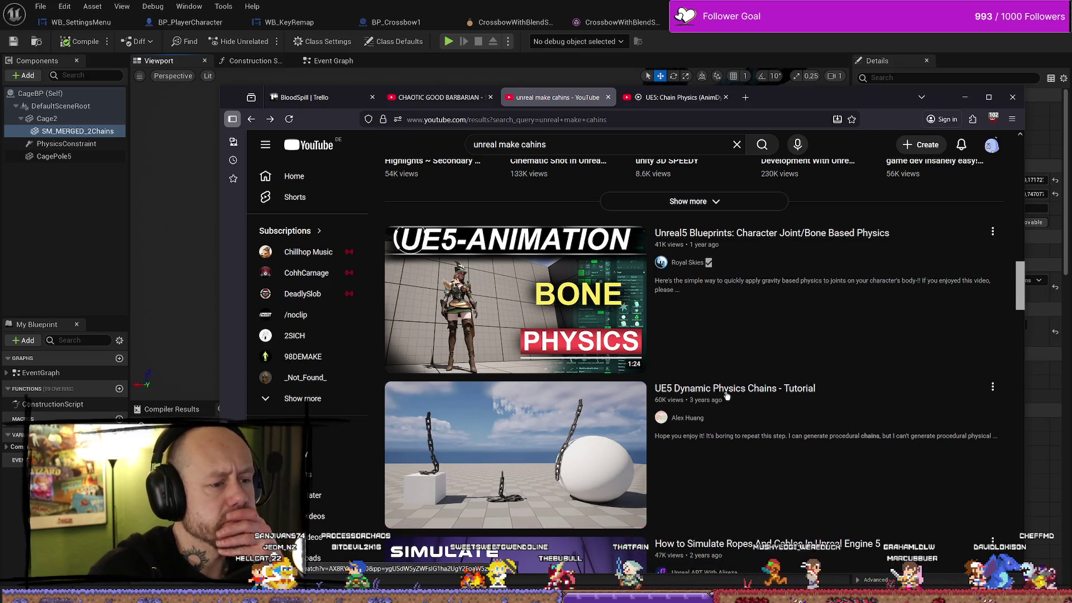
mouse_move(766, 395)
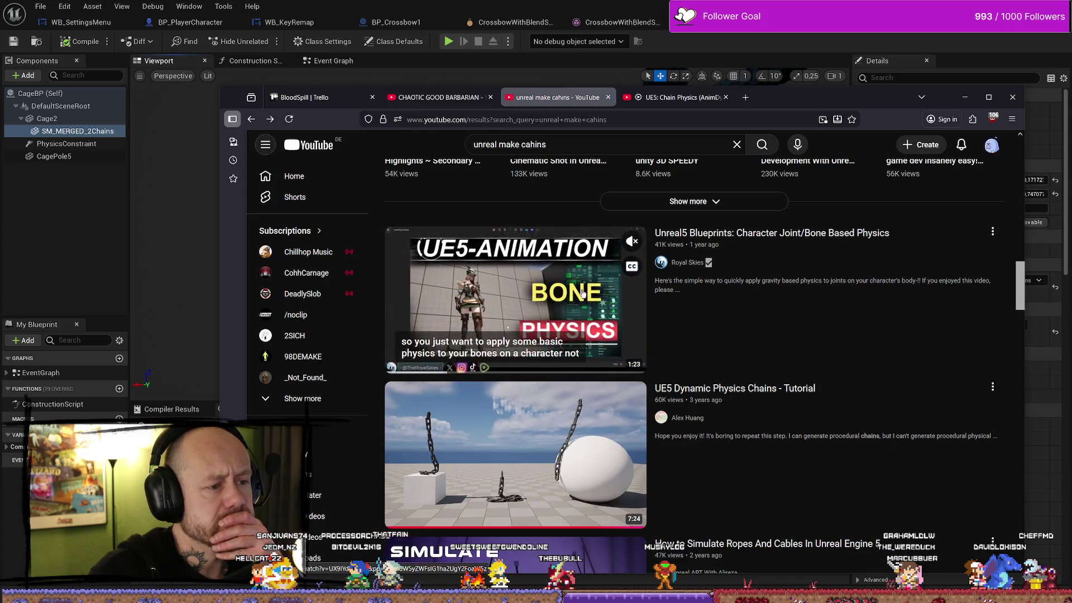
left_click(513, 302)
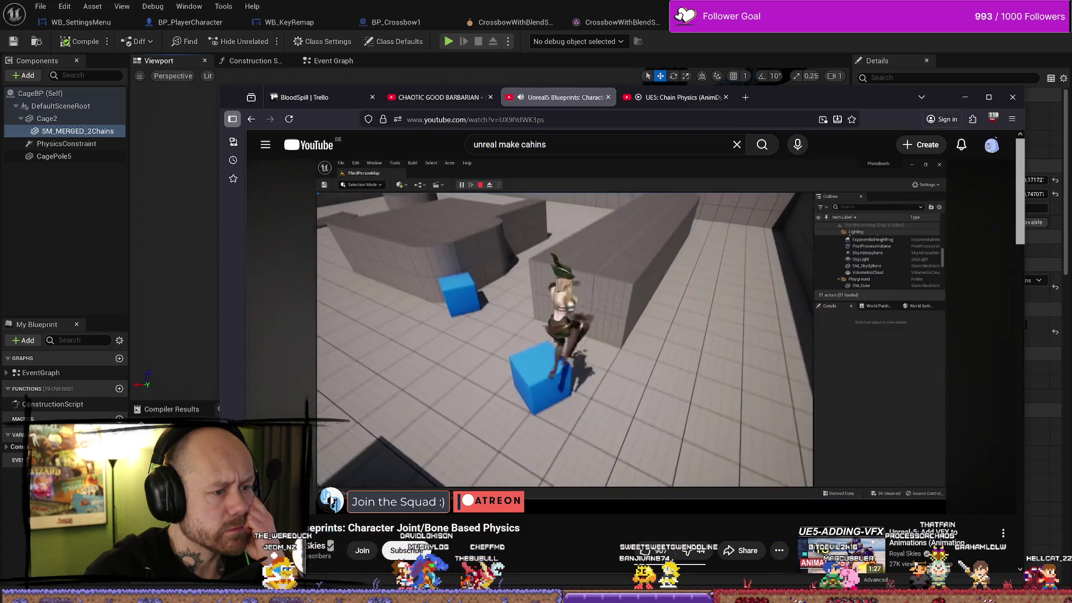
Step: Go back to the 'unreal make cahins' results and scroll down to the chain and rope tutorials
mouse_move(585, 391)
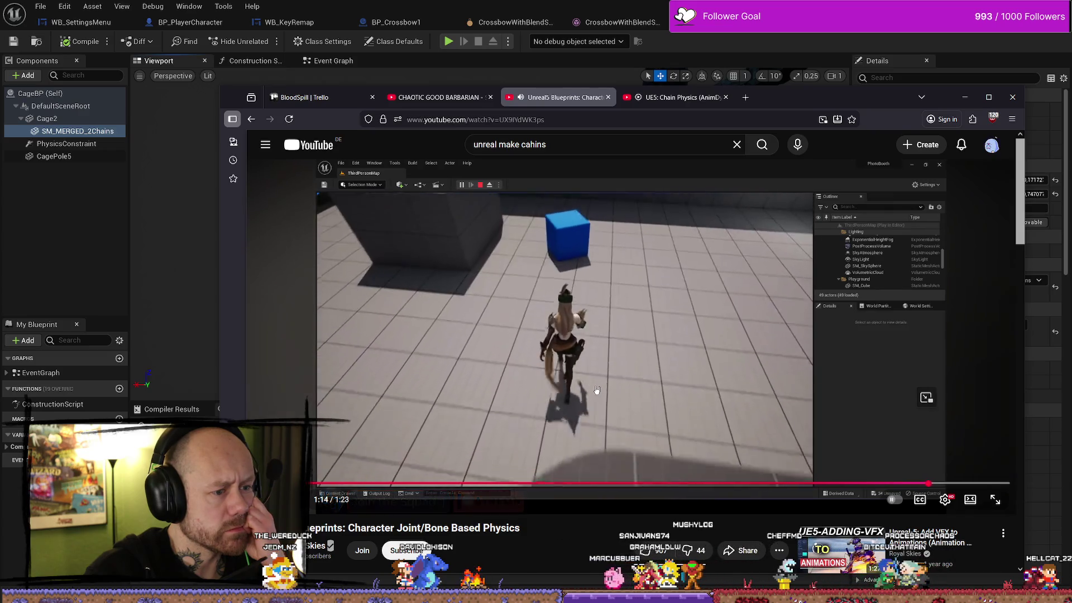
key("alt+Left")
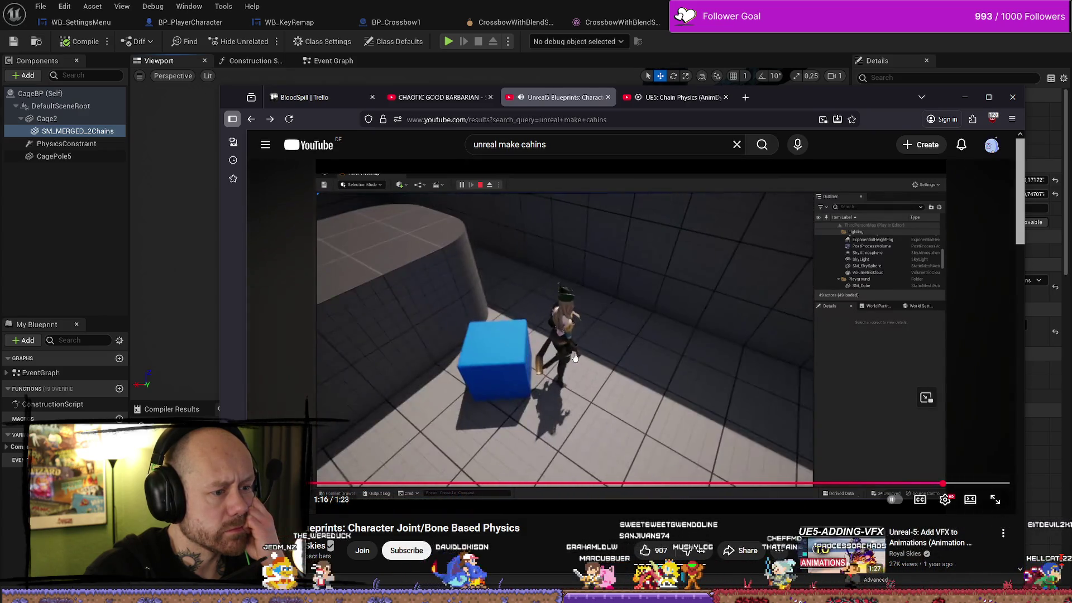
scroll(576, 355, "down", 4)
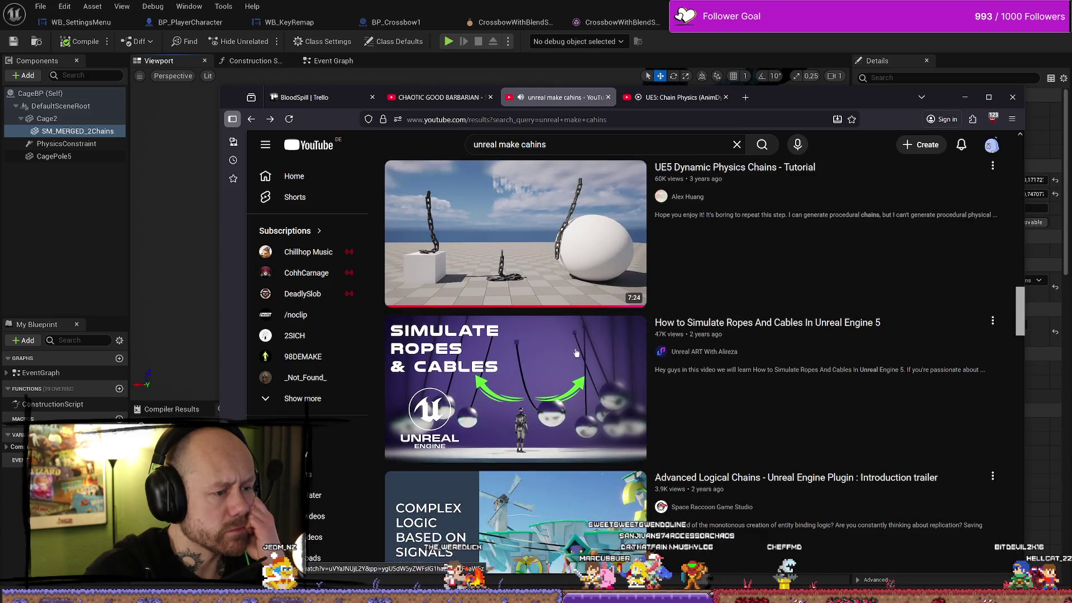
Step: Play the ropes and cables tutorial to its cable scene near 0:50, pause it, and minimize the browser
left_click(811, 325)
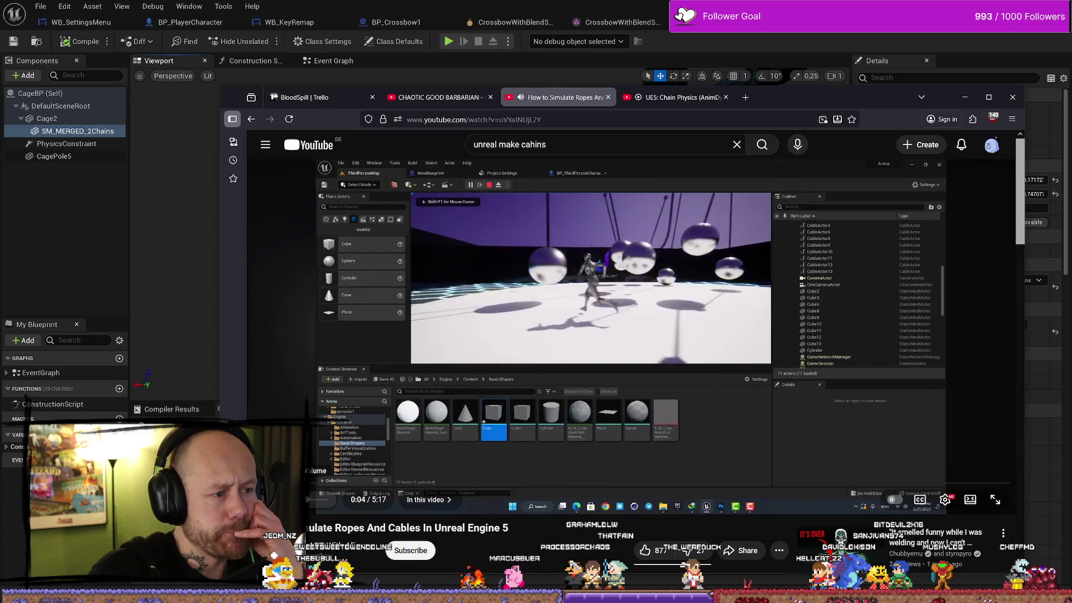
mouse_move(316, 483)
left_mouse_down()
mouse_move(316, 436)
mouse_move(330, 447)
left_mouse_up()
left_click(373, 484)
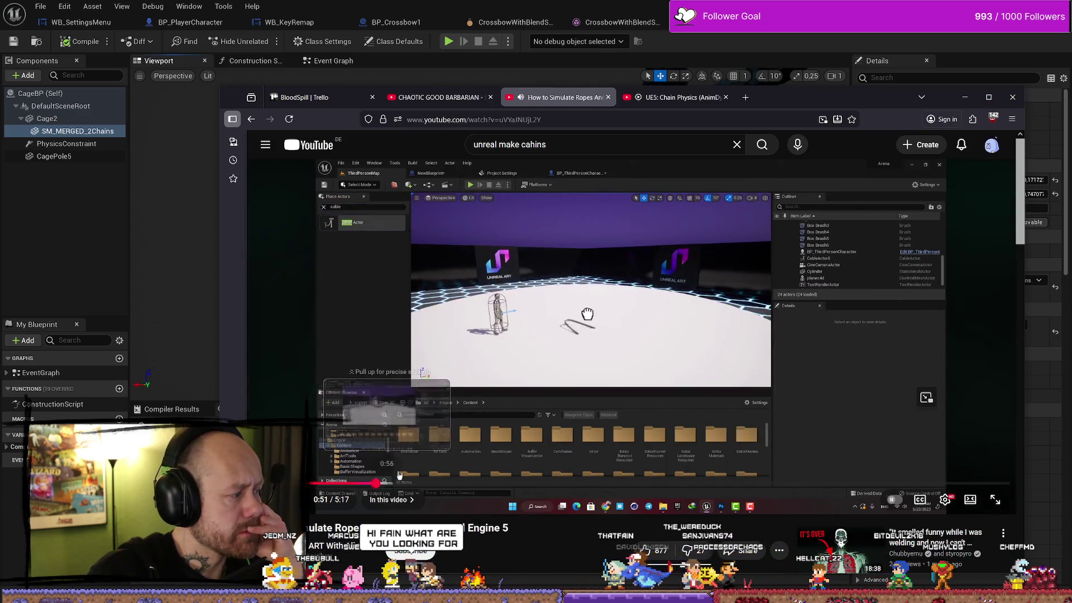
left_click(666, 310)
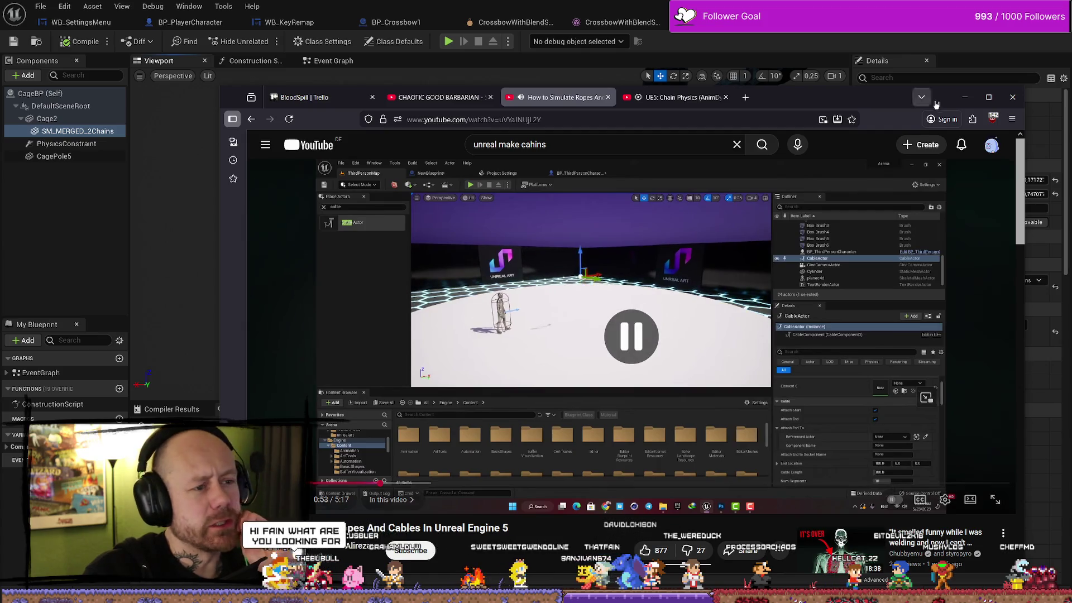
left_click(969, 98)
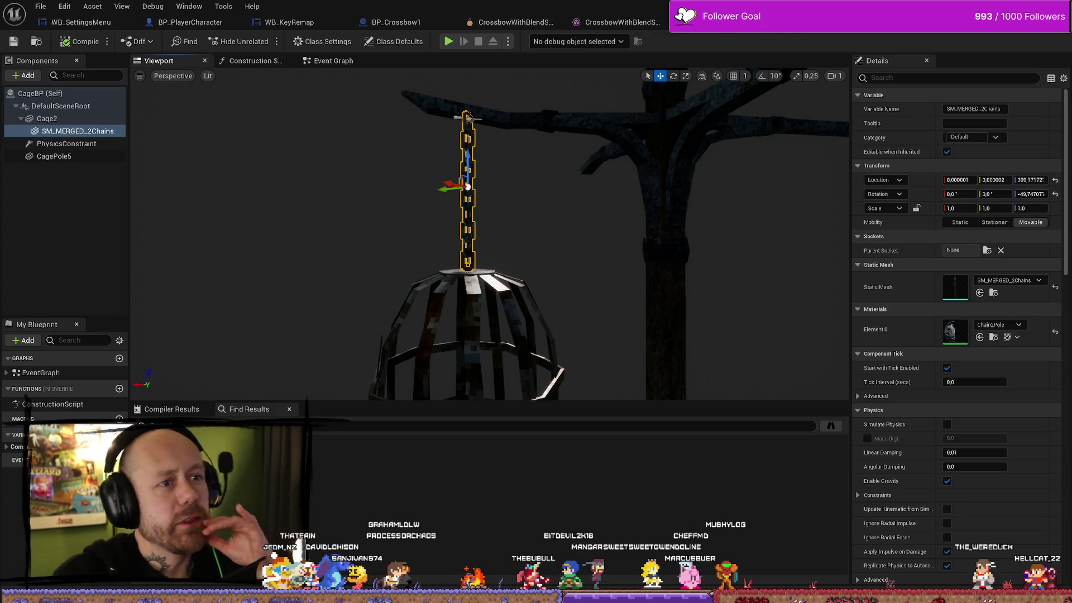
Step: Inspect the mug mesh, then orbit around the crossbow mesh
left_click(792, 22)
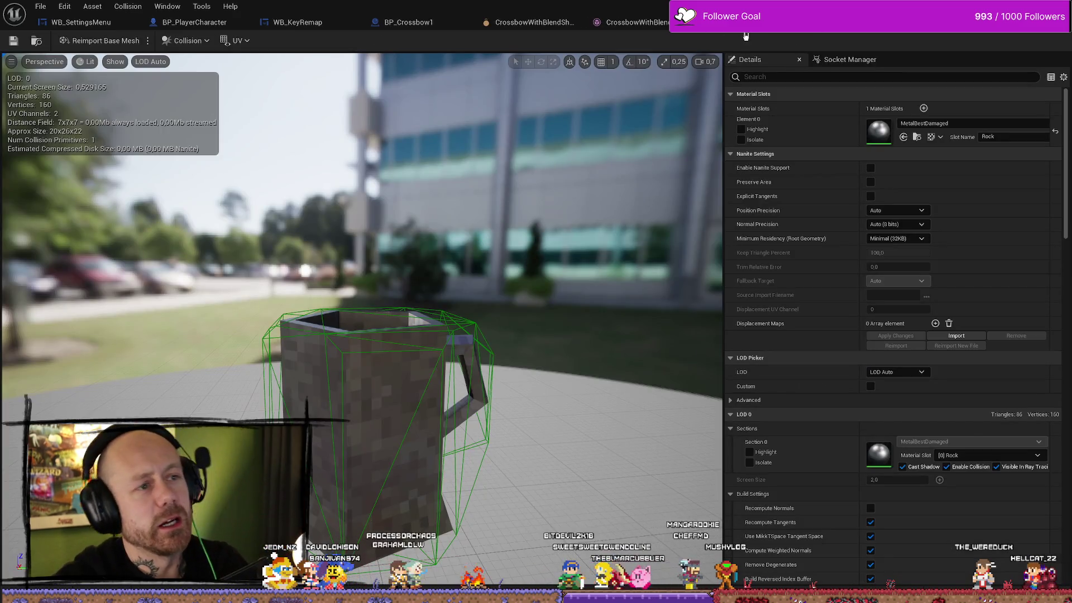
left_click(749, 36)
mouse_move(536, 301)
left_mouse_down()
mouse_move(603, 268)
mouse_move(558, 296)
mouse_move(592, 288)
left_mouse_up()
Step: Look over the BP_Crossbow1 blueprint, select Tree3 in the level, and return to the tutorial browser
left_click(392, 25)
left_click_drag(507, 280, 547, 182)
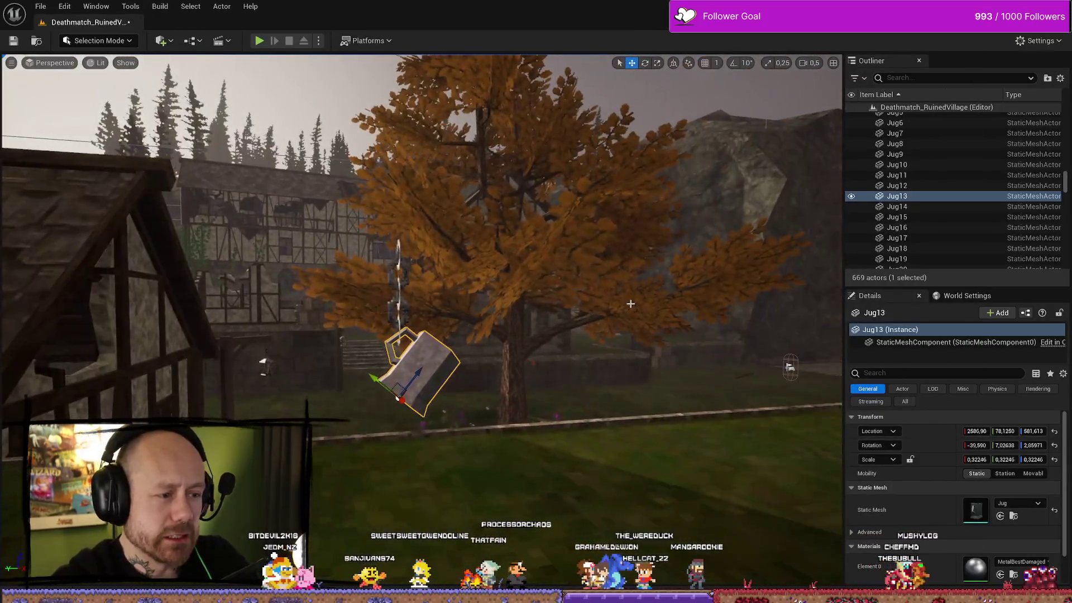
left_click(480, 312)
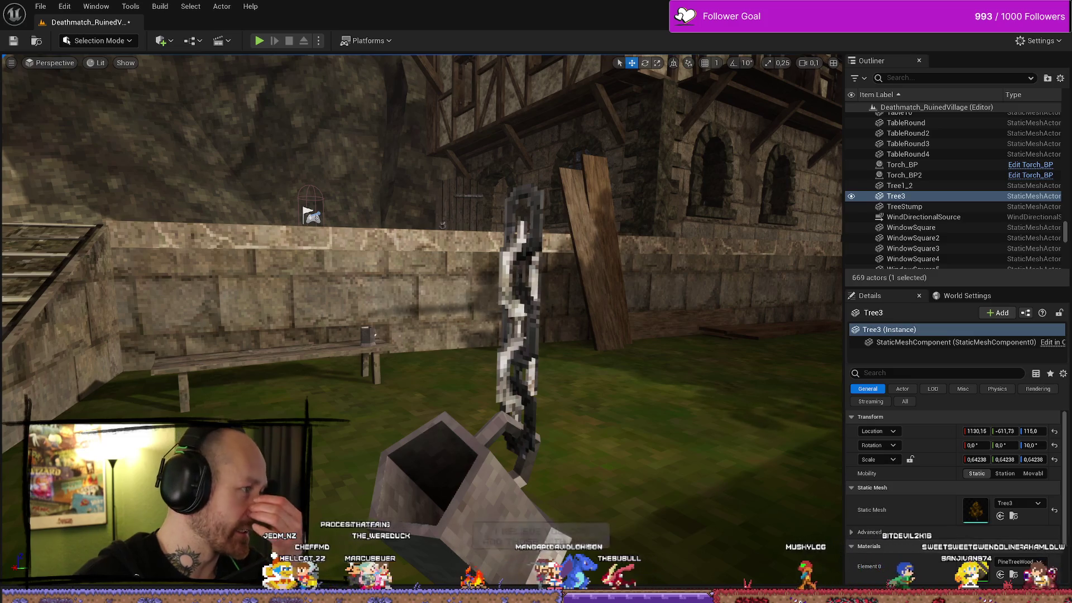
key("alt+Tab")
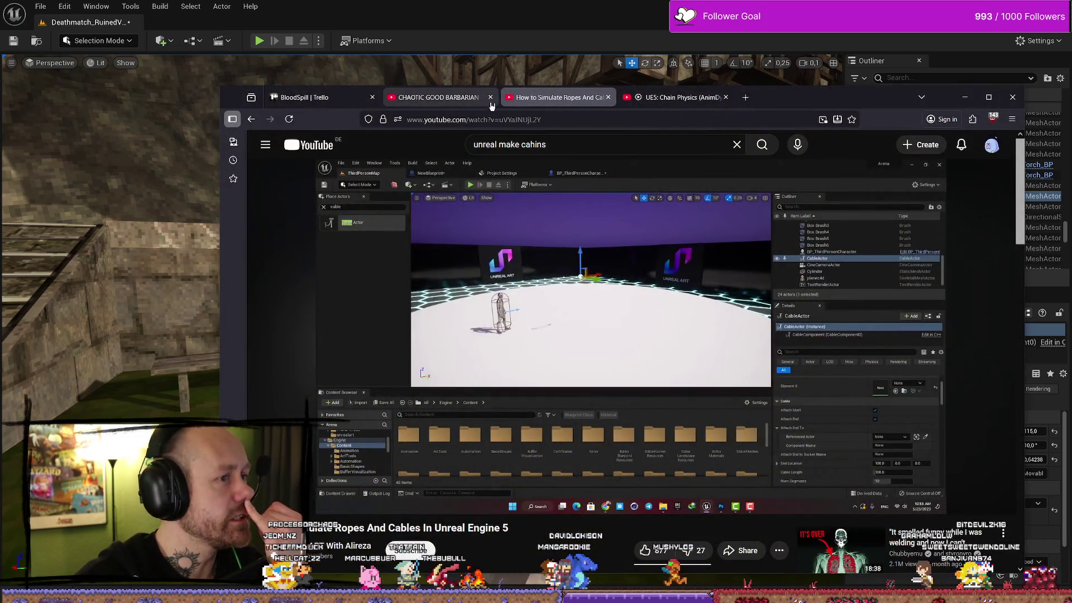
Step: Add a fresh YouTube tab, placed before the ropes tutorial tab
left_click(436, 98)
left_click(676, 97)
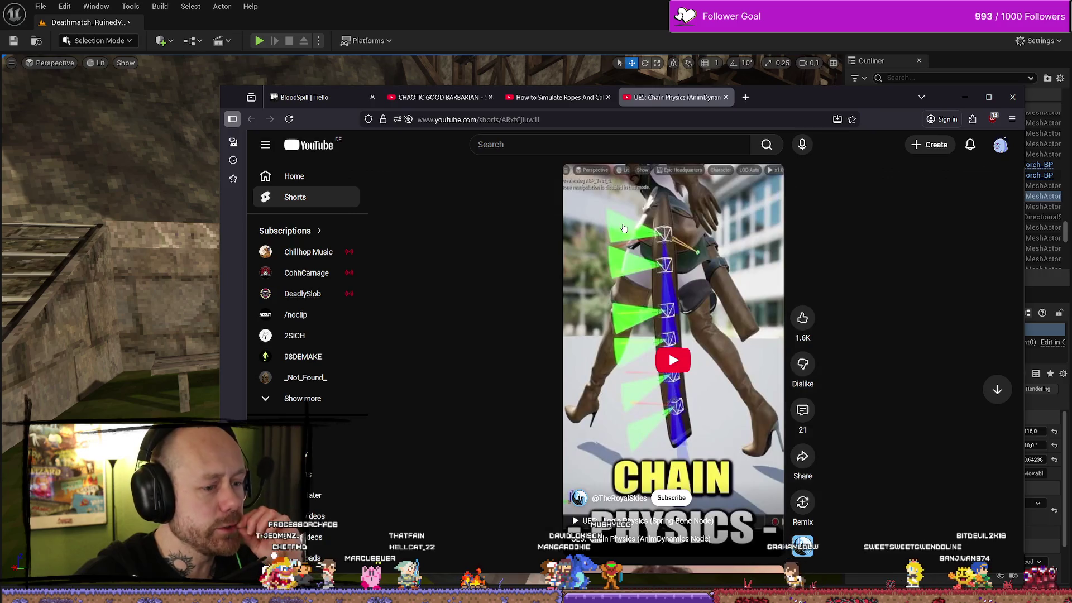
key("ctrl+shift+Tab")
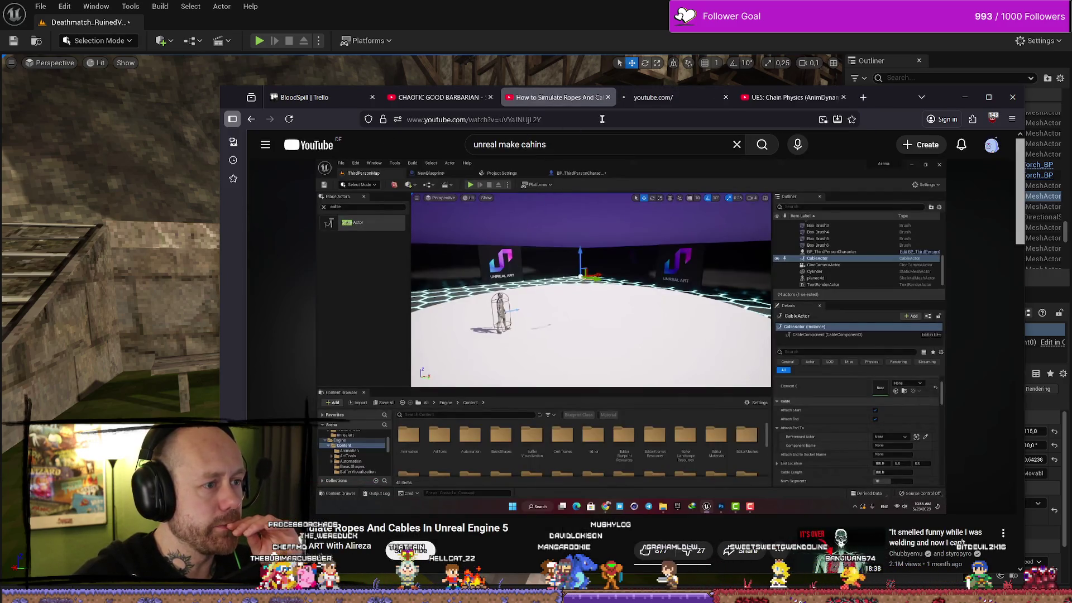
left_click(647, 97)
left_click_drag(648, 97, 555, 97)
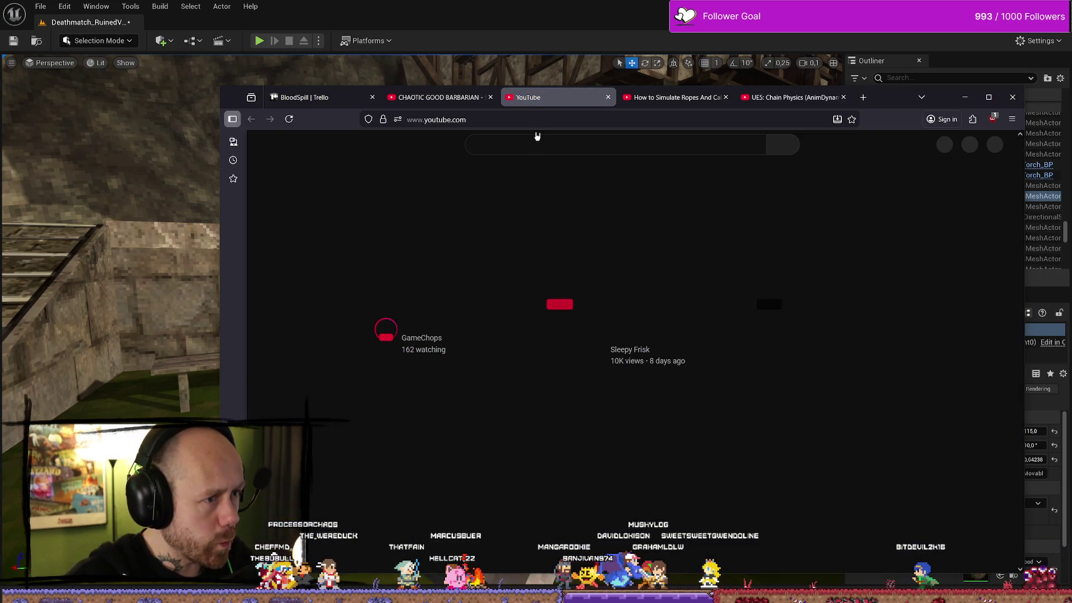
Step: Search YouTube for 'unreal chain physics' and open the Simple Chain Physics & Constraints video
left_click(539, 144)
type("unrea")
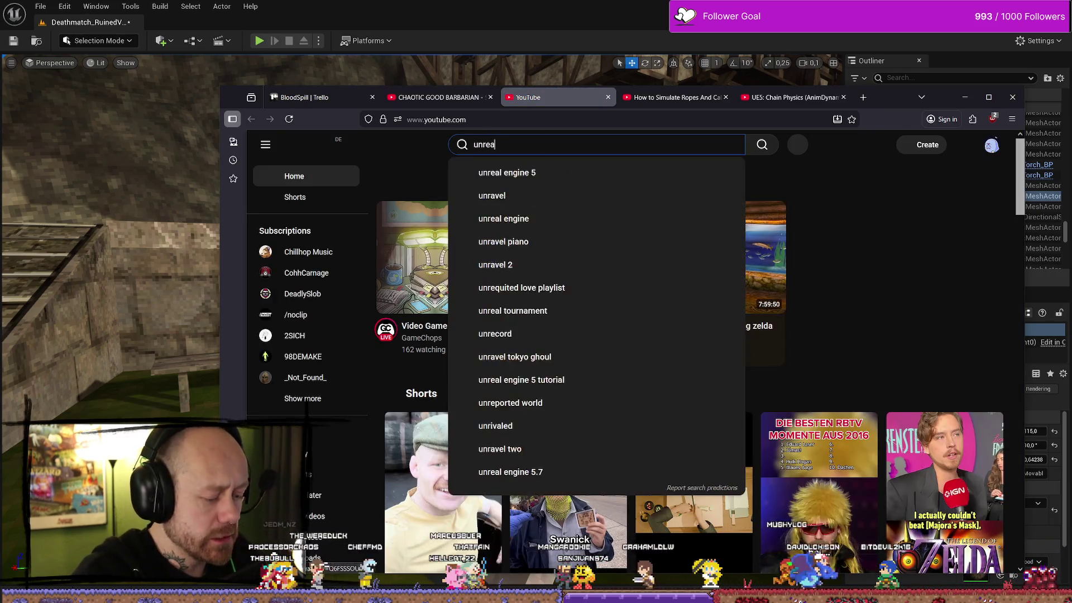
type("l chain physics")
key("Return")
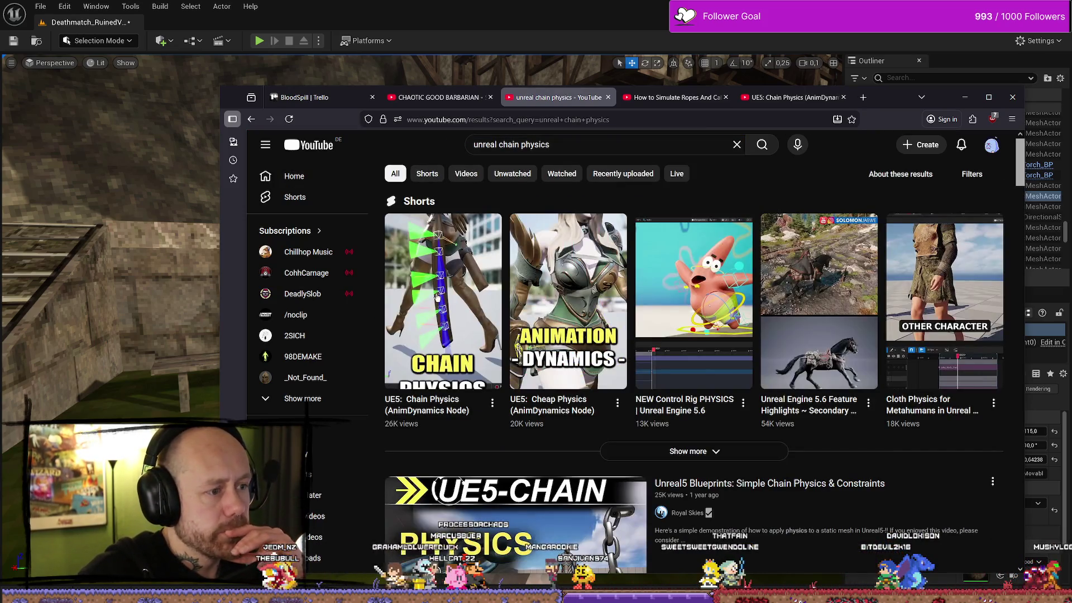
key("alt+Left")
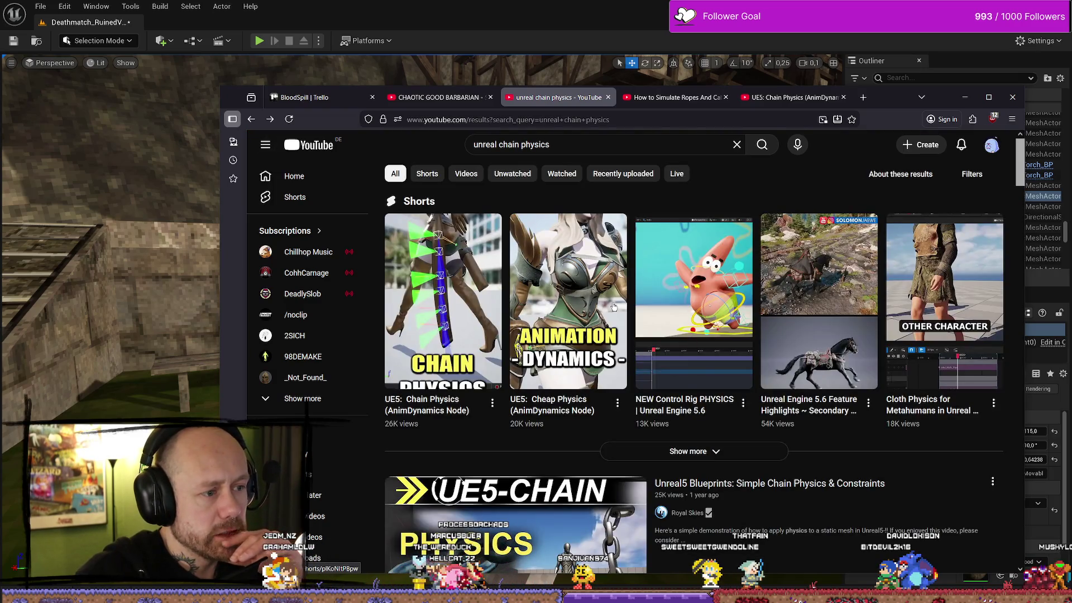
mouse_move(614, 306)
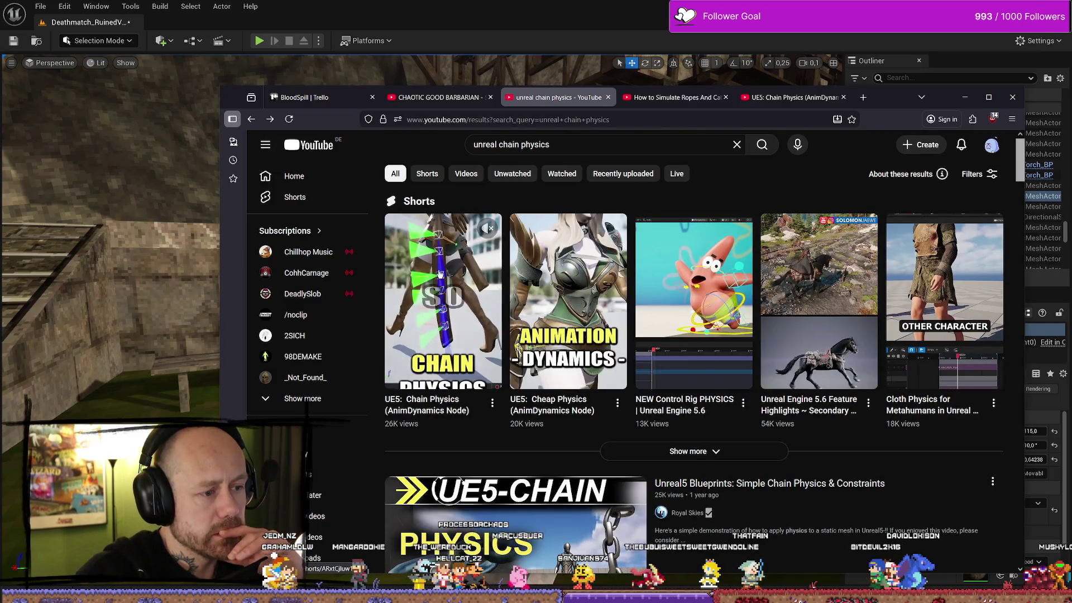
mouse_move(500, 311)
scroll(535, 310, "down", 2)
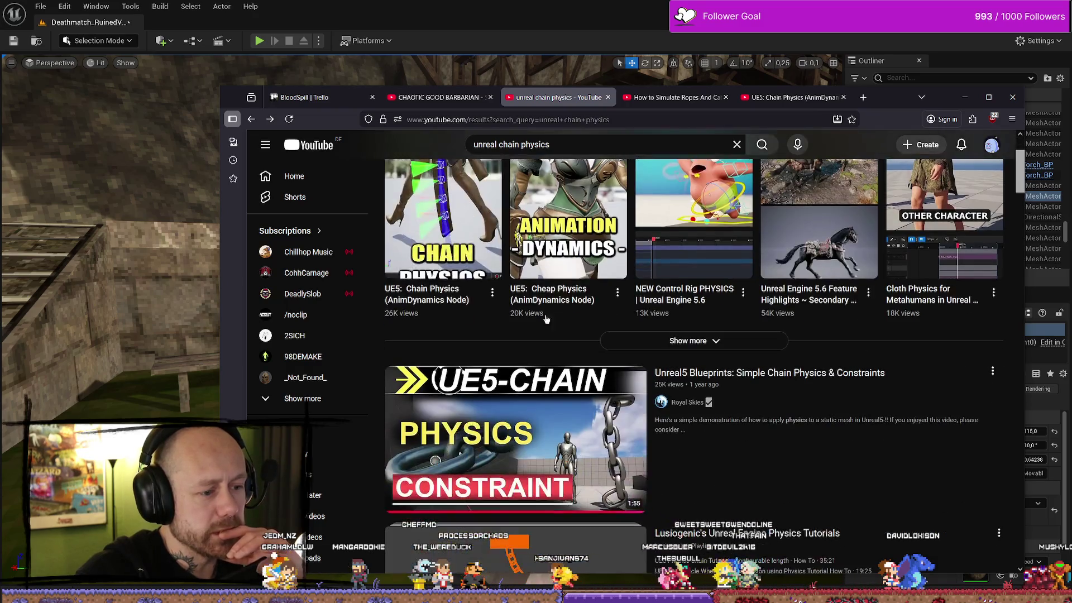
scroll(536, 311, "up", 2)
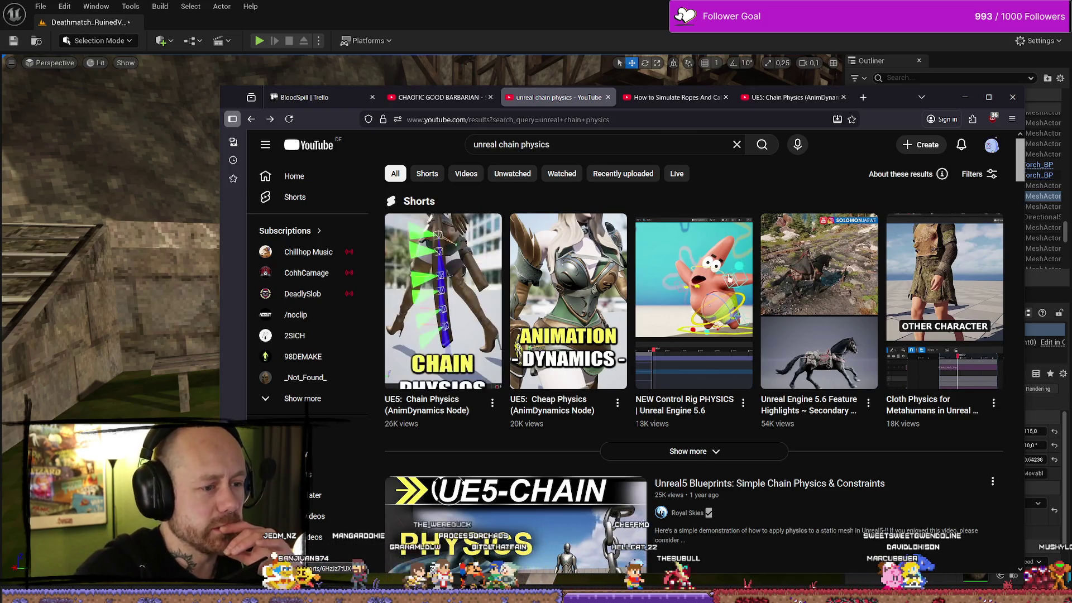
scroll(567, 346, "down", 4)
left_click(568, 347)
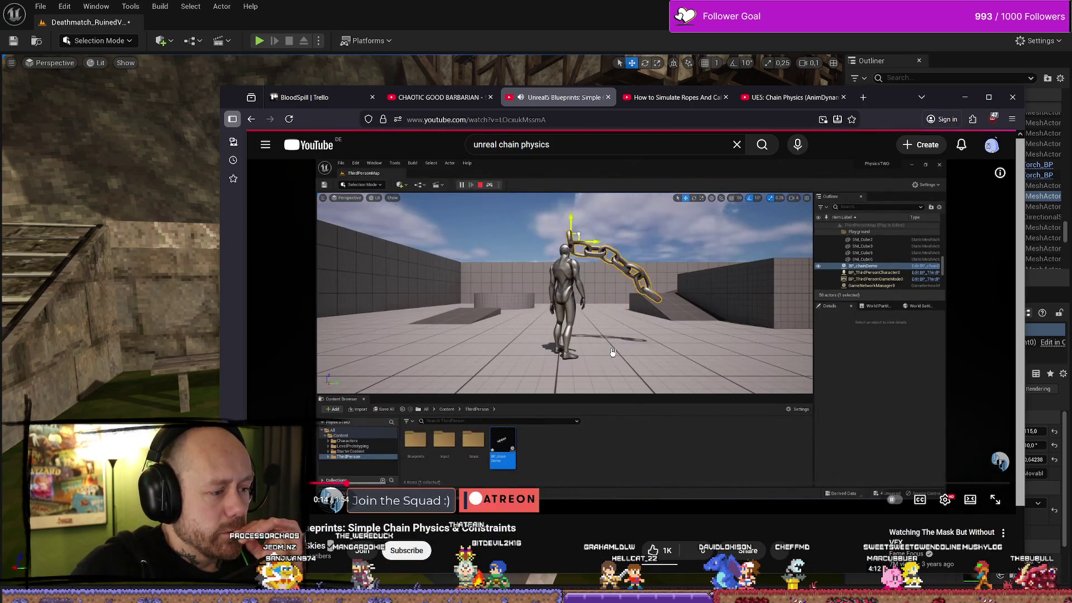
Step: Jump through the chain physics tutorial to its blueprint setup and chain-link close-up, then open a blank tab
left_click(350, 483)
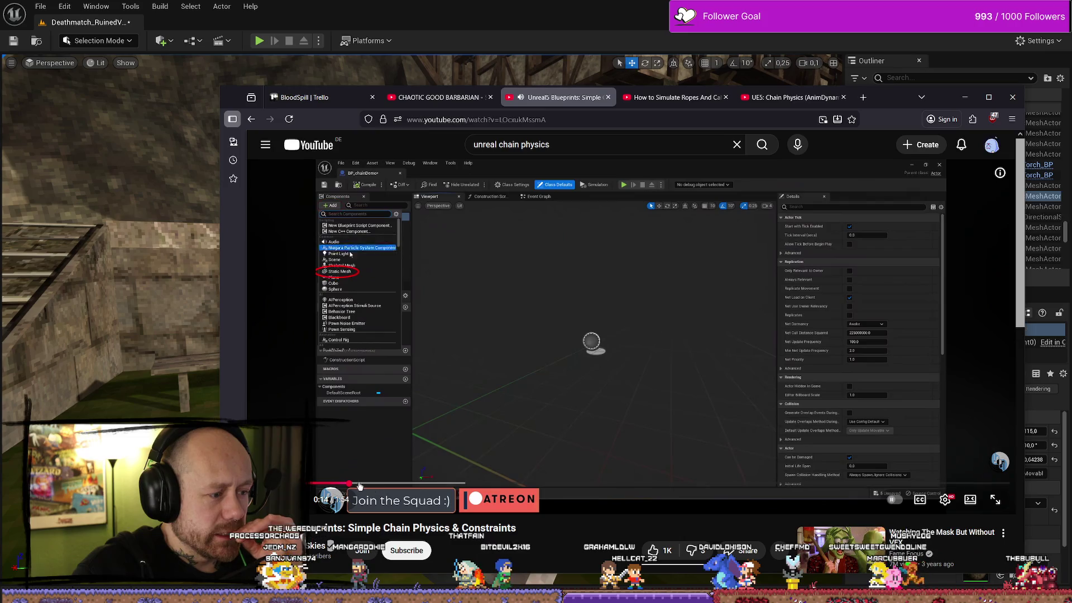
left_click(495, 398)
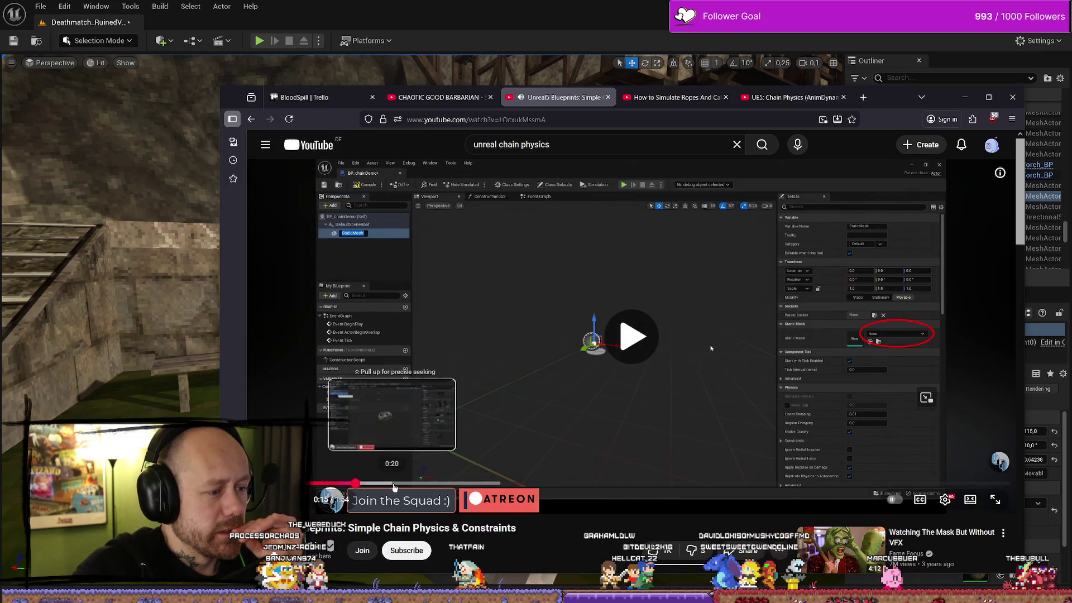
left_click(399, 483)
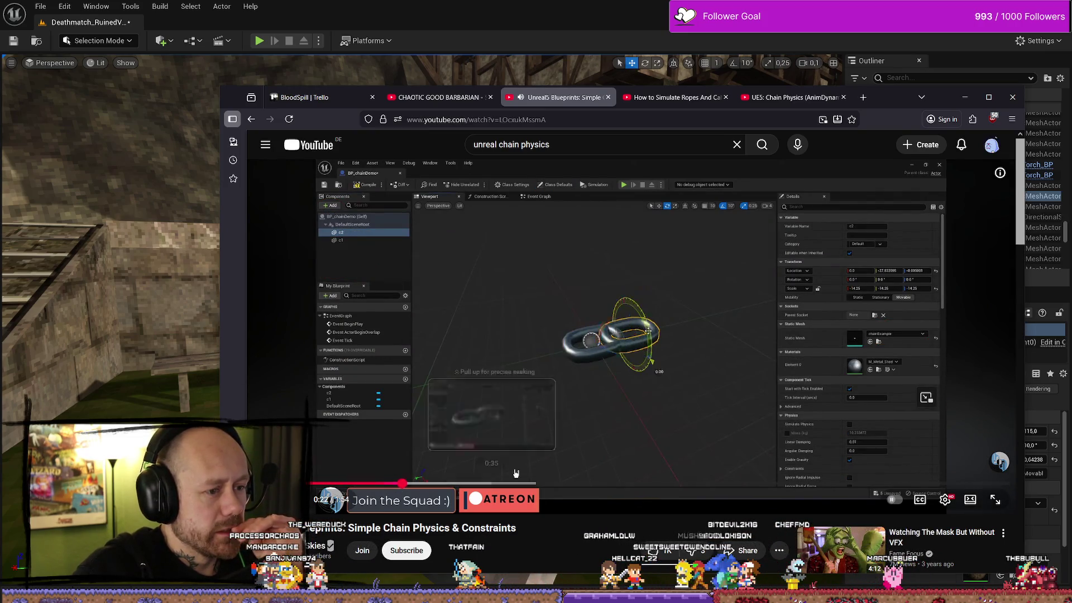
left_click(462, 484)
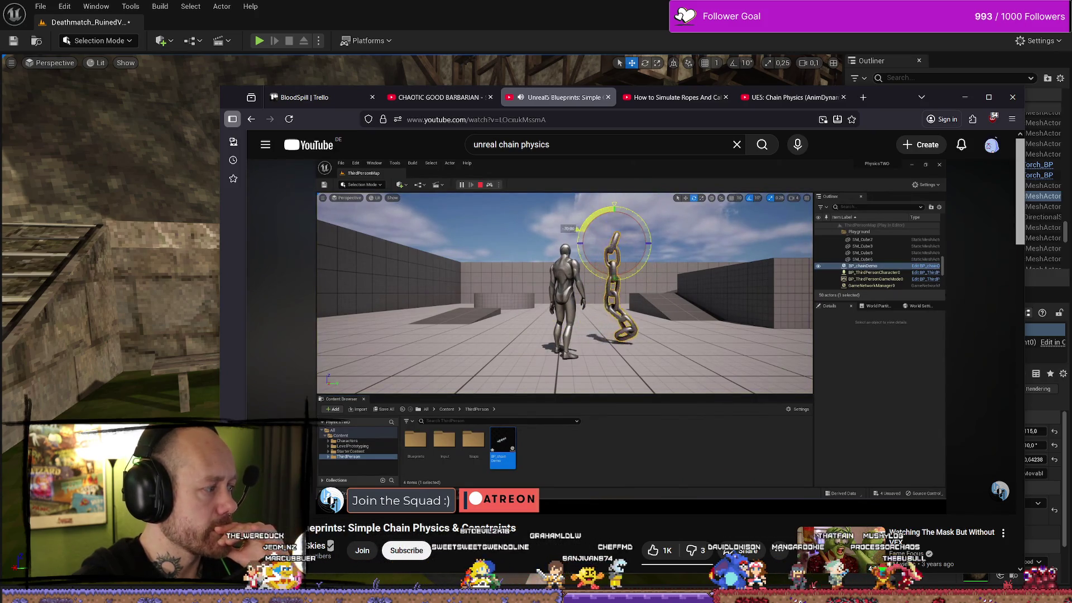
key("ctrl+t")
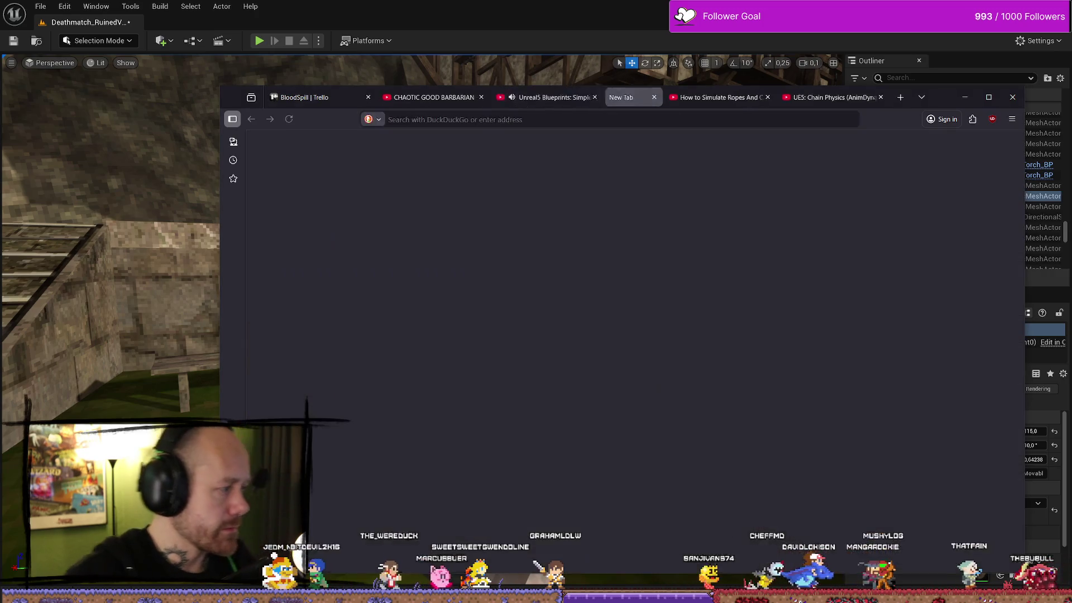
Step: Load the Physics Constraint Component documentation in the new tab and pause the chain video
type("dev.epicgames.com/documentation/en-us/unreal-engine/physics-constraint-component-user-guide-in-unreal-engine")
key("Return")
key("ctrl+shift+Tab")
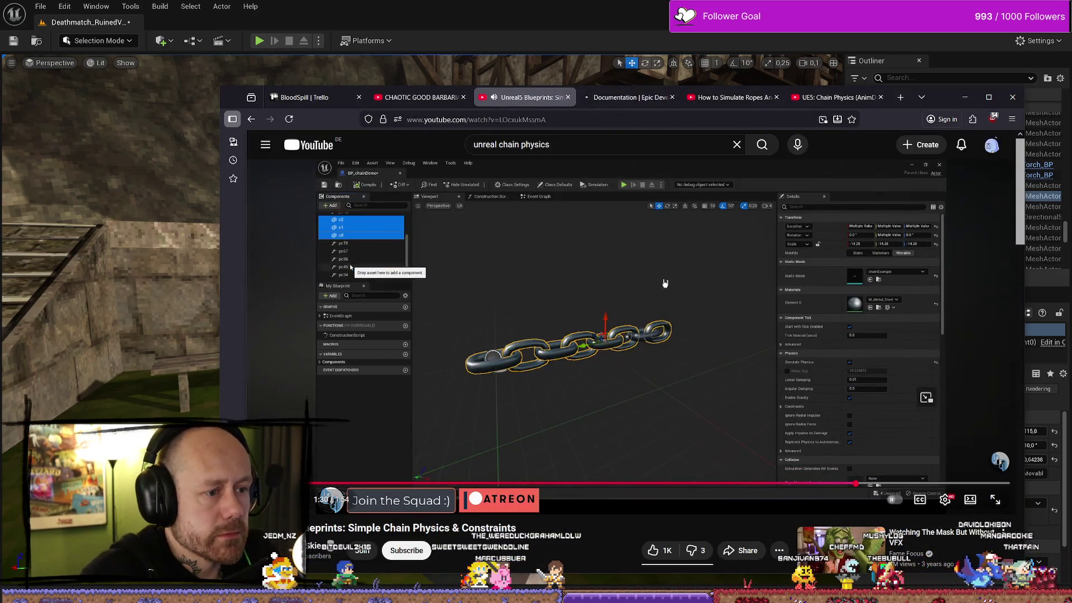
left_click(664, 283)
key("ctrl+Tab")
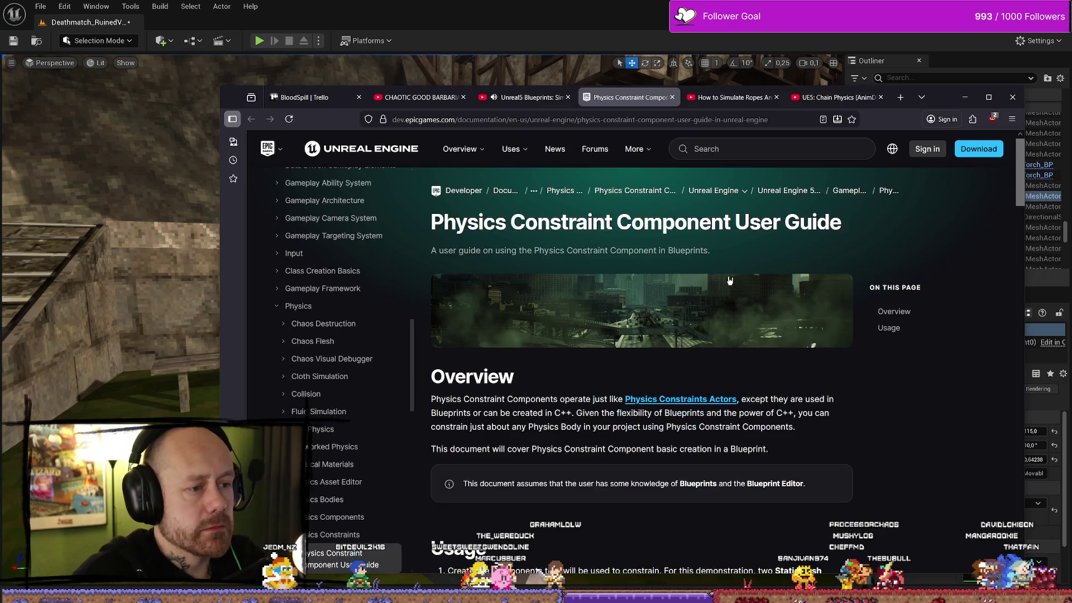
Step: Read through the Physics Constraint Component user guide steps, then minimize the browser
scroll(729, 280, "down", 10)
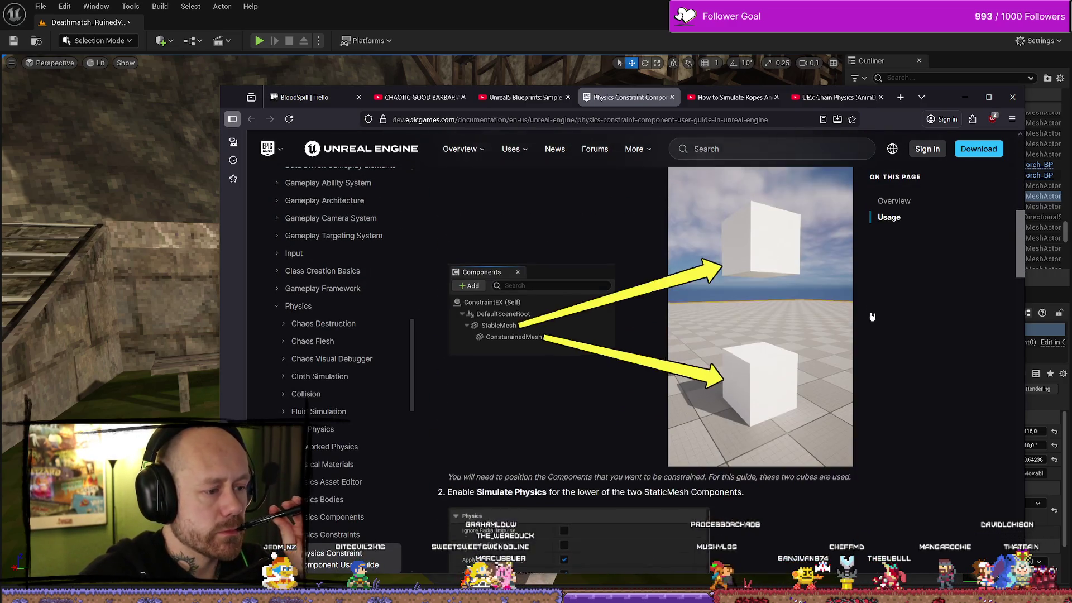
scroll(872, 317, "down", 4)
scroll(870, 321, "down", 4)
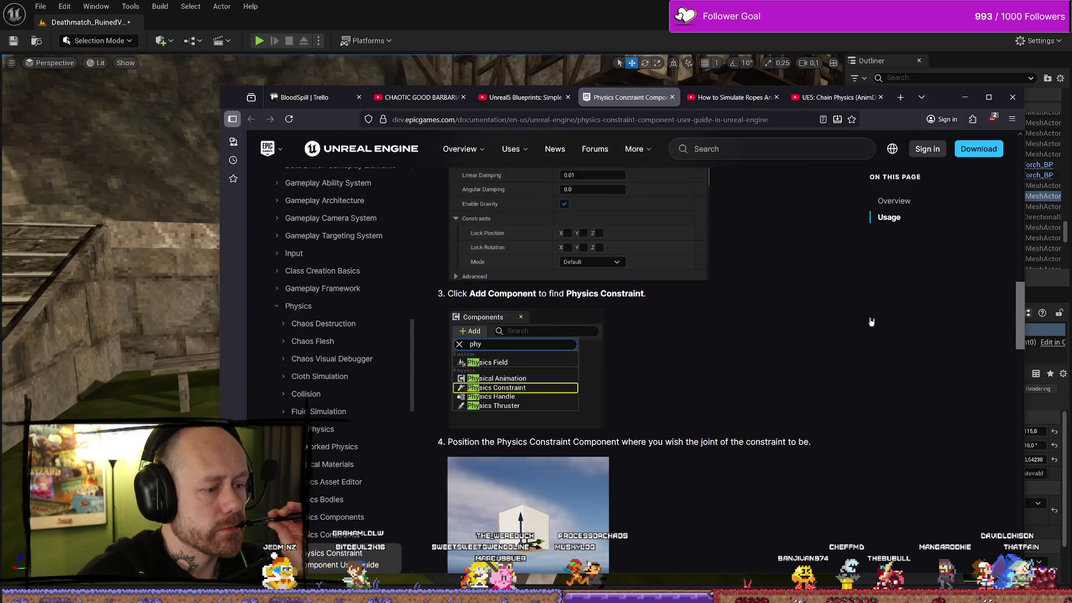
scroll(834, 321, "down", 4)
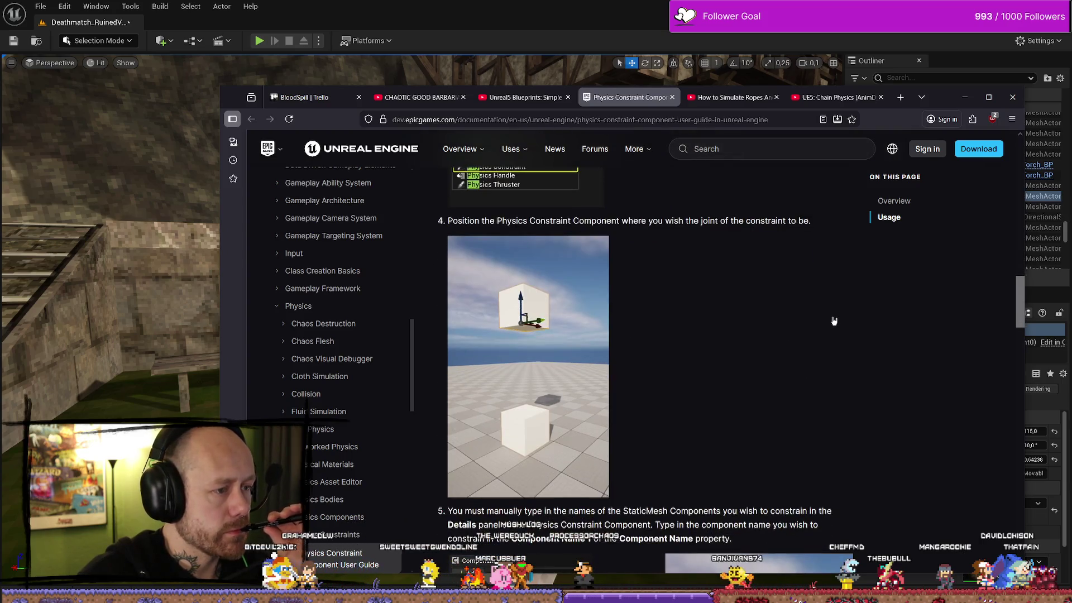
scroll(834, 320, "up", 2)
scroll(834, 320, "down", 7)
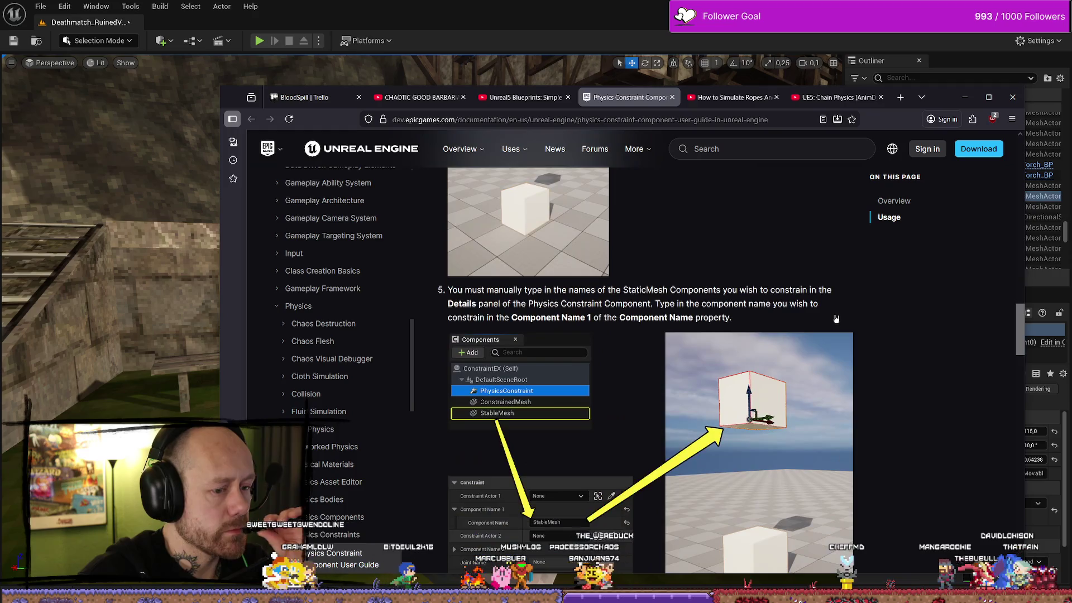
scroll(836, 319, "down", 6)
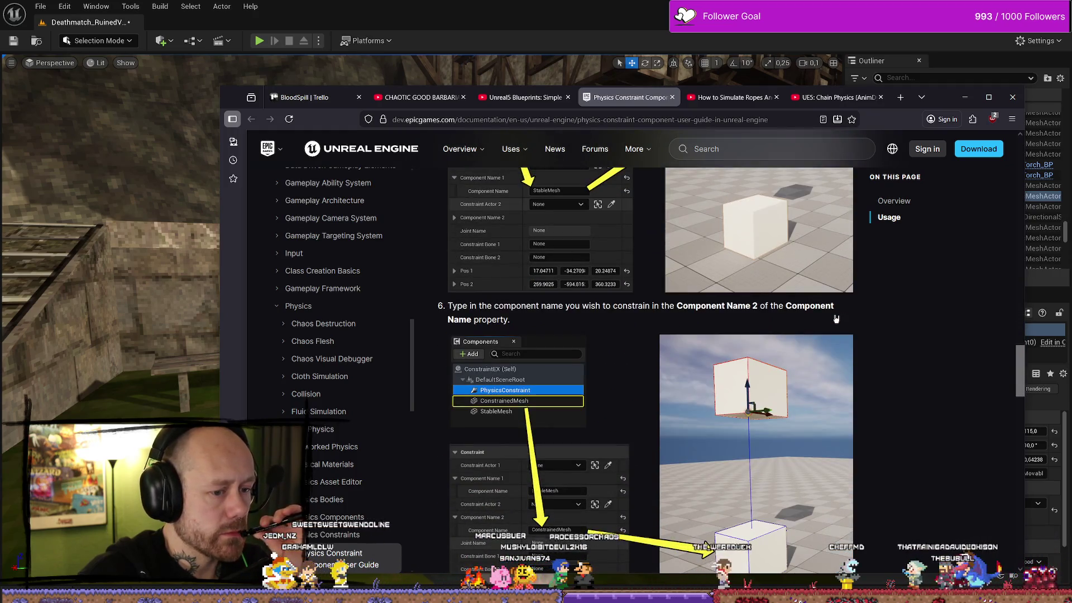
scroll(836, 319, "down", 12)
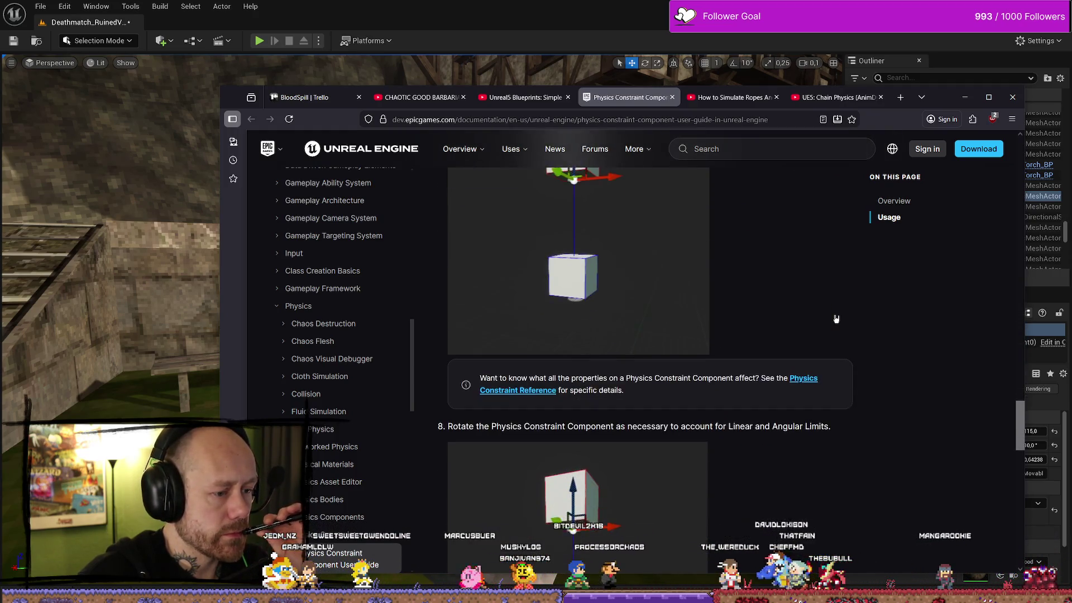
scroll(835, 318, "down", 6)
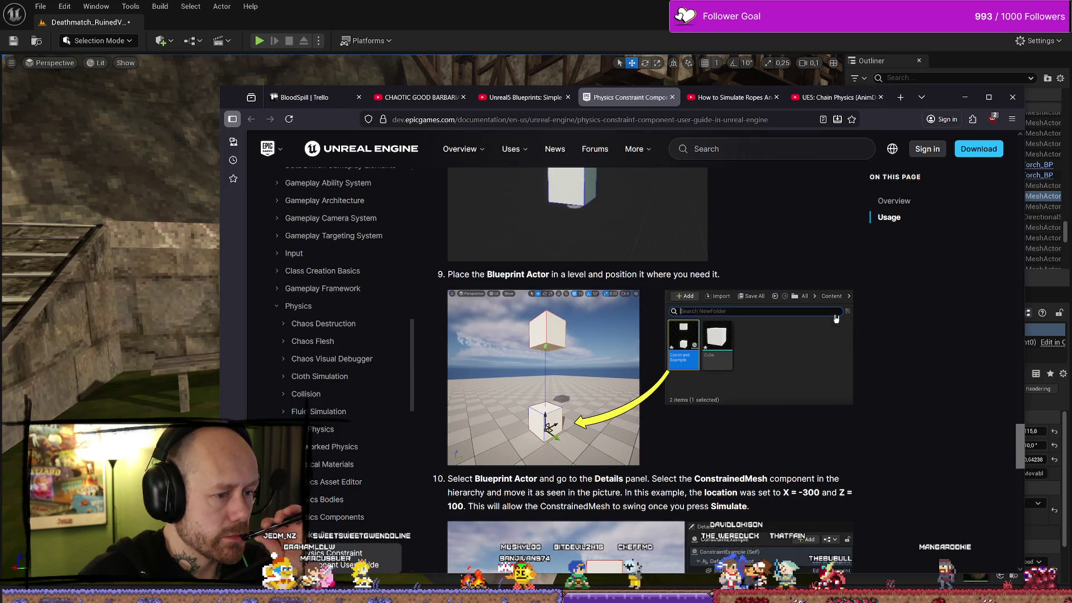
scroll(836, 319, "down", 4)
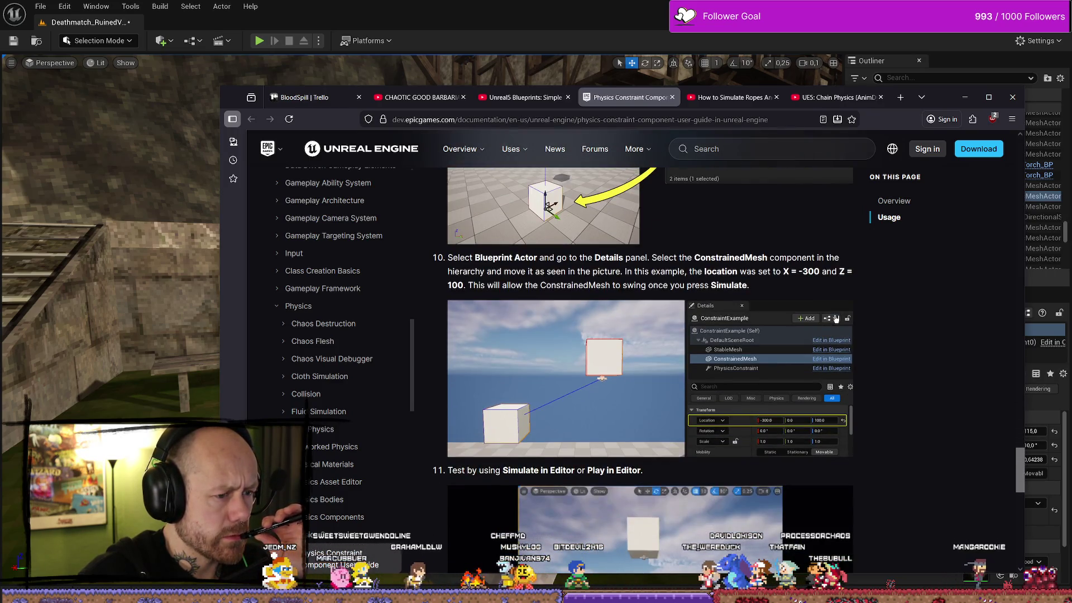
scroll(835, 319, "down", 6)
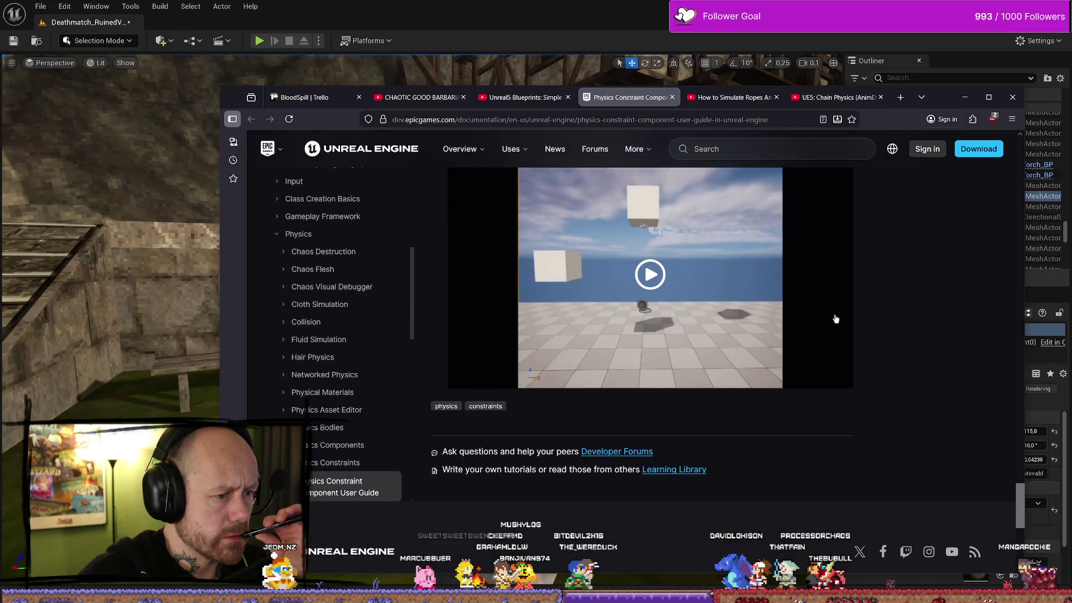
scroll(836, 318, "down", 2)
scroll(836, 319, "up", 4)
scroll(835, 318, "up", 4)
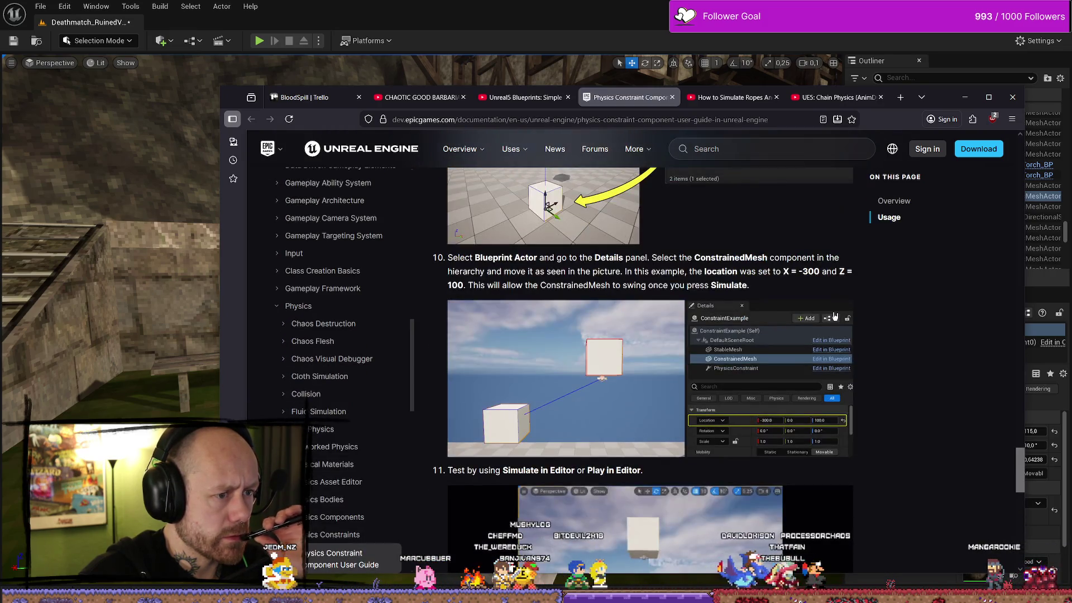
scroll(834, 317, "up", 5)
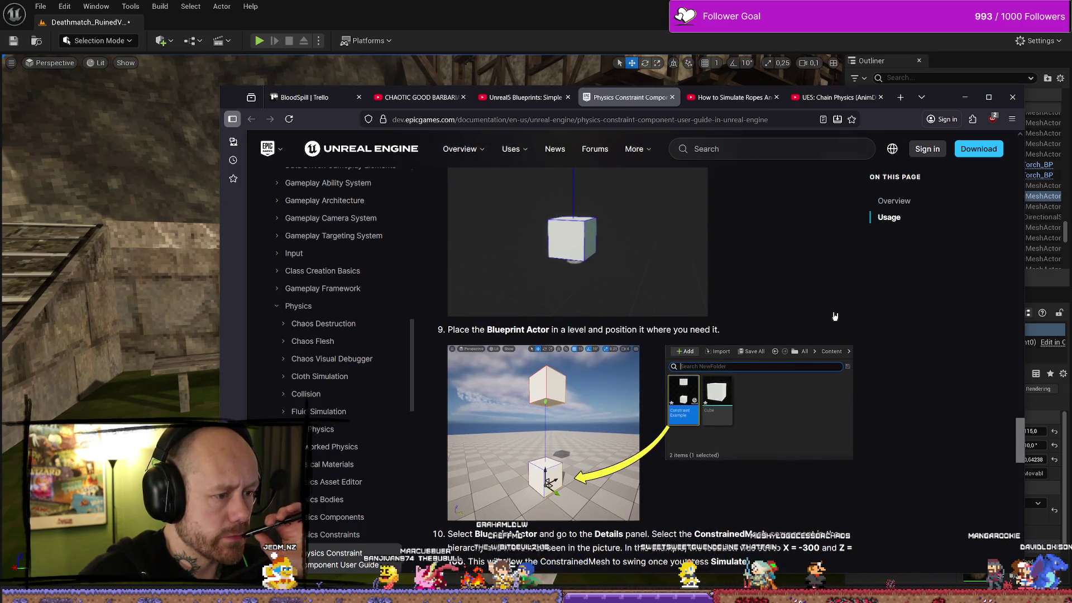
scroll(835, 316, "up", 7)
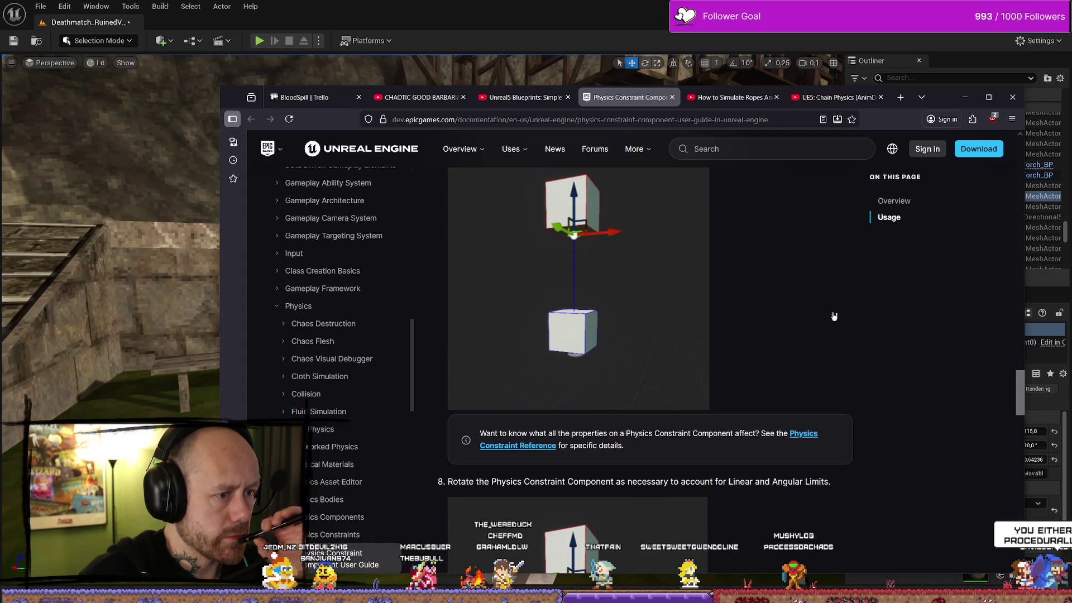
scroll(833, 317, "up", 15)
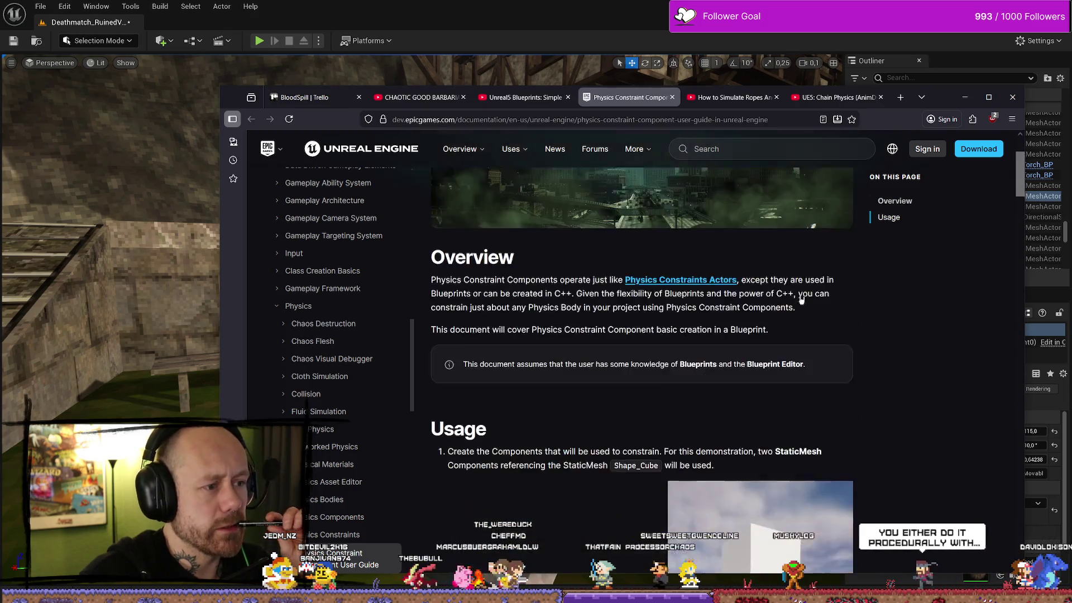
scroll(809, 291, "down", 4)
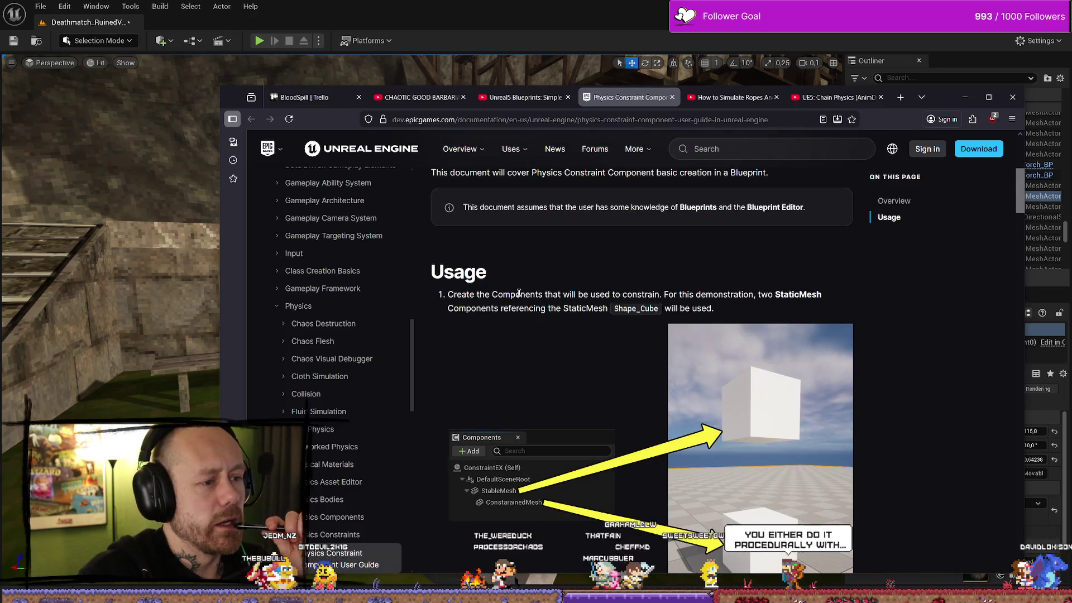
scroll(752, 287, "up", 5)
scroll(782, 313, "down", 6)
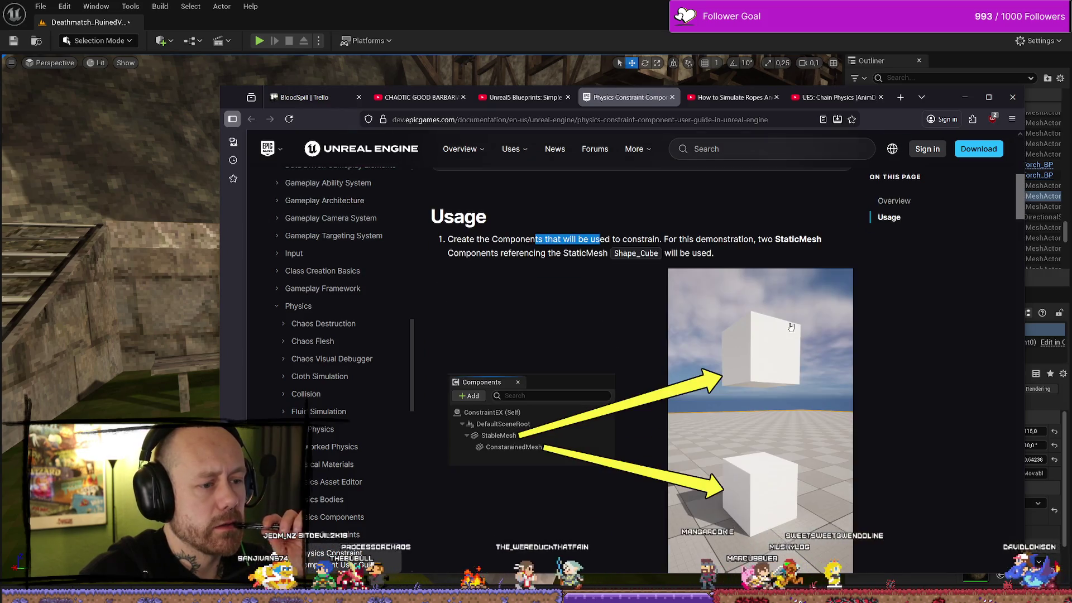
scroll(790, 328, "down", 1)
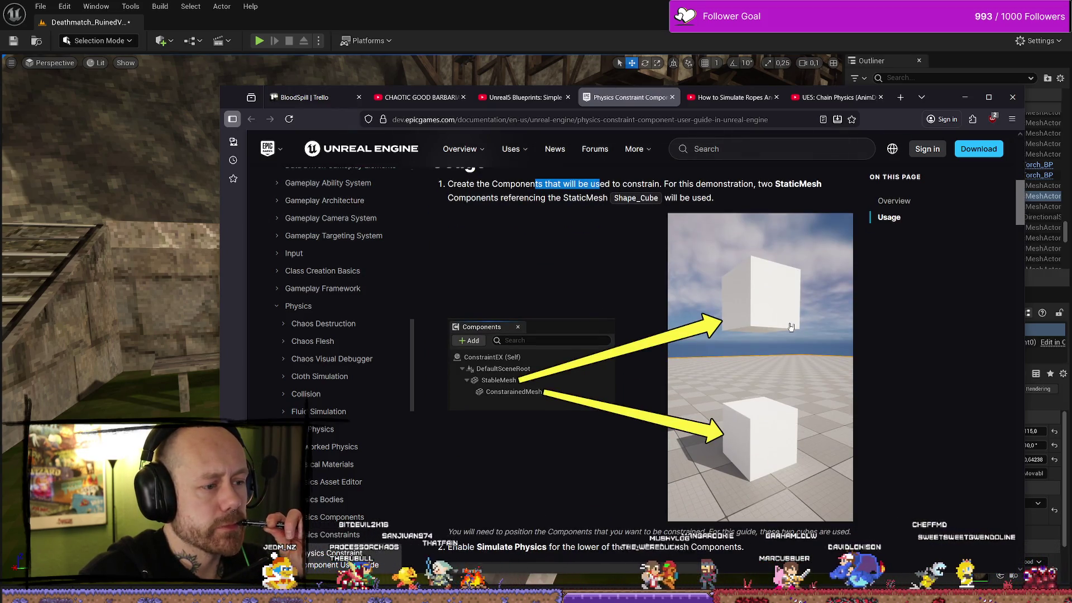
scroll(791, 327, "down", 6)
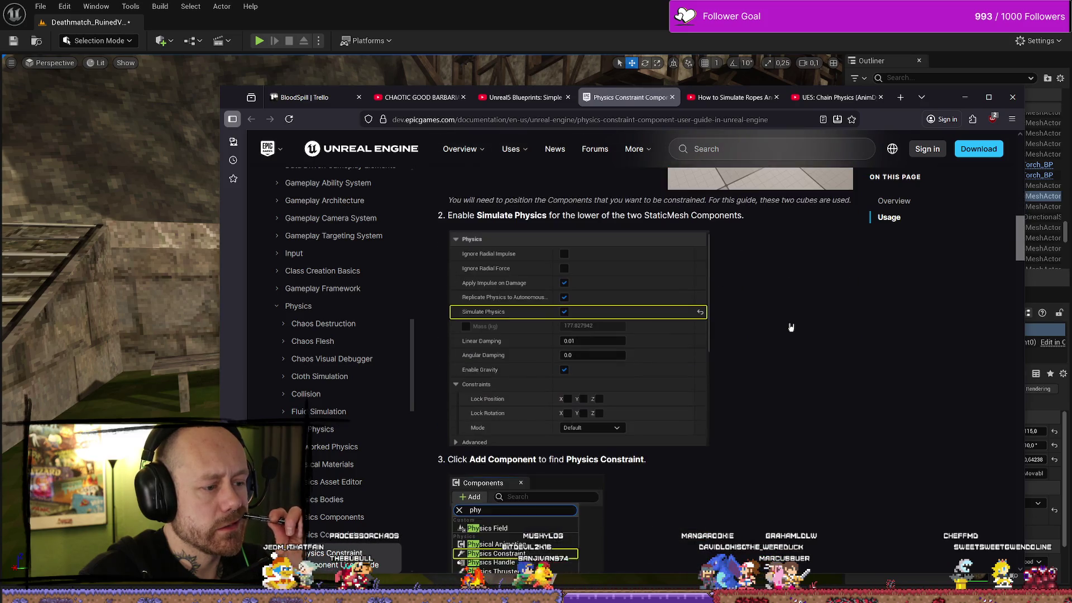
scroll(790, 327, "down", 2)
scroll(790, 328, "down", 7)
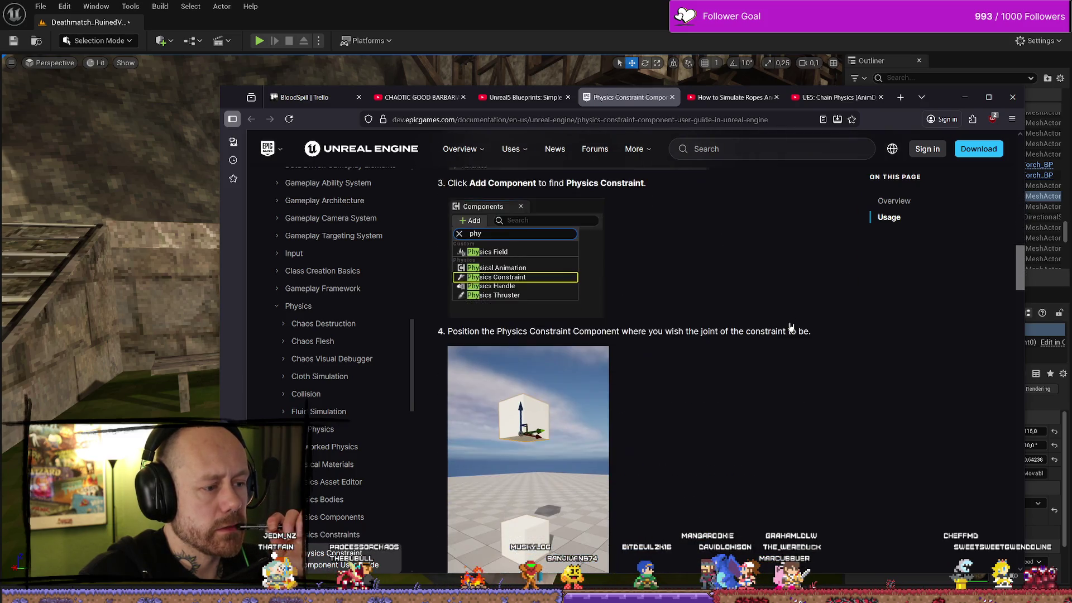
scroll(557, 286, "down", 3)
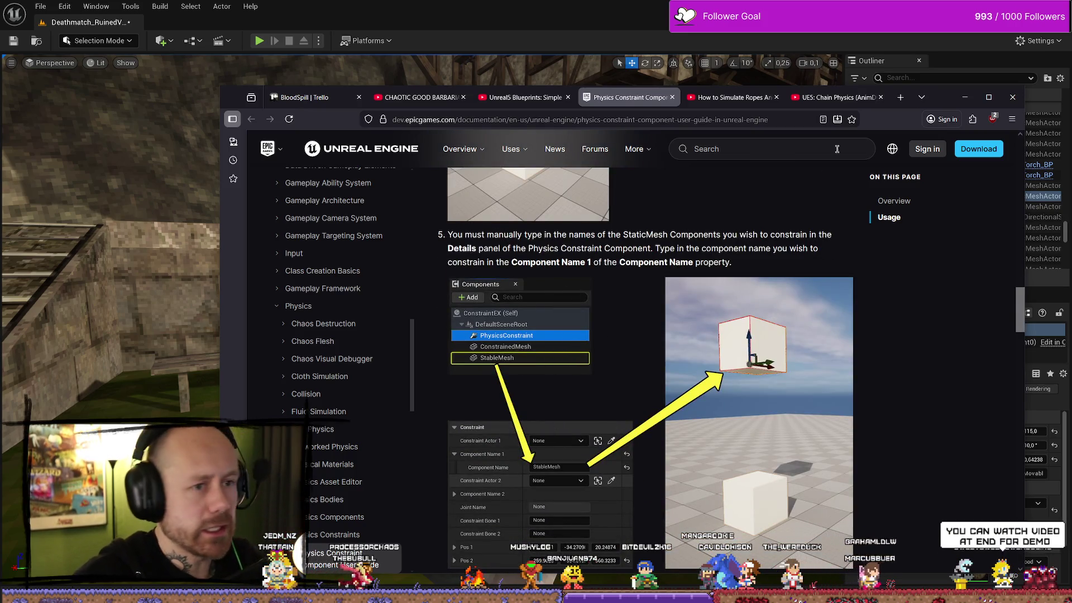
left_click(300, 37)
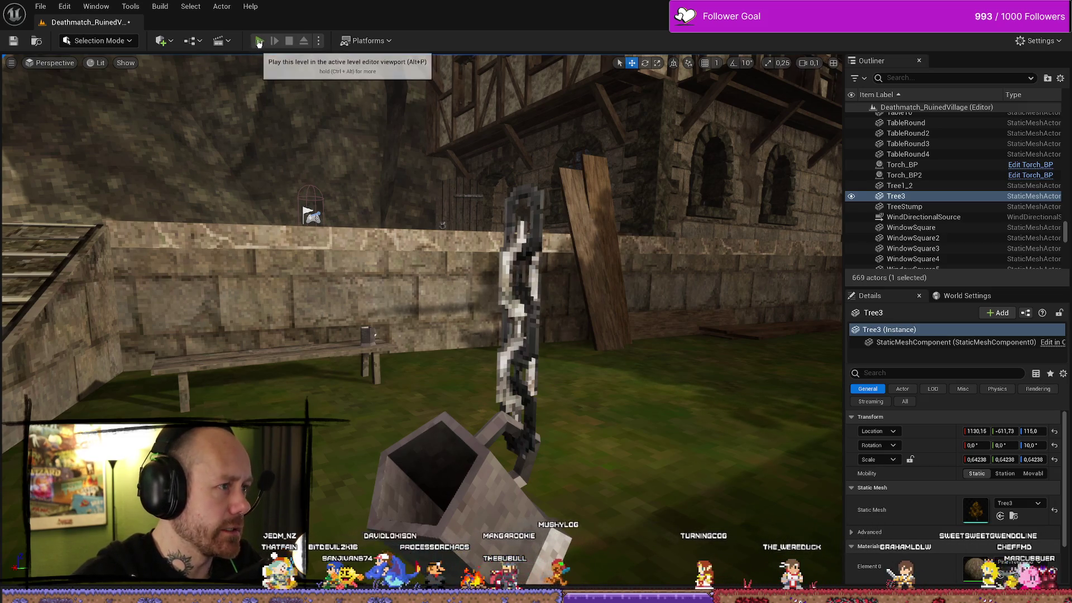
Step: Launch Play In Editor on the Deathmatch_RuinedVillage level
left_click(259, 44)
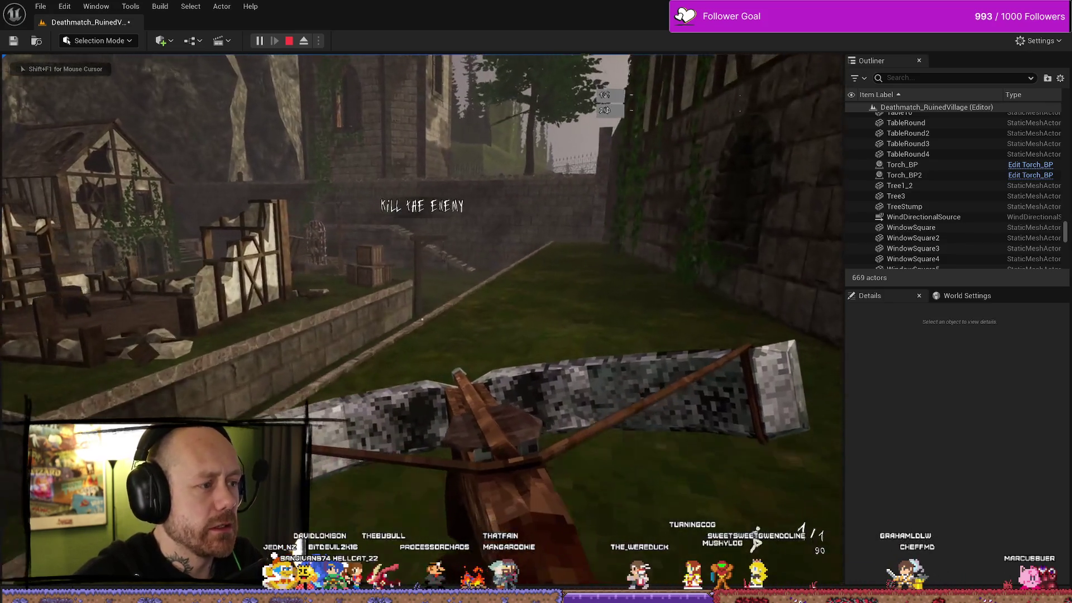
Step: Walk under the hanging cage and on toward the ruined stone tower
key("w")
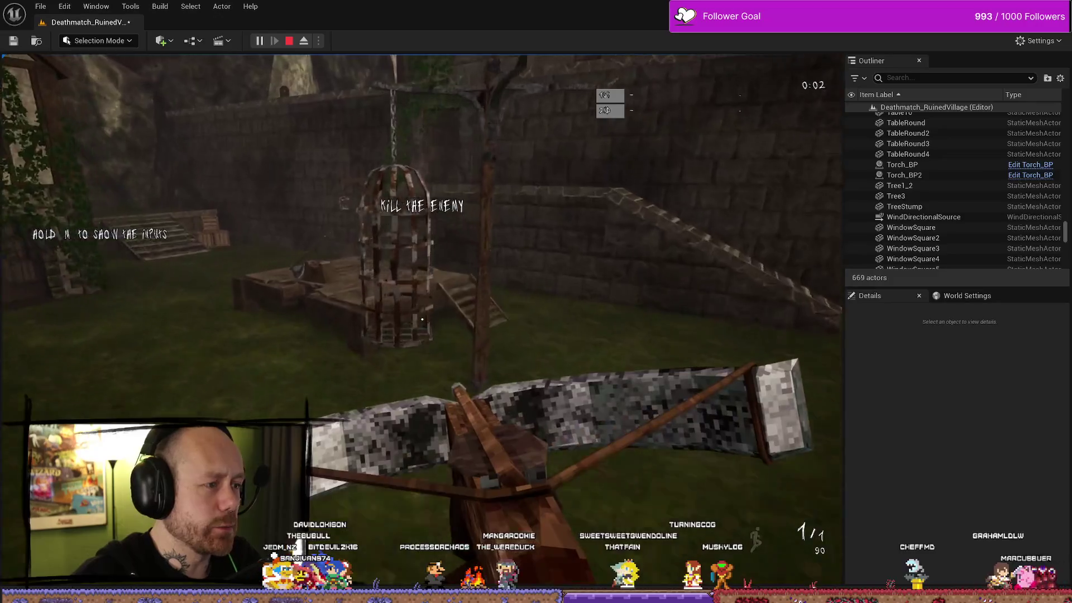
key("w")
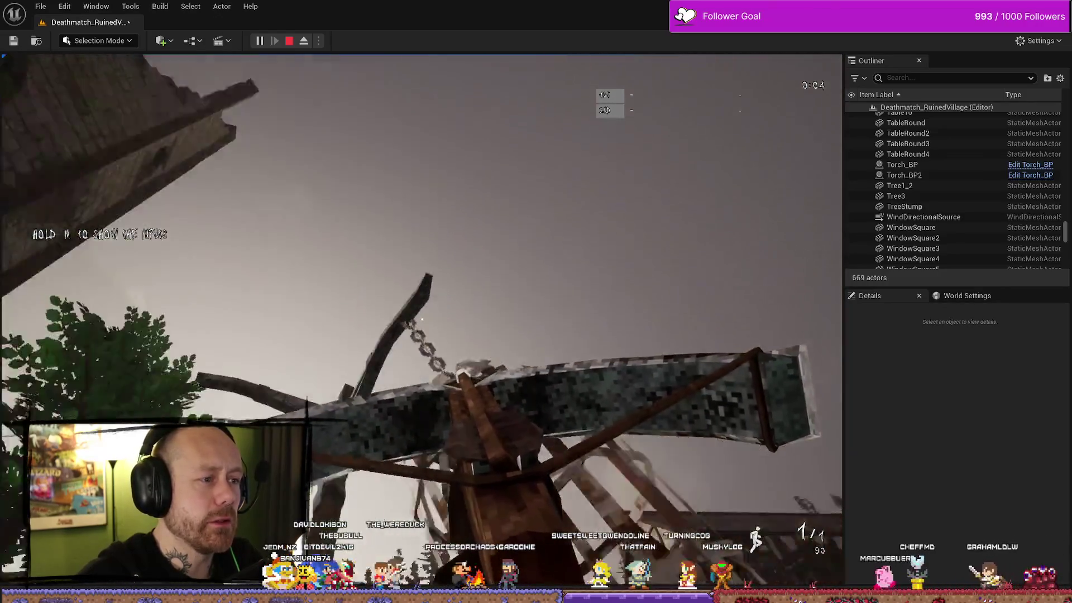
key("w")
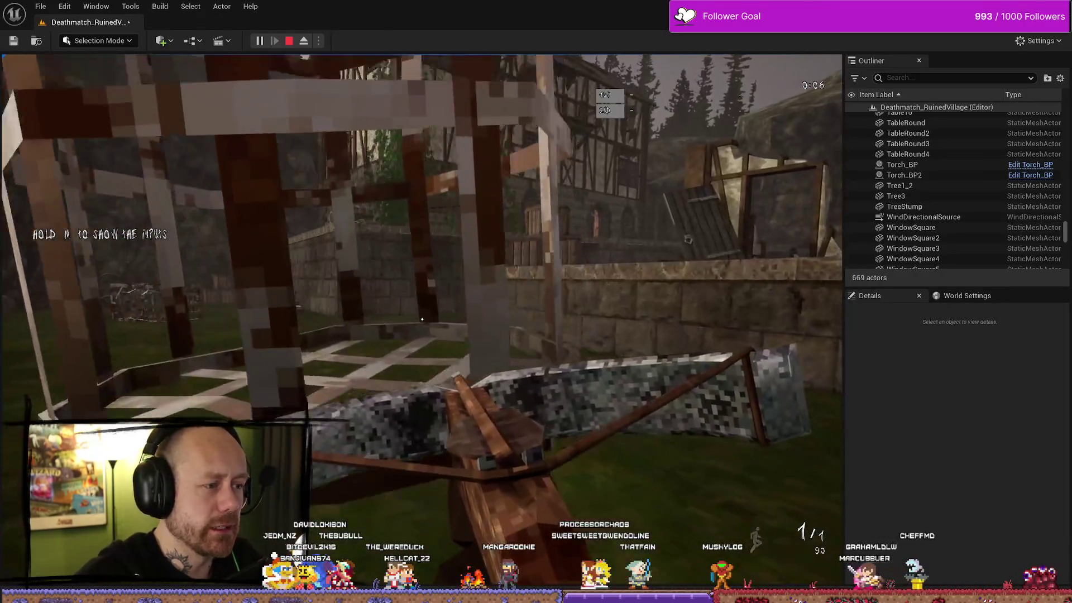
key("w")
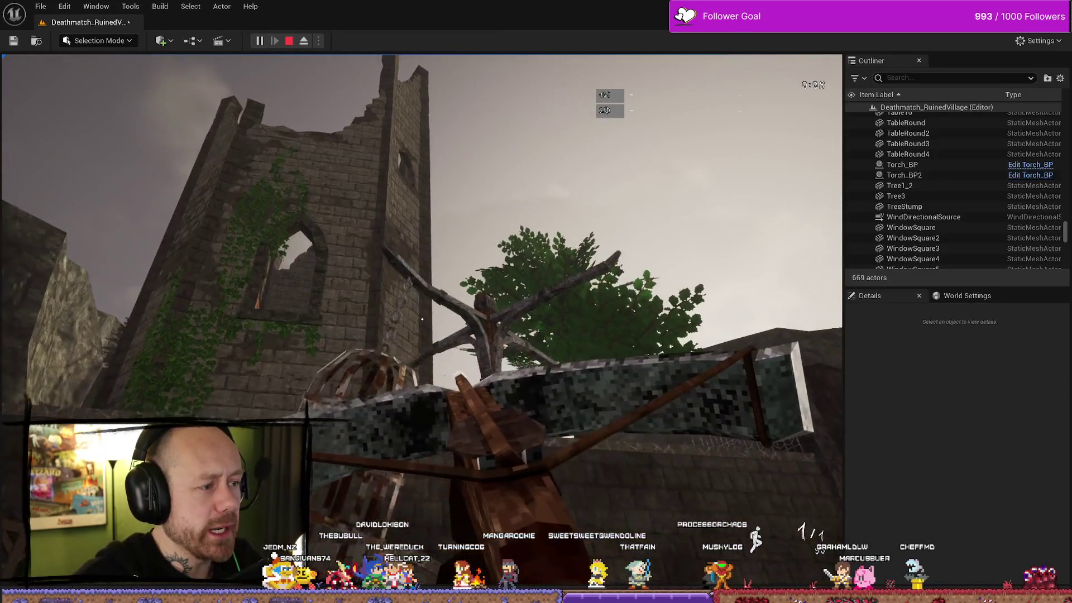
key("w")
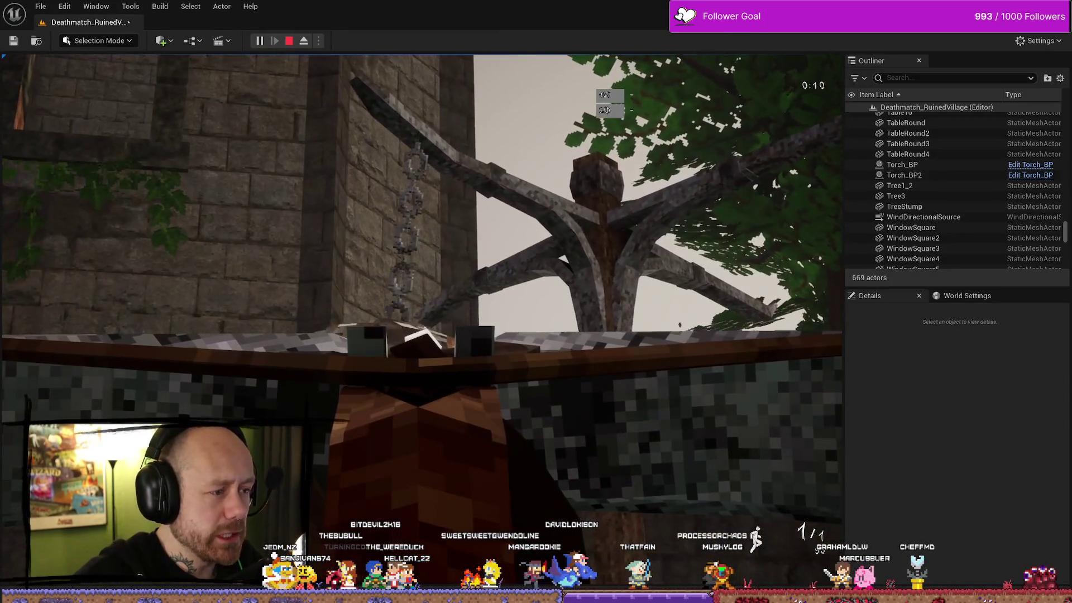
key("w")
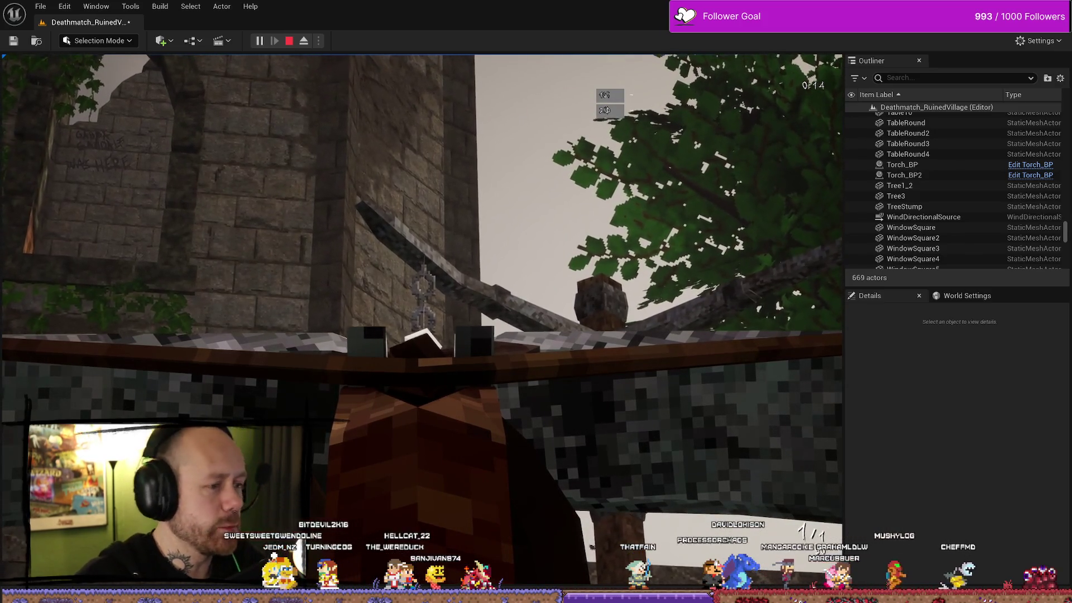
Step: Walk back and forth through the hanging cage to check its collision
key("s")
key("w")
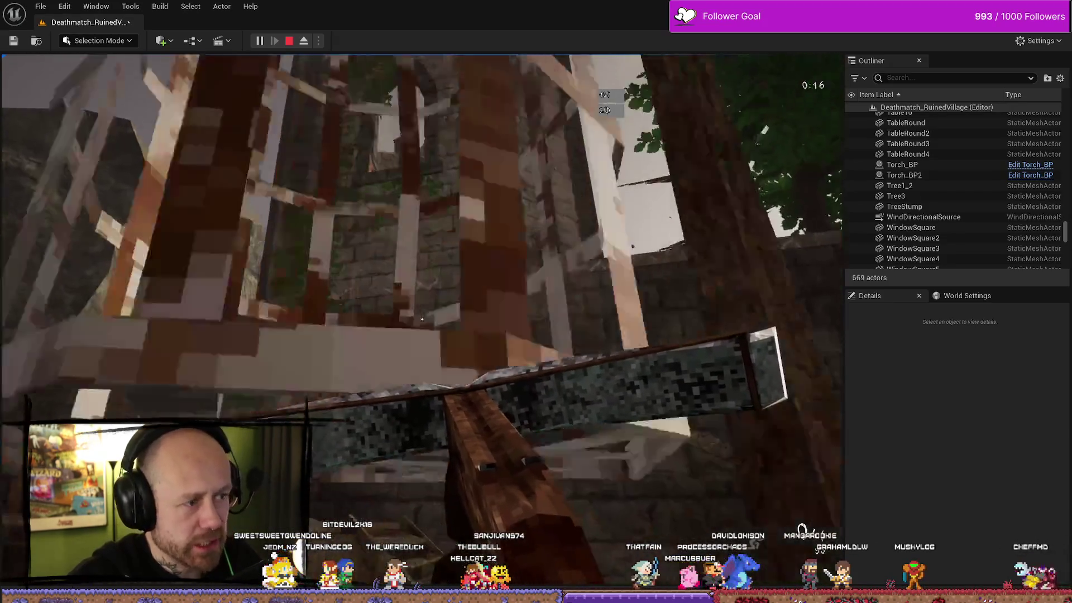
key("s")
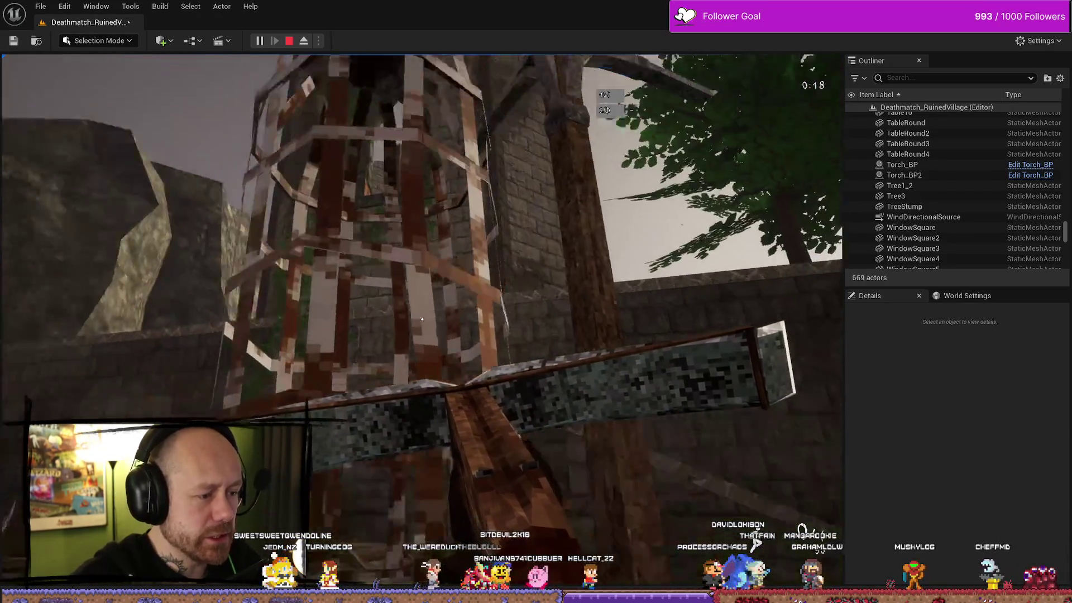
key("s")
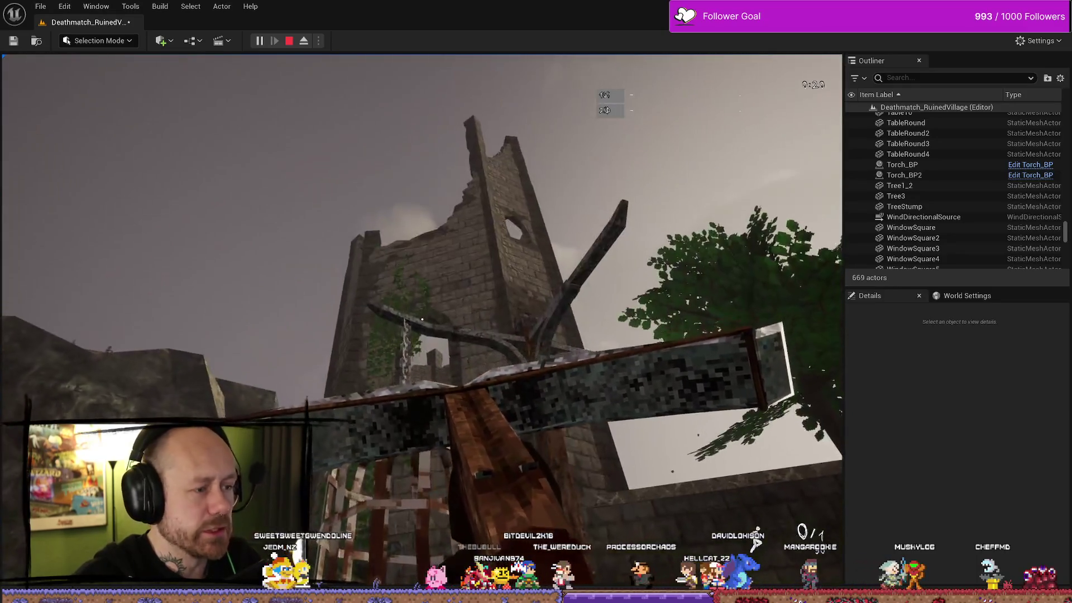
key("w")
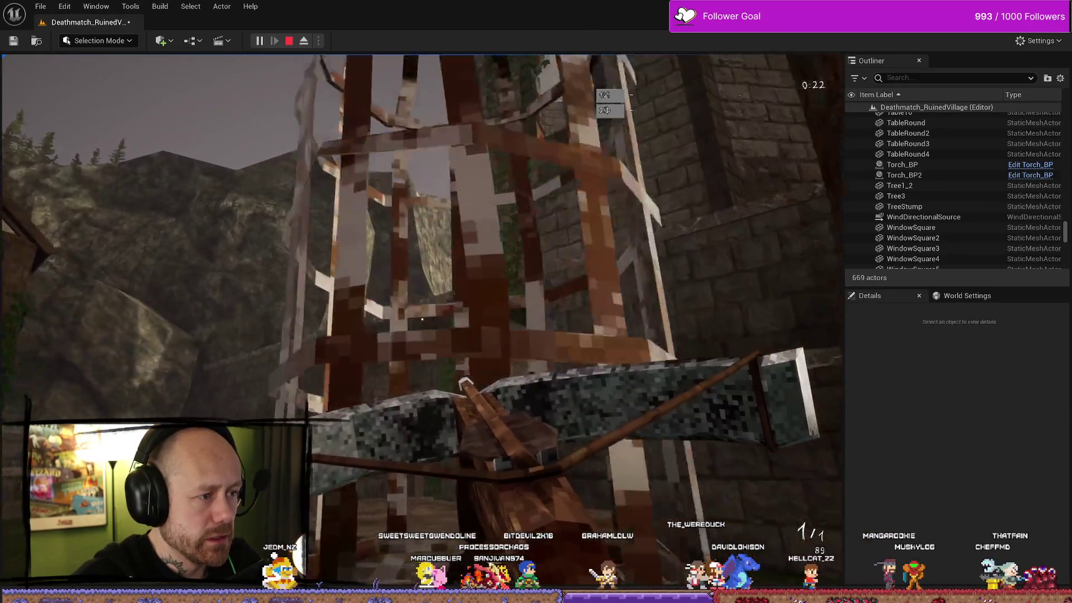
key("s")
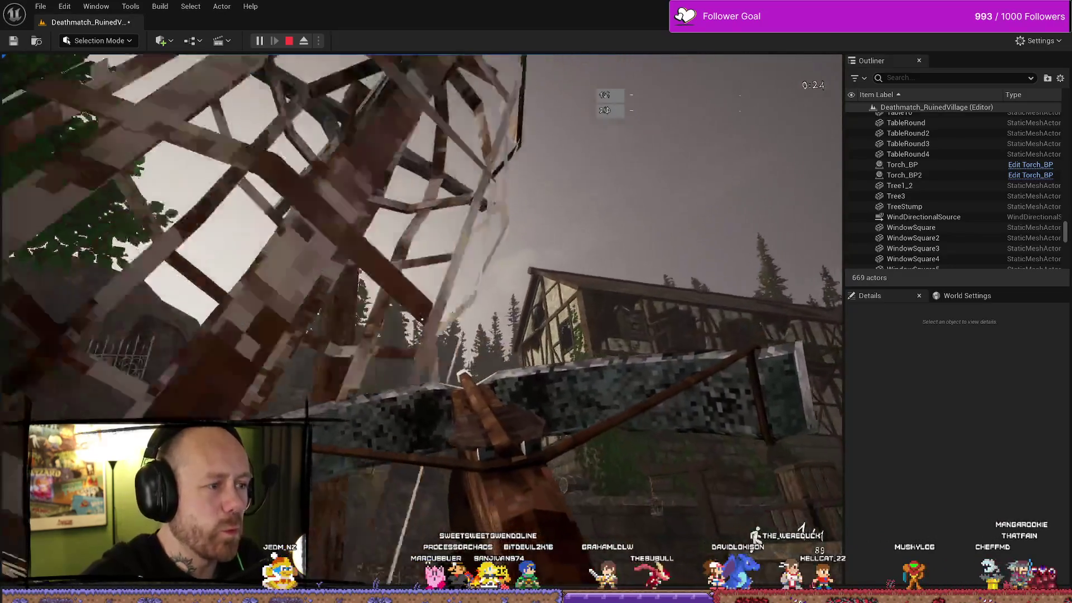
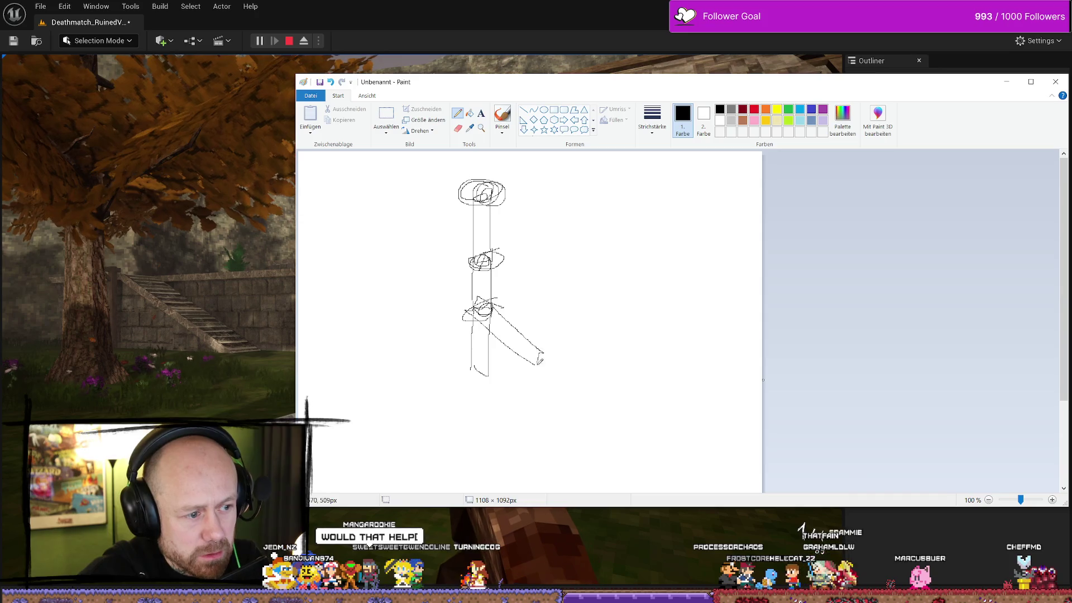
Step: Add and erase a pencil loop on the nail charm sketch, then close Paint with 'Nicht speichern'
left_click_drag(475, 299, 464, 309)
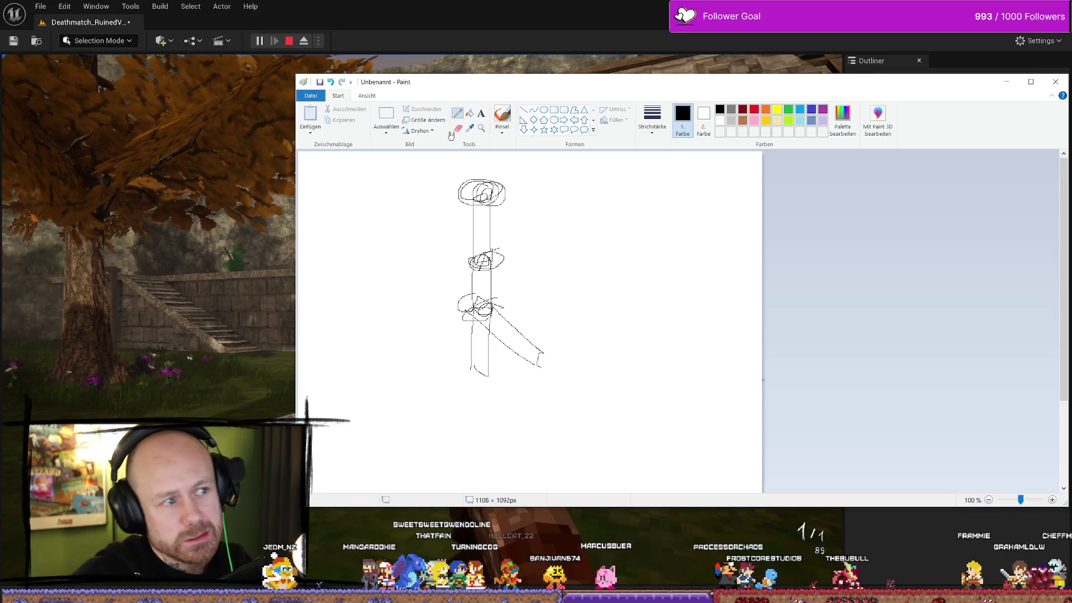
left_click_drag(459, 304, 467, 313)
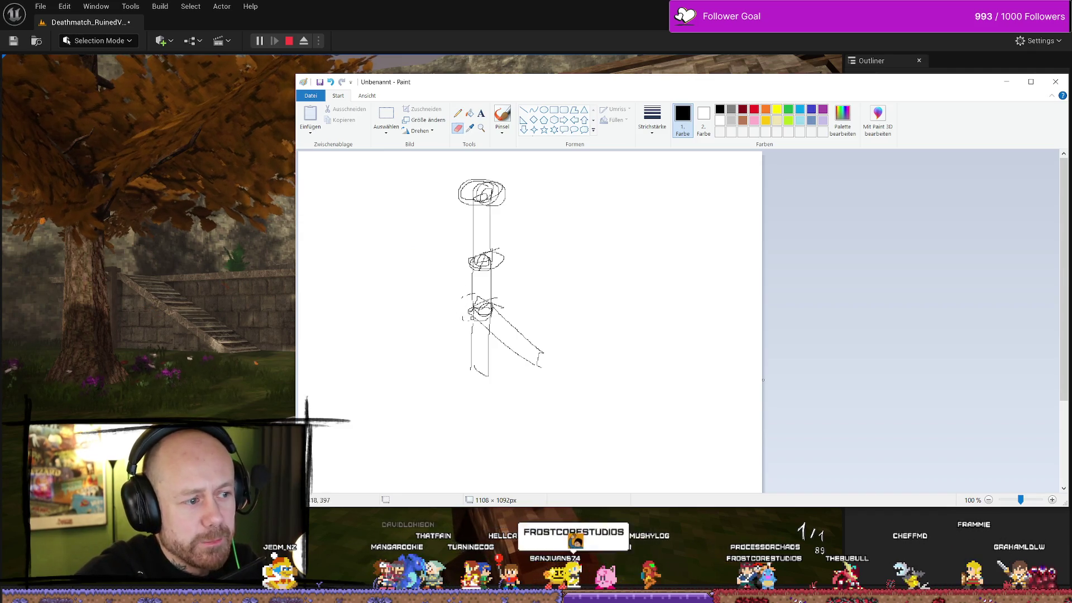
left_click(1055, 82)
left_click(684, 304)
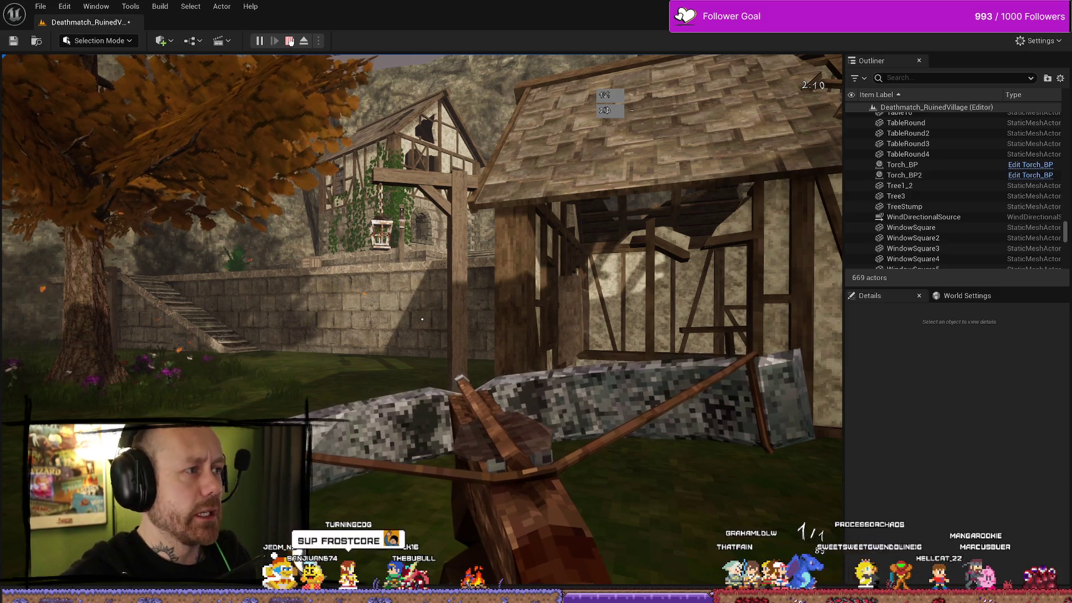
left_click(422, 319)
Step: End the test run and inspect BP_Crossbow1's MeshFPP and MeshTPP components
key("w")
key("Escape")
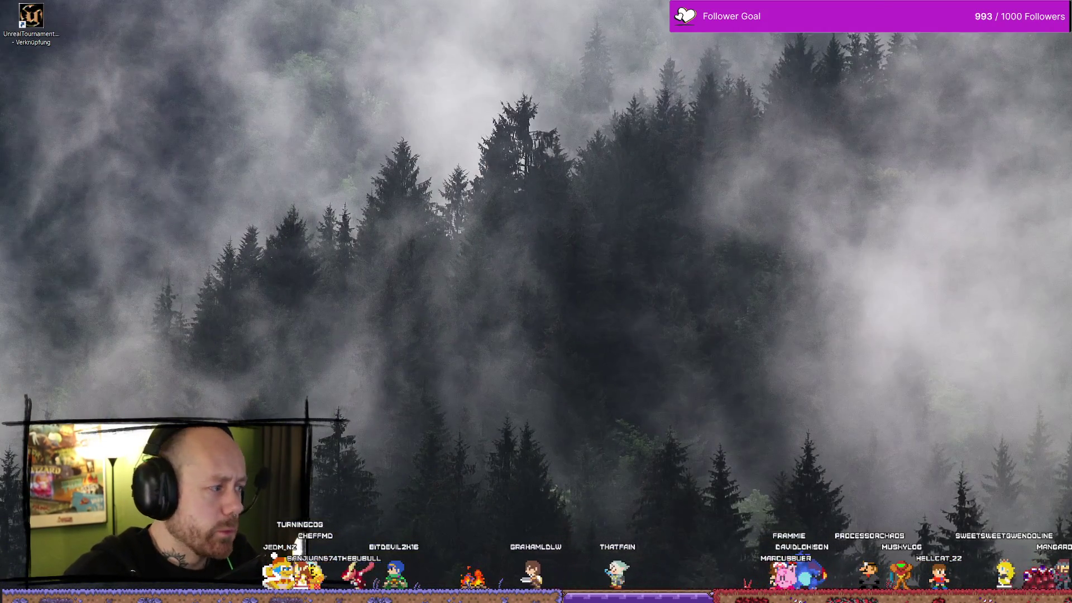
key("ctrl+space")
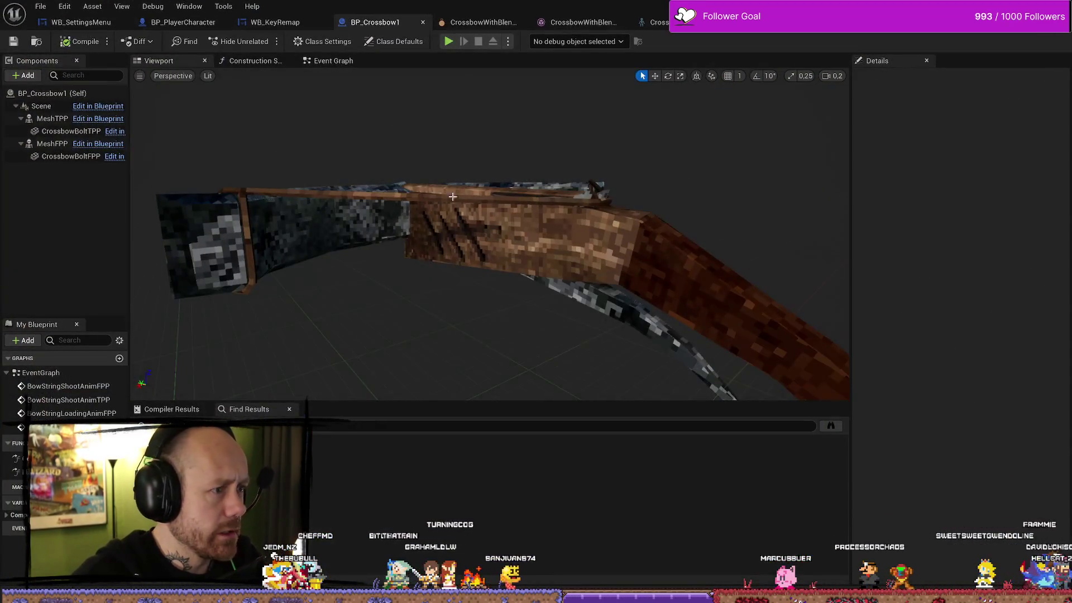
left_click(53, 144)
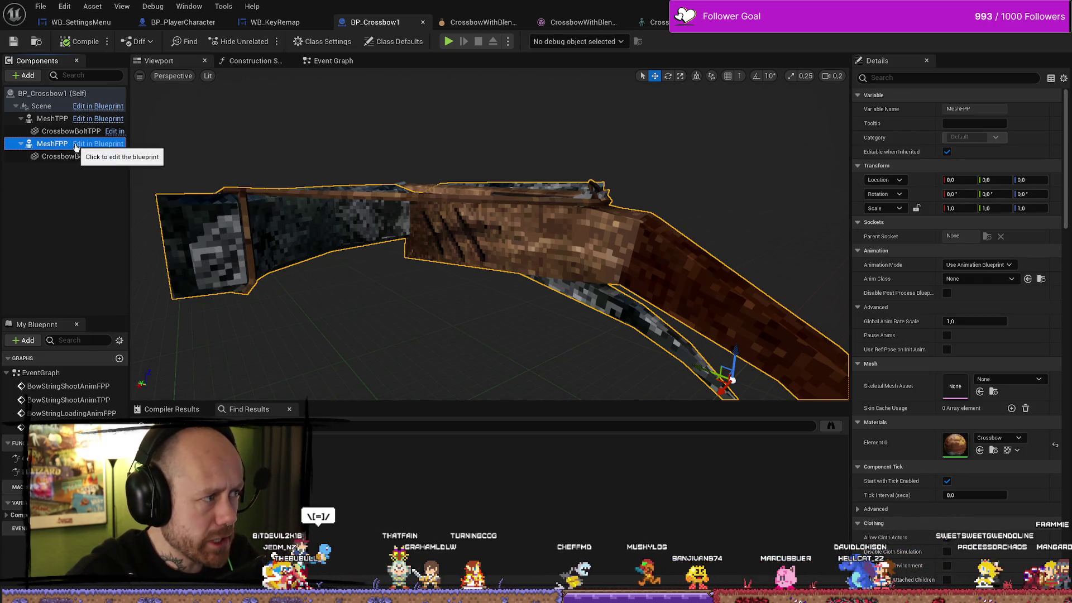
left_click(50, 118)
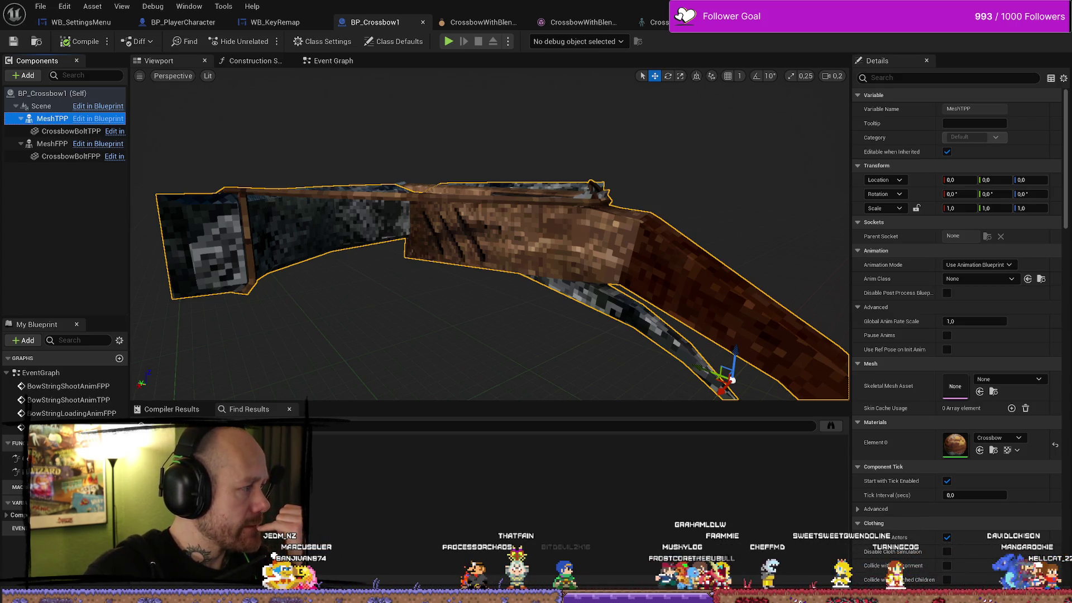
key("alt+Tab")
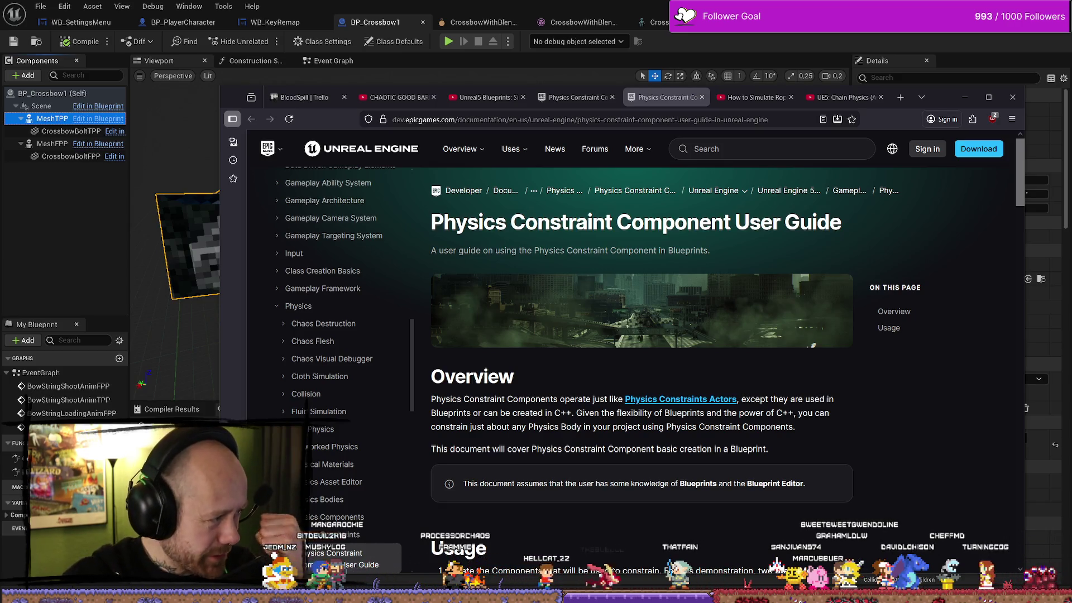
Step: Revisit the chain physics and rope simulation videos, then move the new YouTube home tab to the end
left_click(754, 97)
left_click(843, 97)
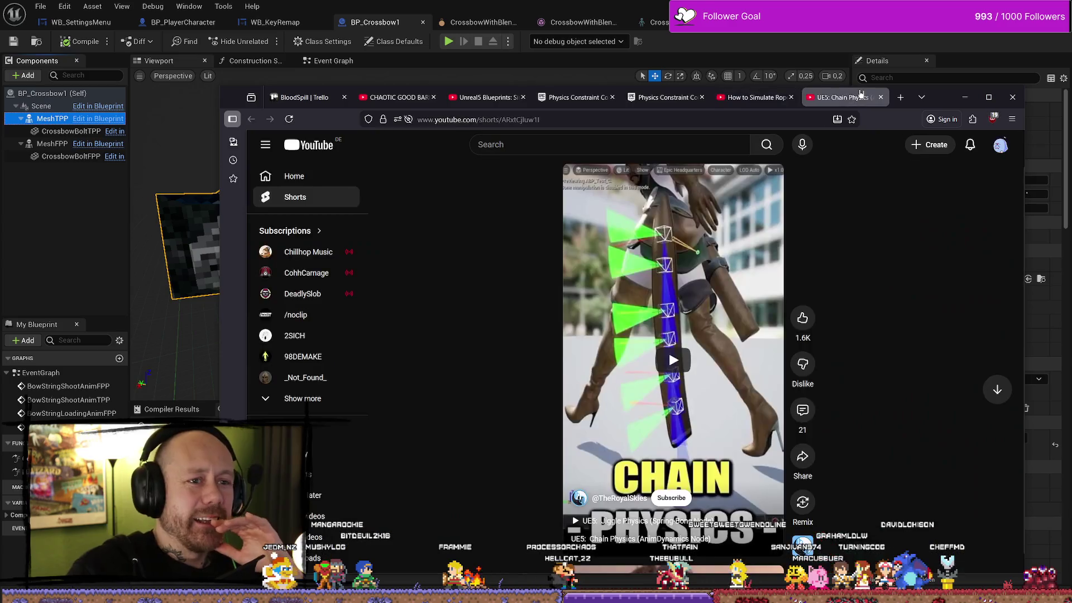
left_click(770, 98)
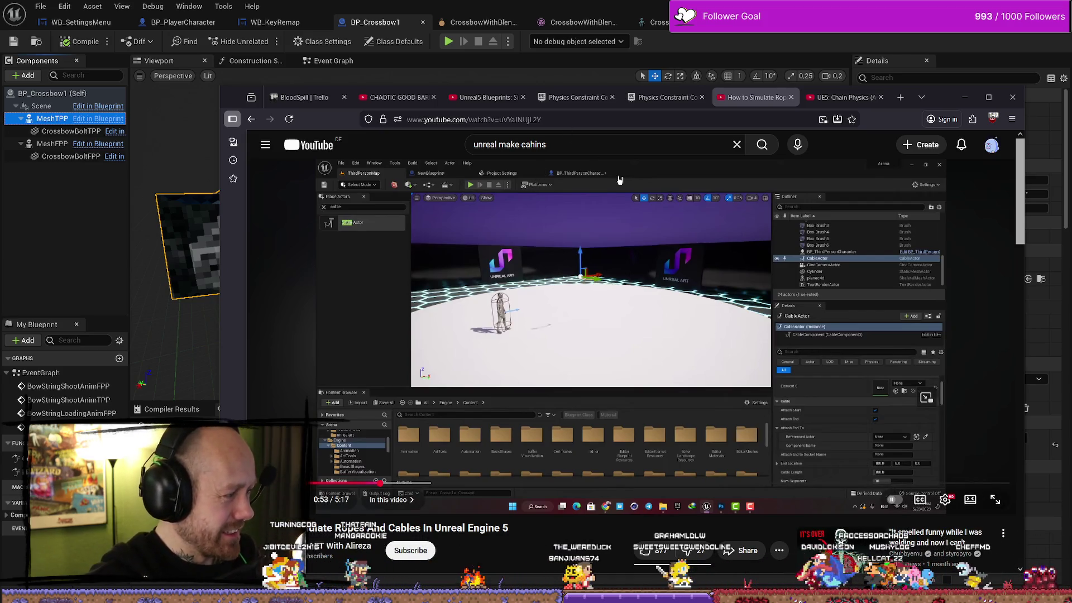
left_click(840, 97)
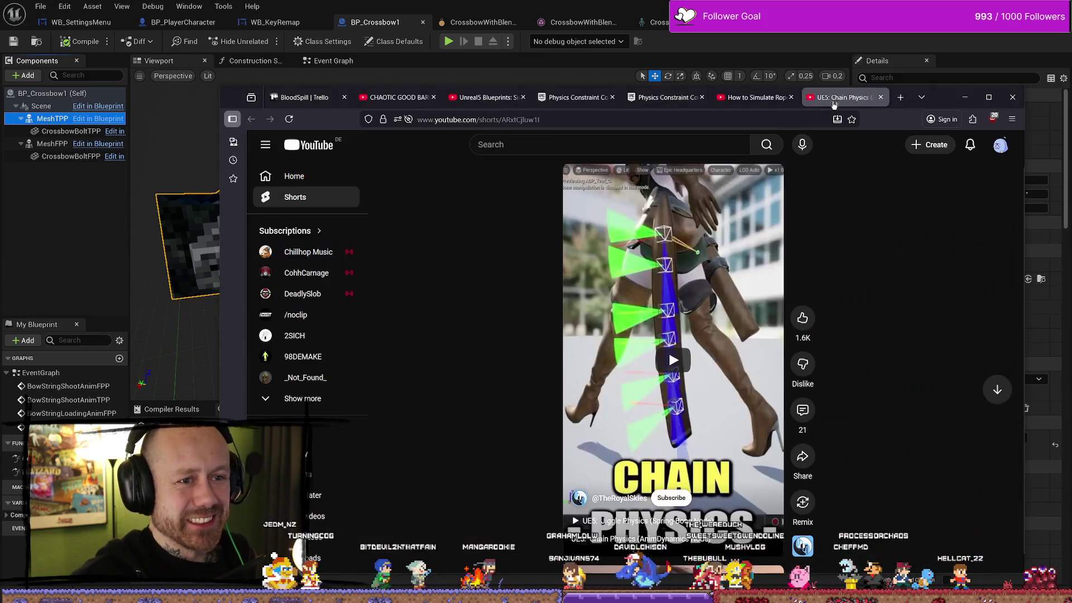
left_click(760, 101)
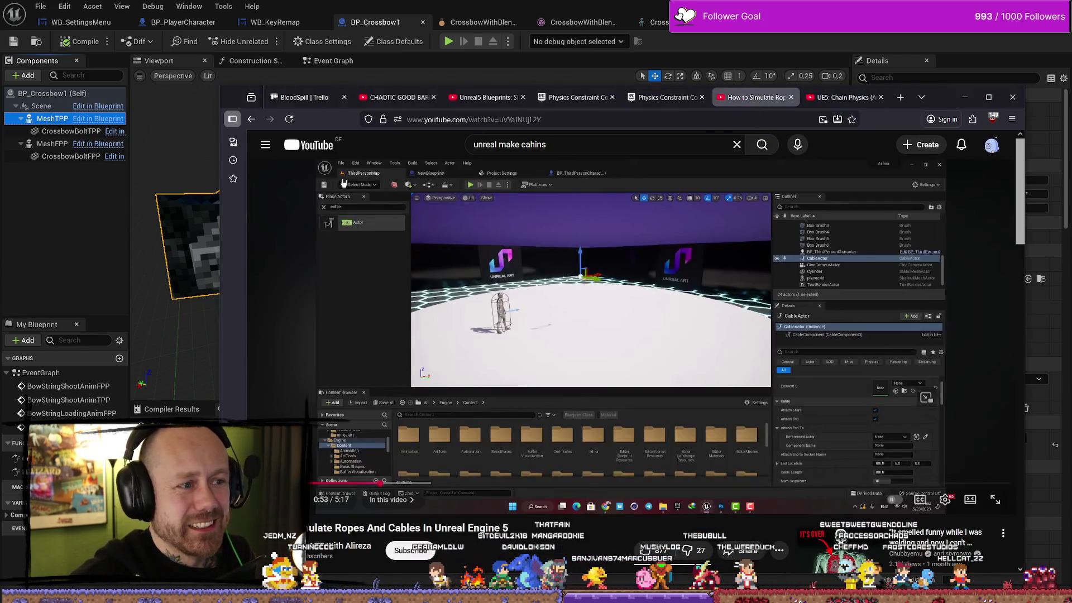
left_click_drag(763, 107, 888, 102)
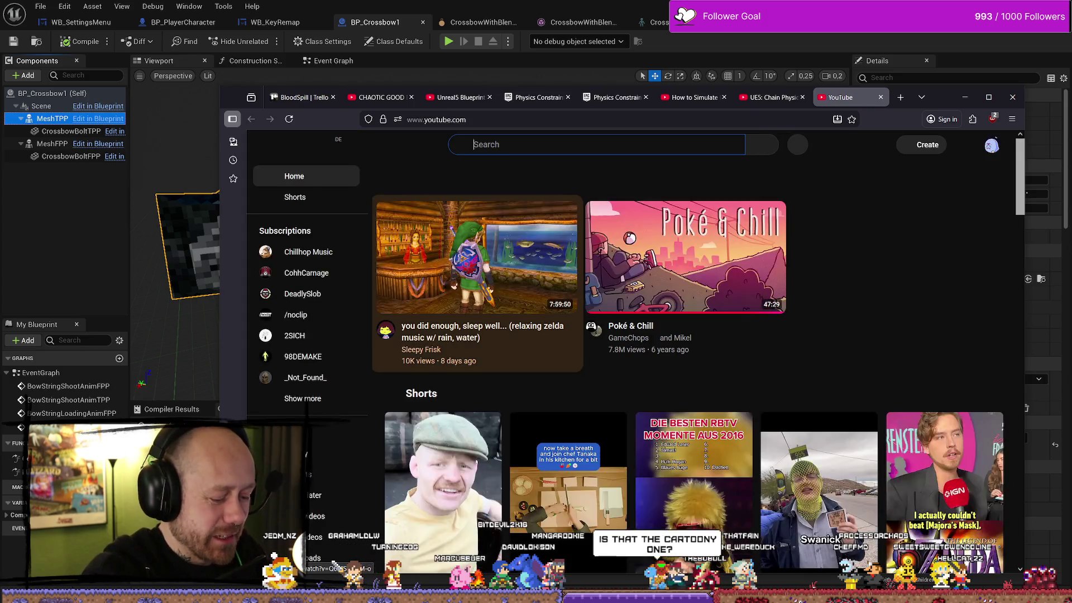
Step: Search YouTube for 'valrant wepaon charms' and preview a Gun Buddy Short
left_click(558, 145)
type("valrant we")
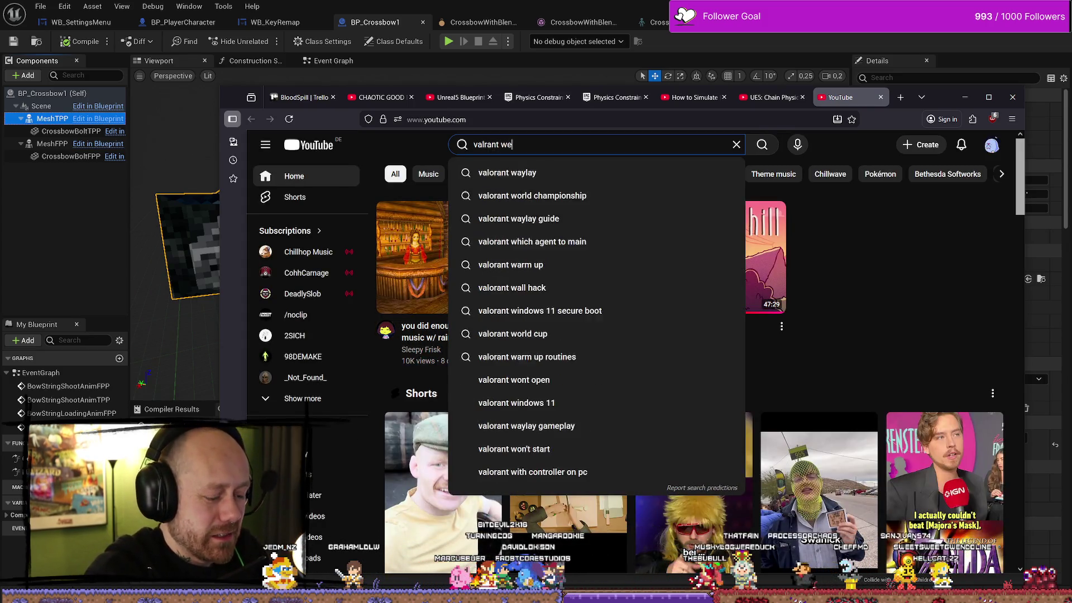
type("paon")
type(" charms")
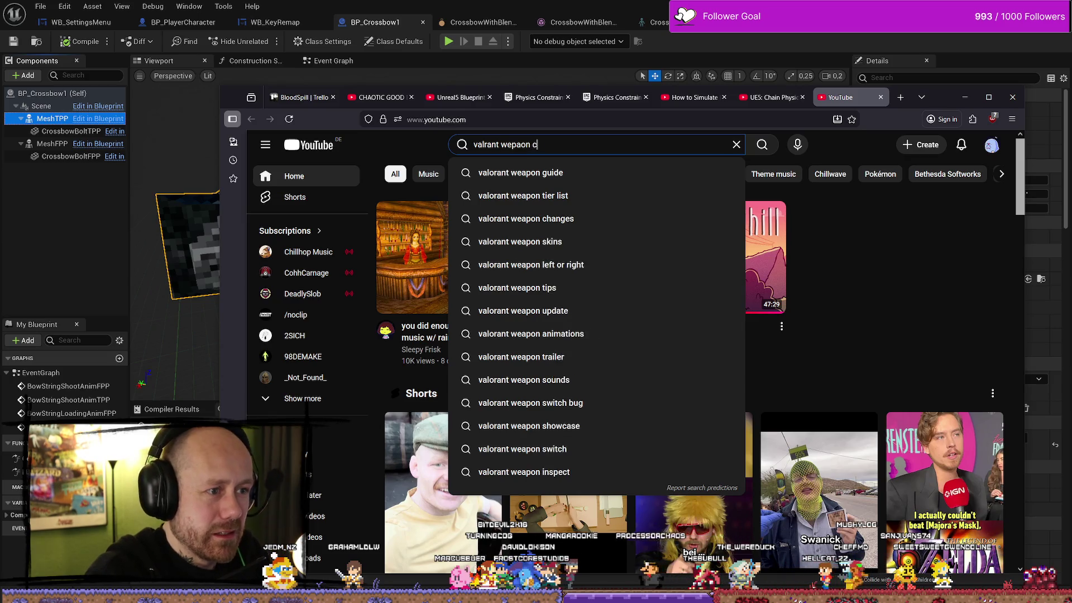
key("Return")
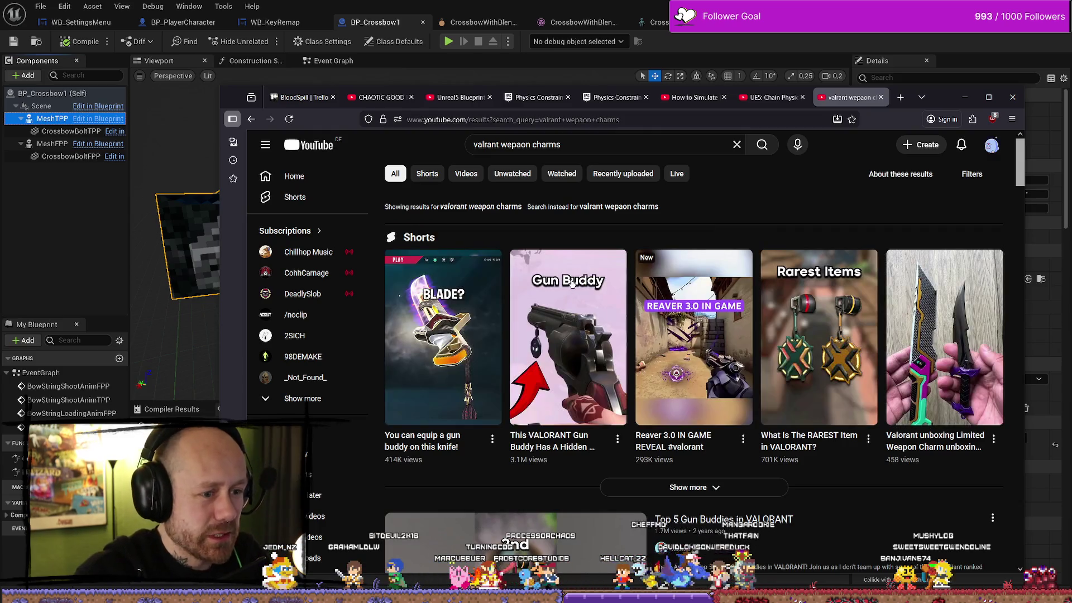
left_click(558, 364)
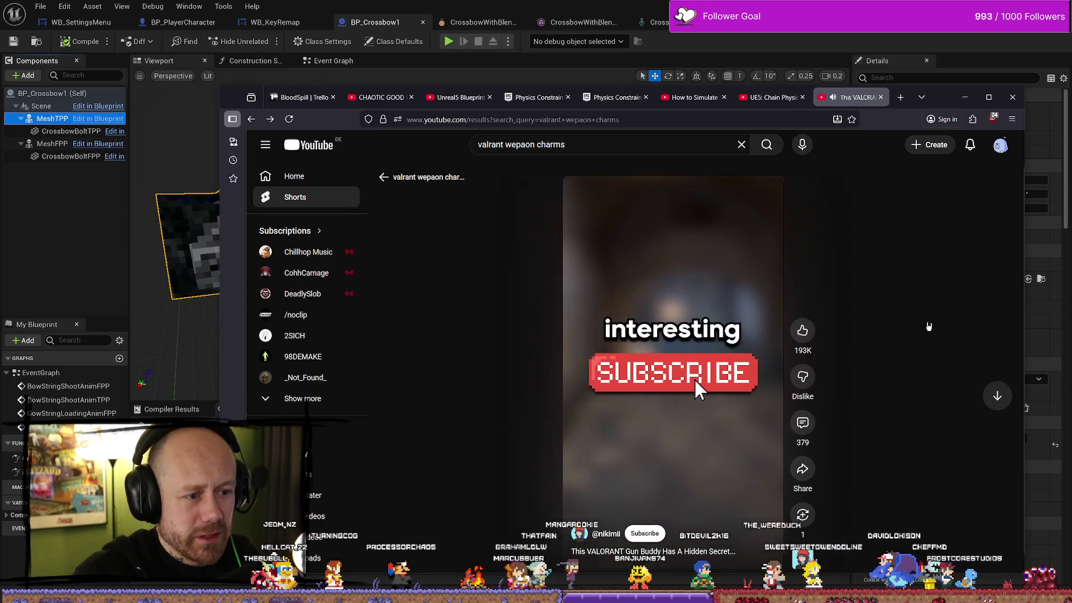
key("alt+Left")
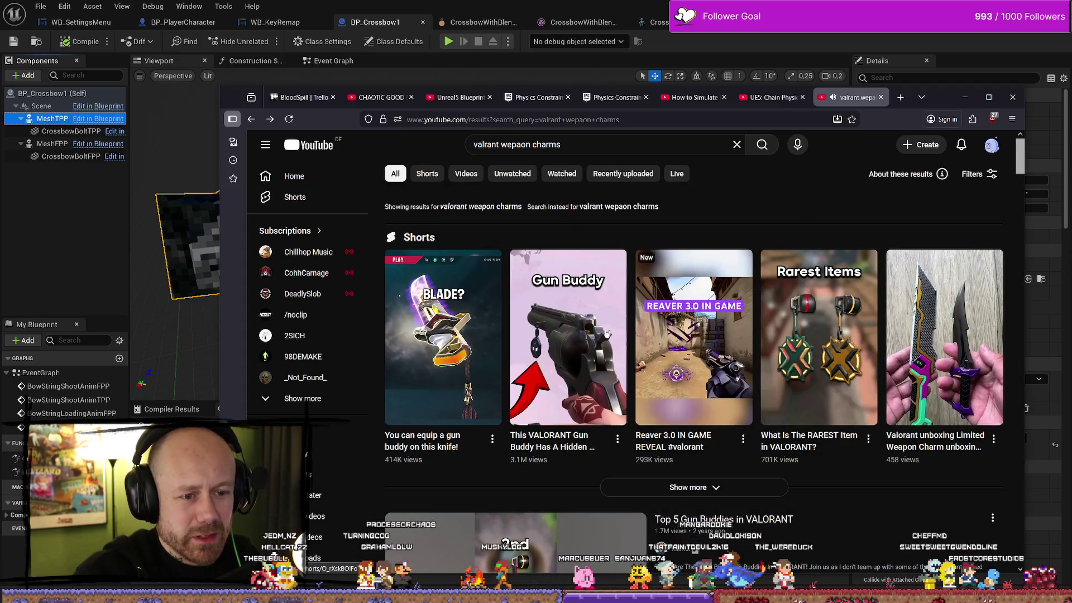
Step: Scroll the results and open the 'Top 20 best gun buddies in valorant ranked' video
scroll(607, 333, "down", 3)
scroll(579, 408, "down", 4)
scroll(614, 413, "up", 3)
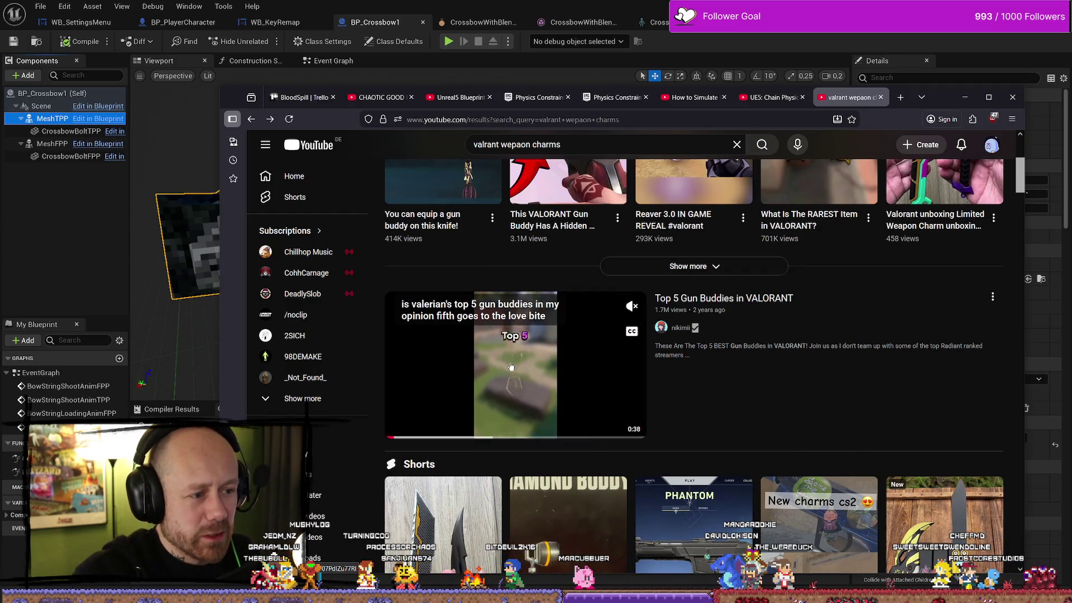
scroll(698, 346, "down", 3)
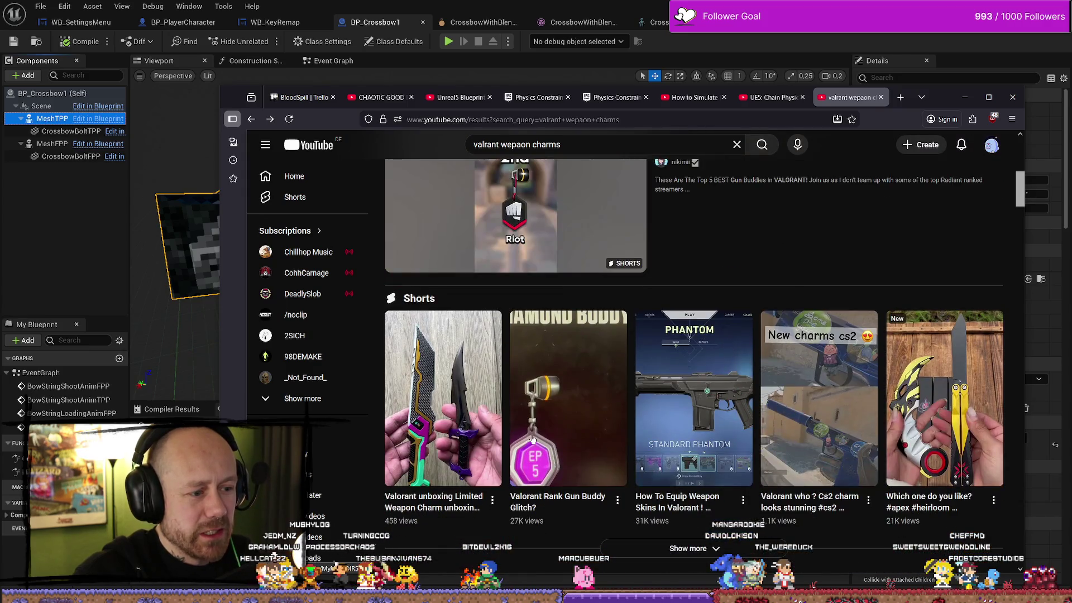
scroll(532, 439, "down", 10)
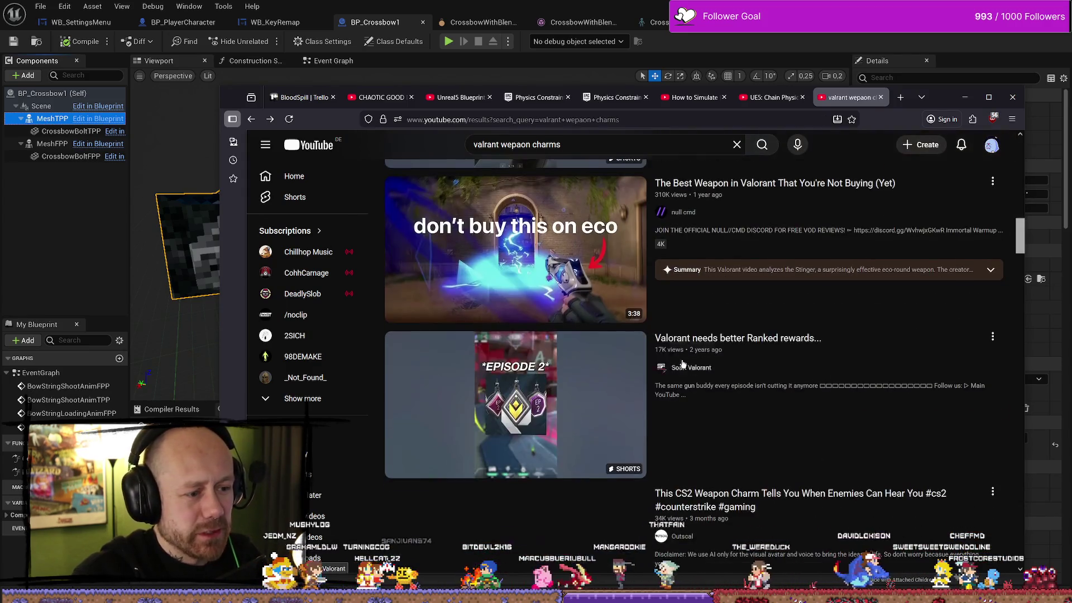
scroll(792, 299, "down", 7)
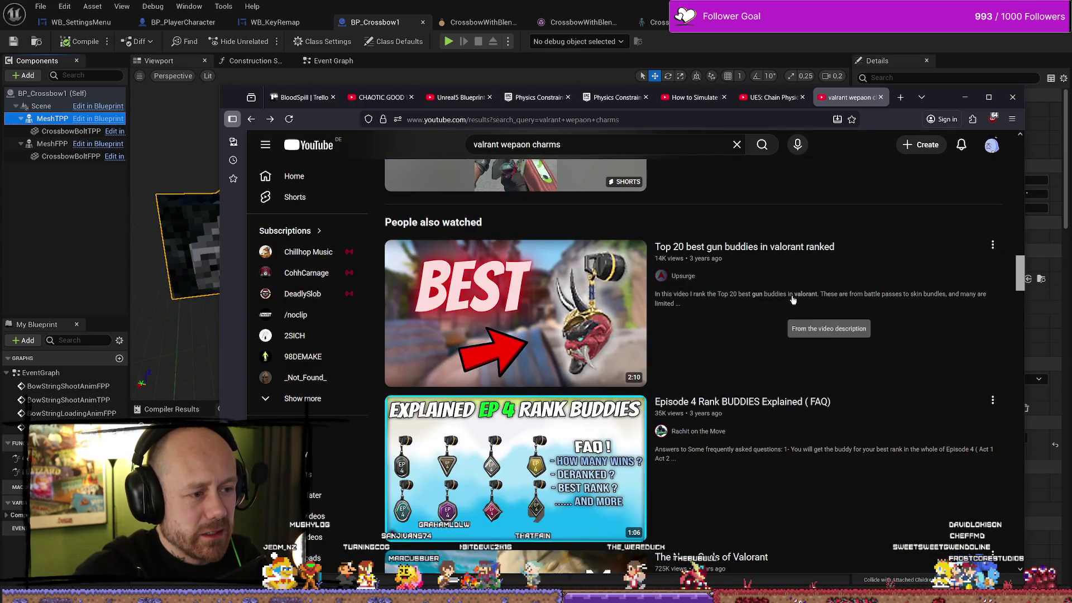
left_click(597, 308)
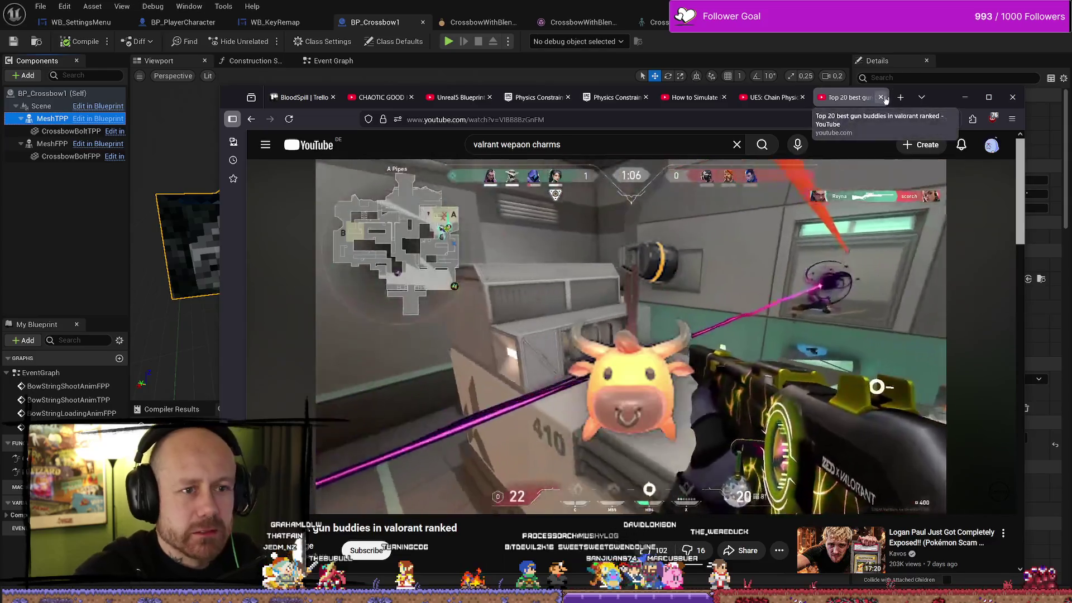
Step: Close the gun buddies video and pause the rope tutorial at about 3:22 on the cable between pillars
left_click(880, 97)
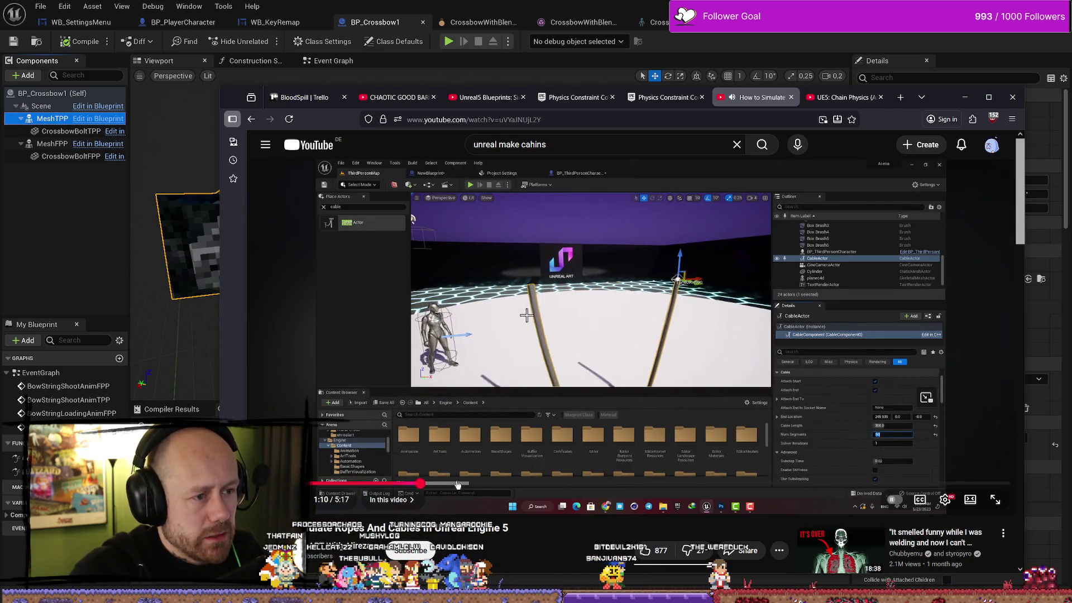
left_click(482, 484)
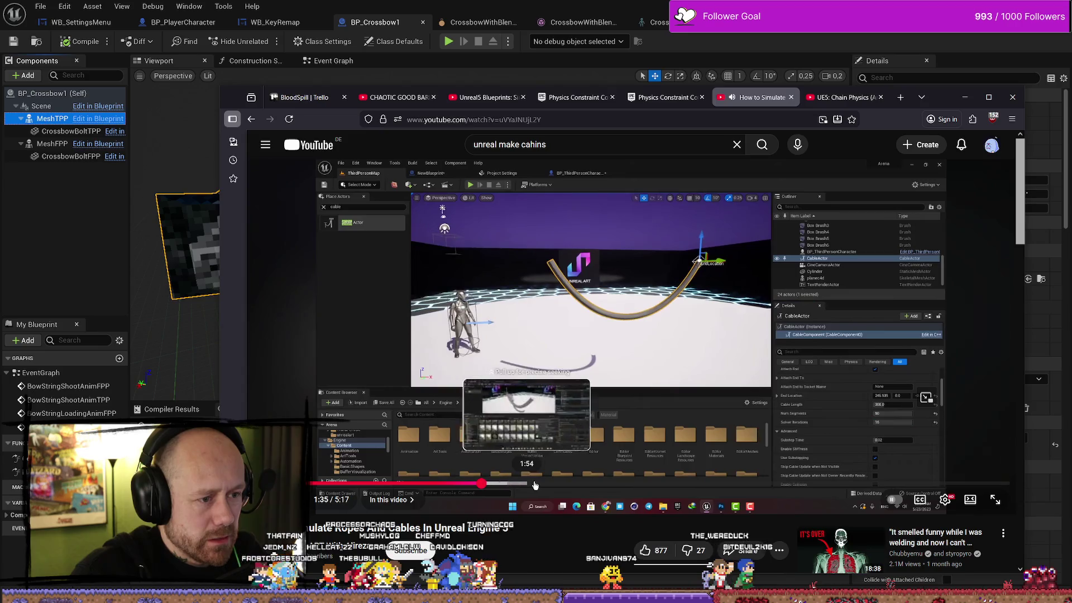
left_click(606, 484)
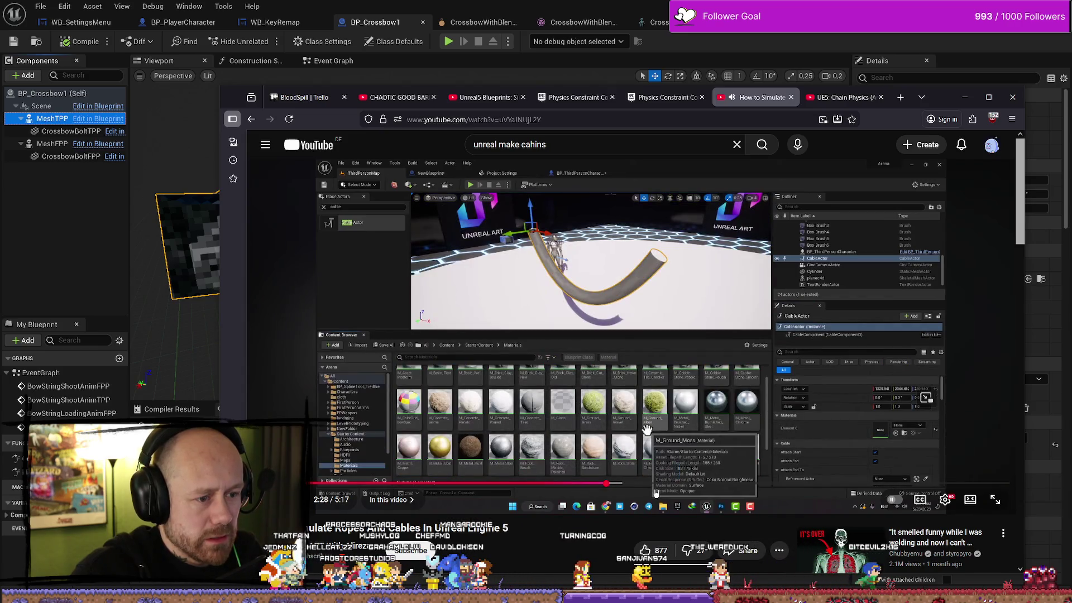
left_click(673, 483)
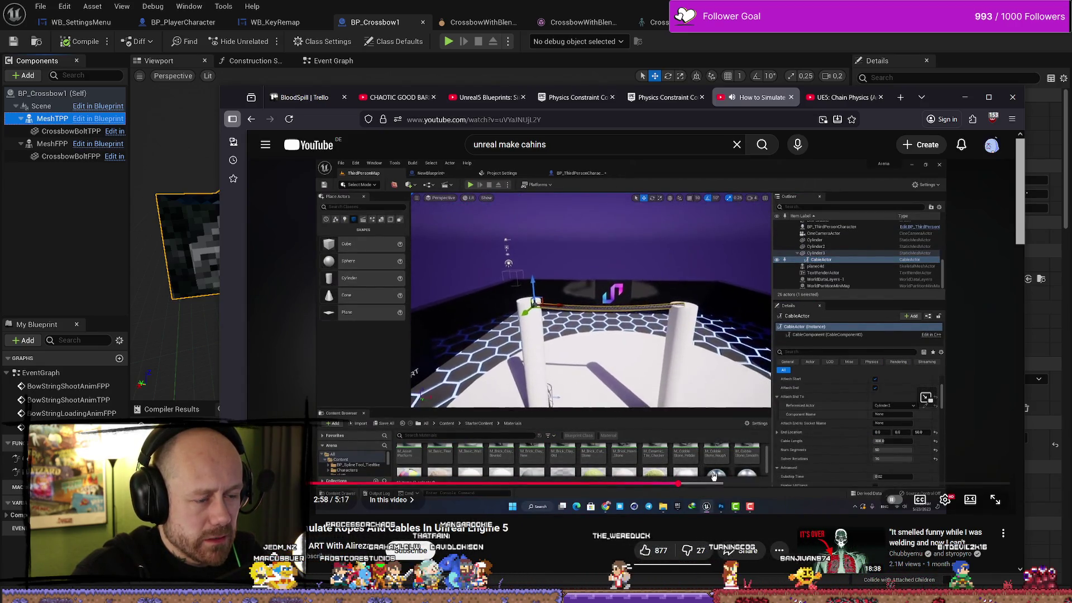
left_click(736, 483)
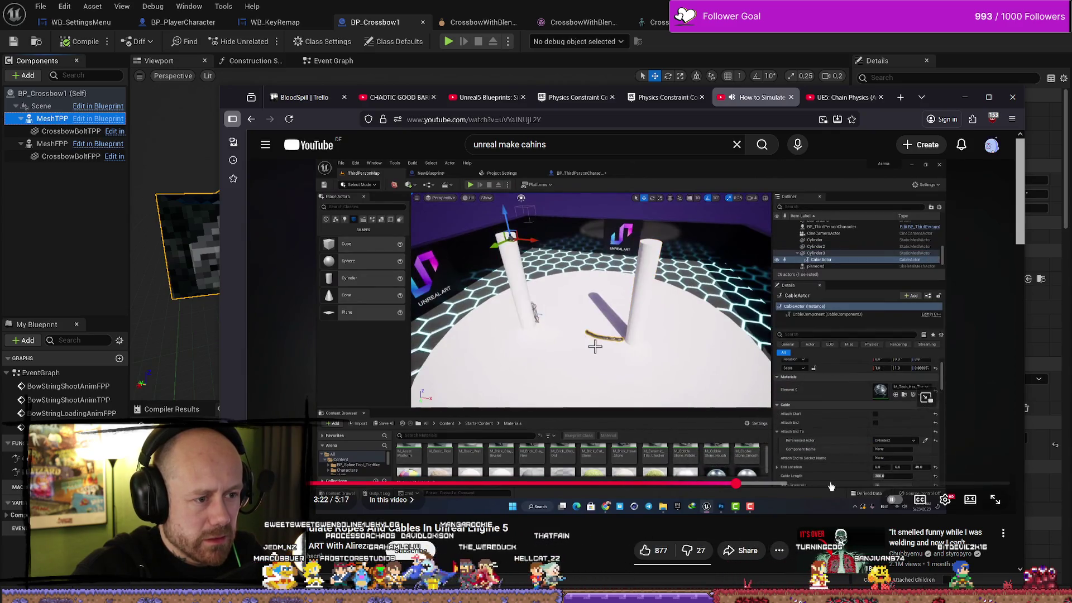
left_click(665, 367)
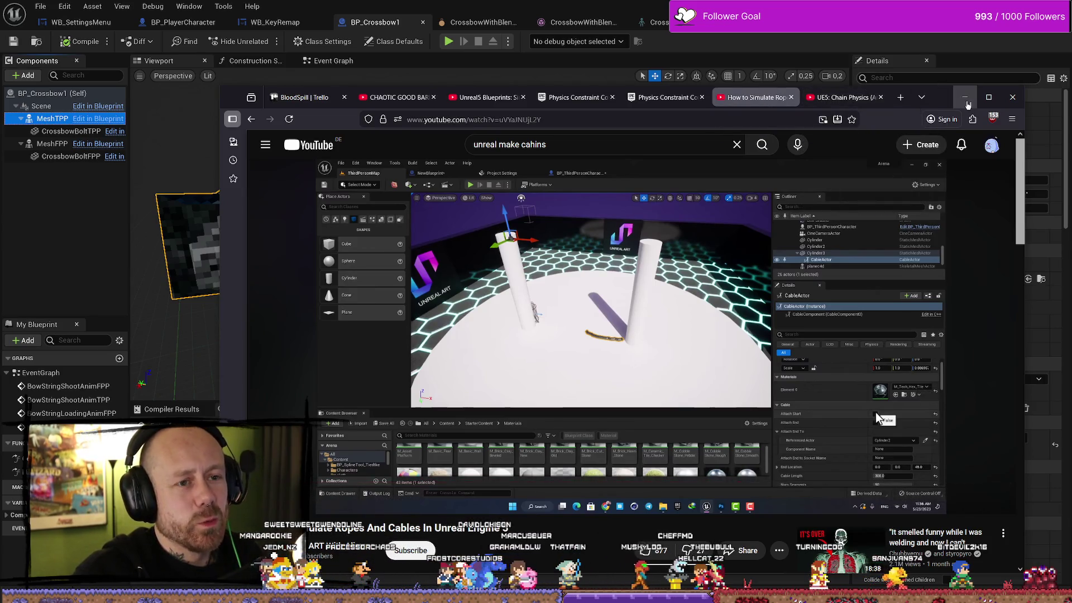
key("alt+Tab")
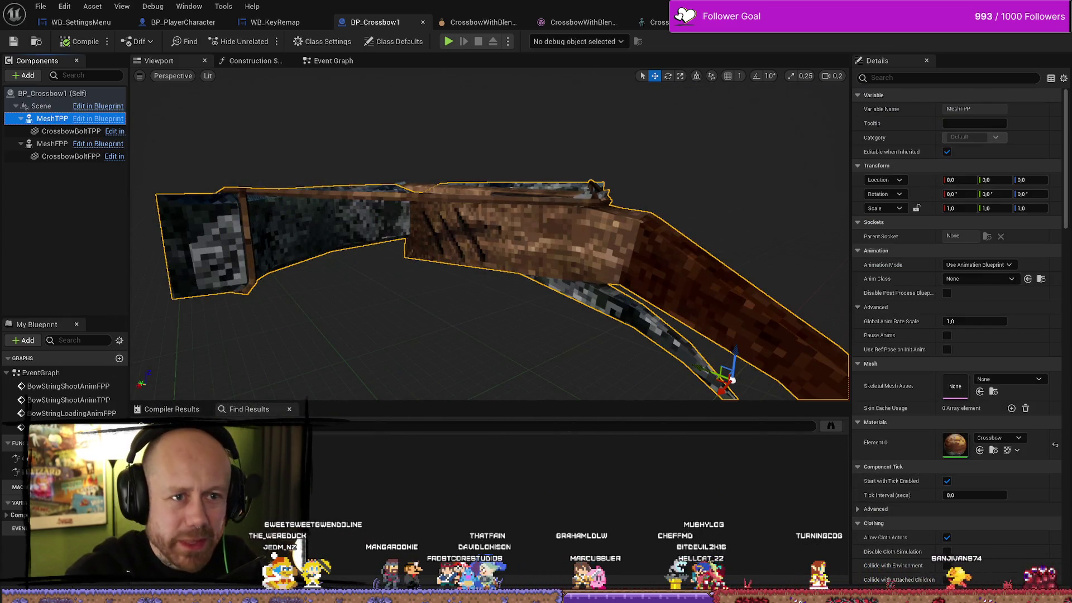
Step: Delete the hanging jug Jug13 and its chain from the Deathmatch_RuinedVillage level
key("alt+Tab")
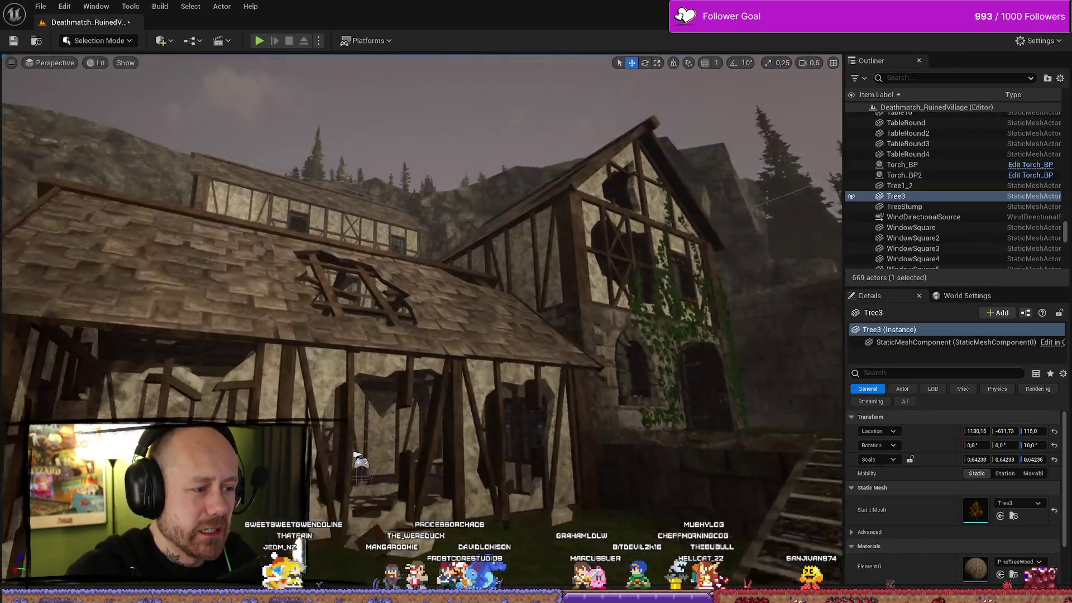
mouse_move(358, 455)
left_mouse_down()
mouse_move(424, 391)
mouse_move(503, 342)
mouse_move(390, 291)
mouse_move(550, 323)
mouse_move(508, 336)
mouse_move(558, 334)
left_mouse_up()
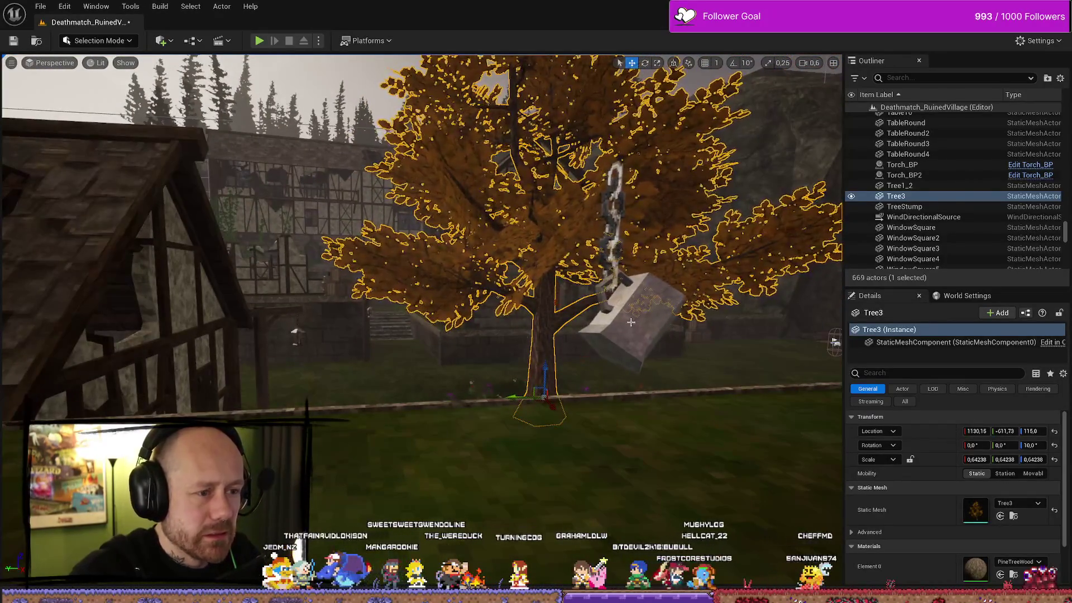
left_click(627, 311)
key("f")
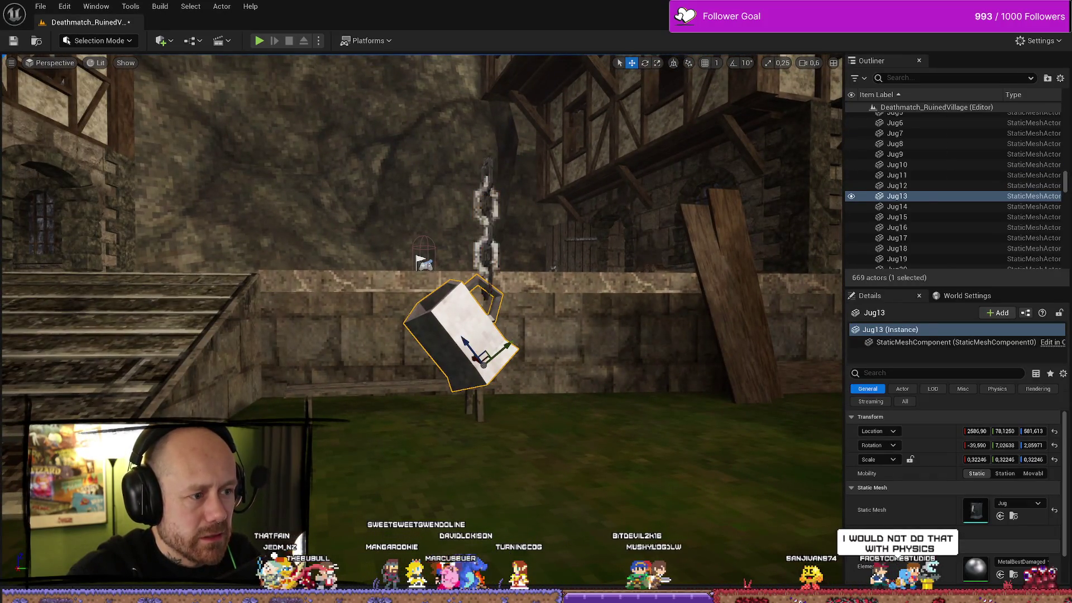
left_click(486, 254, "ctrl")
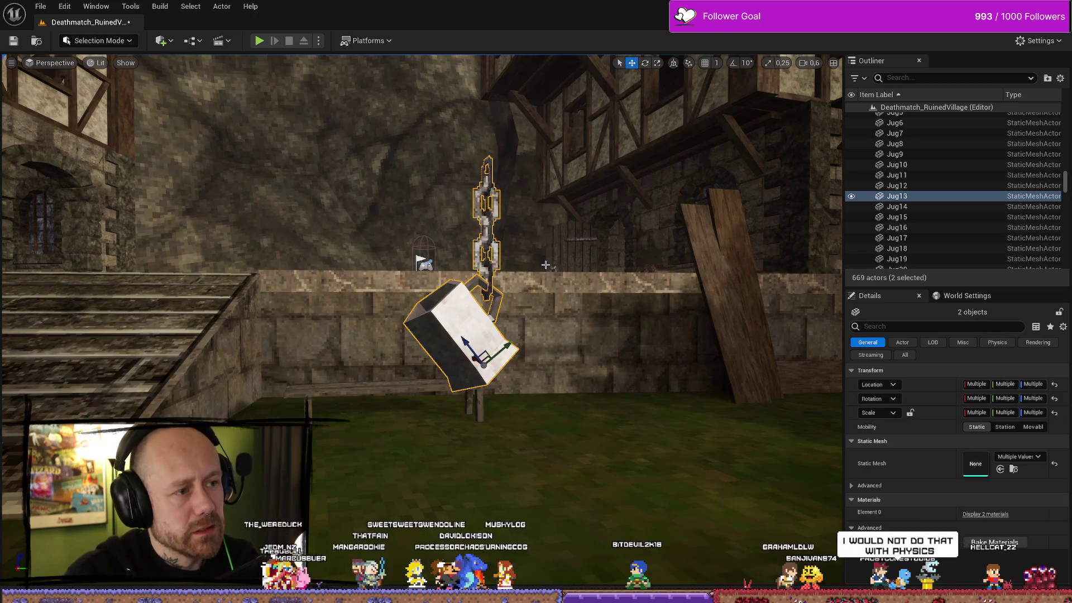
key("Delete")
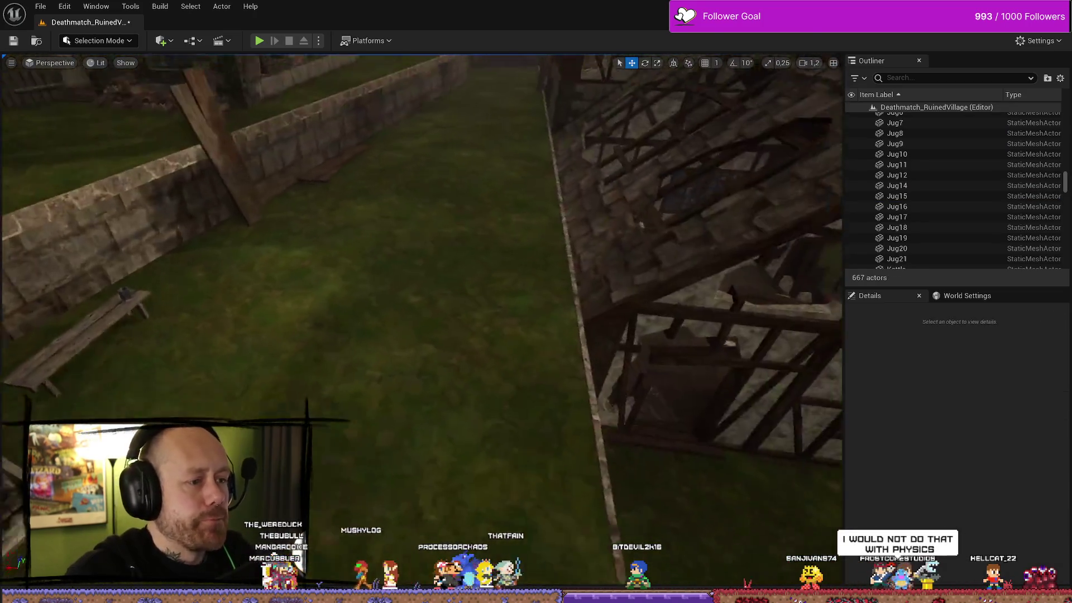
key("ctrl+space")
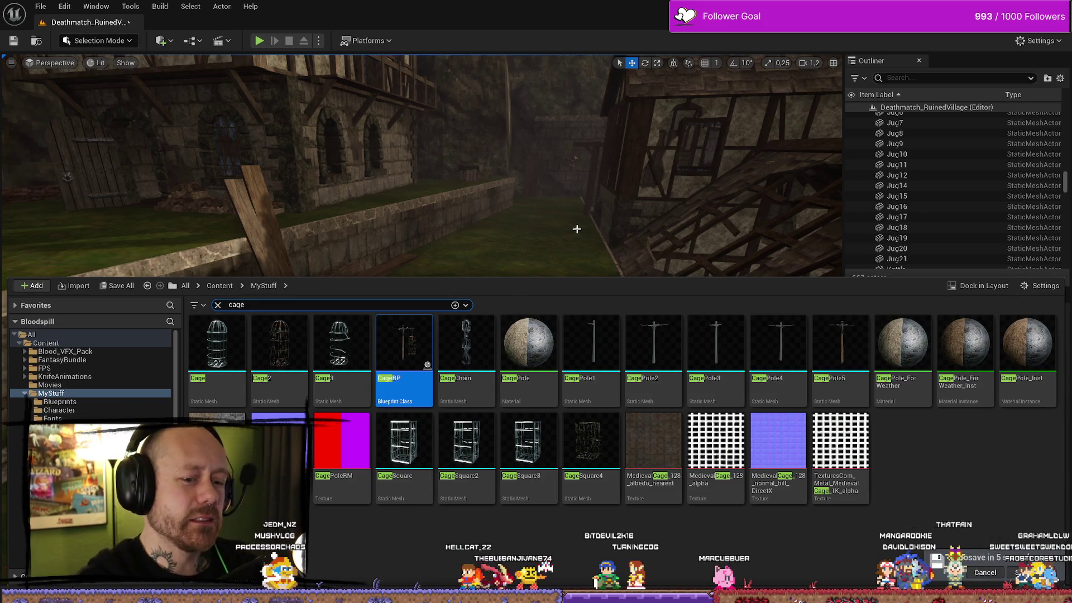
Step: Fly the viewport camera around the village and reopen the Content Drawer's cage search
left_click_drag(579, 254, 528, 204)
key("ctrl+space")
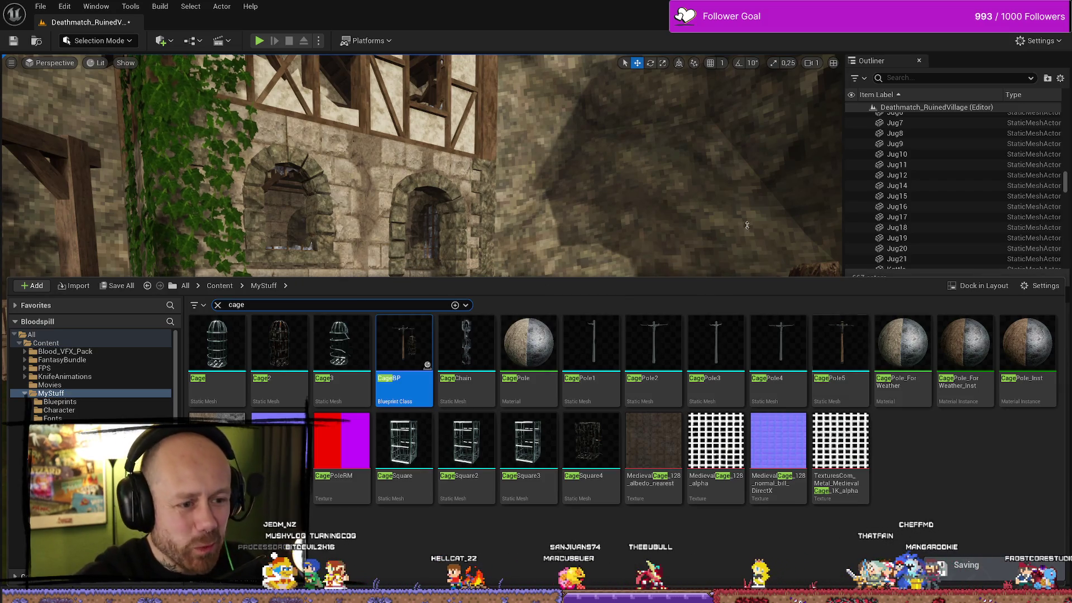
mouse_move(747, 225)
left_mouse_down()
mouse_move(703, 212)
mouse_move(305, 249)
left_mouse_up()
key("ctrl+space")
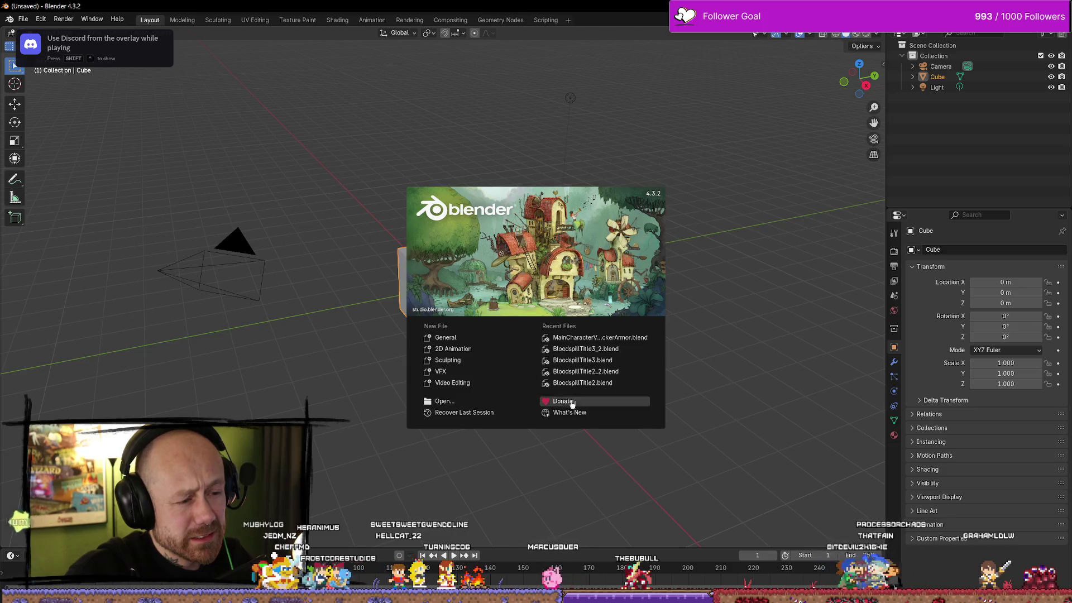
Step: Dismiss the splash screen and open F:\BlenderProjects\Calamity\MedievalAssetsV4.blend
left_click(681, 340)
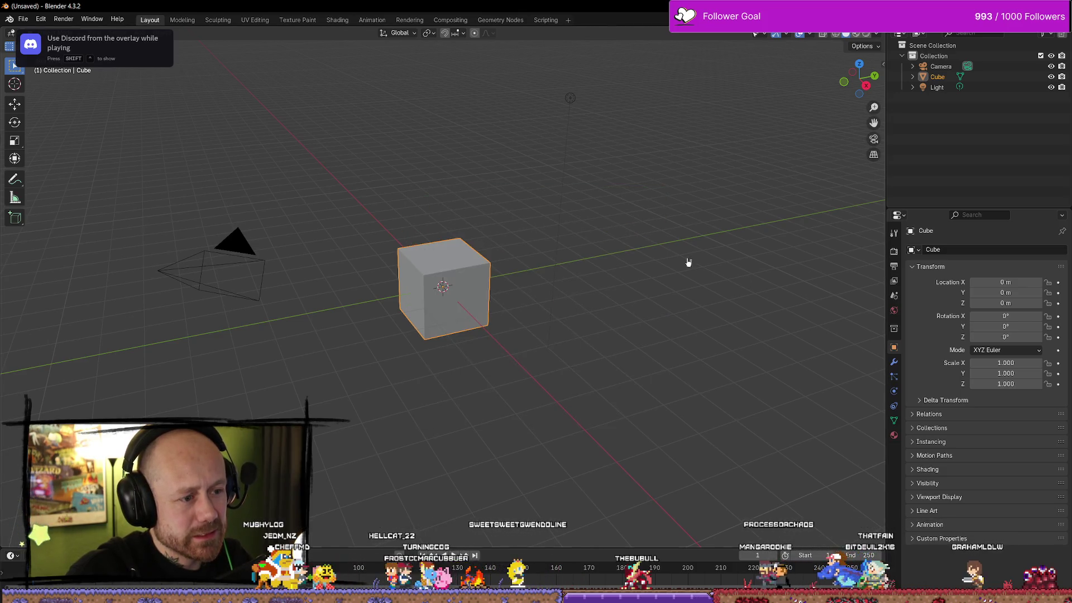
left_click(40, 19)
left_click(23, 19)
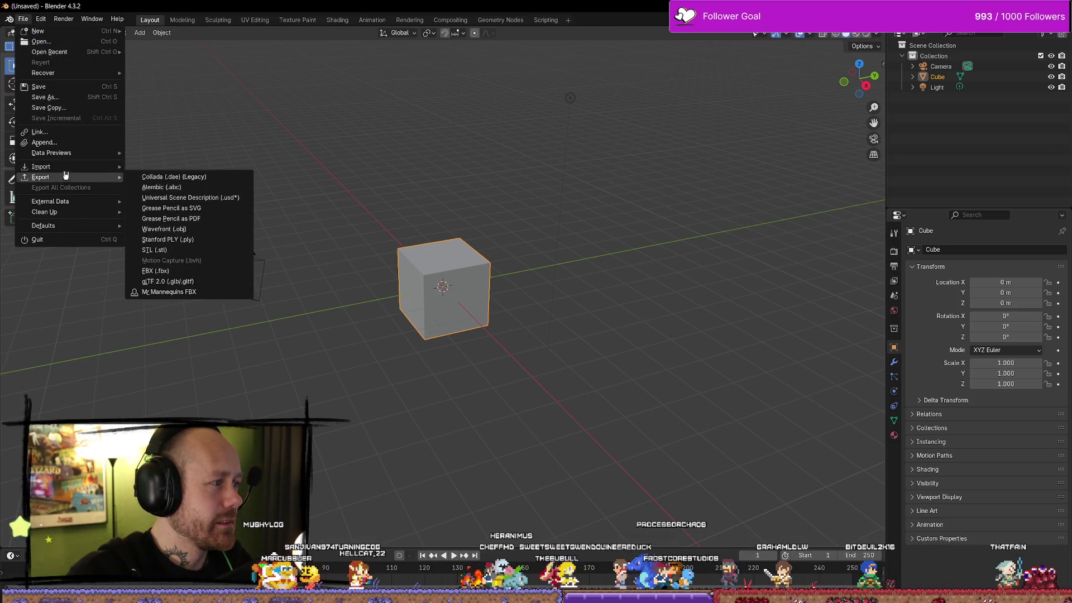
left_click(57, 44)
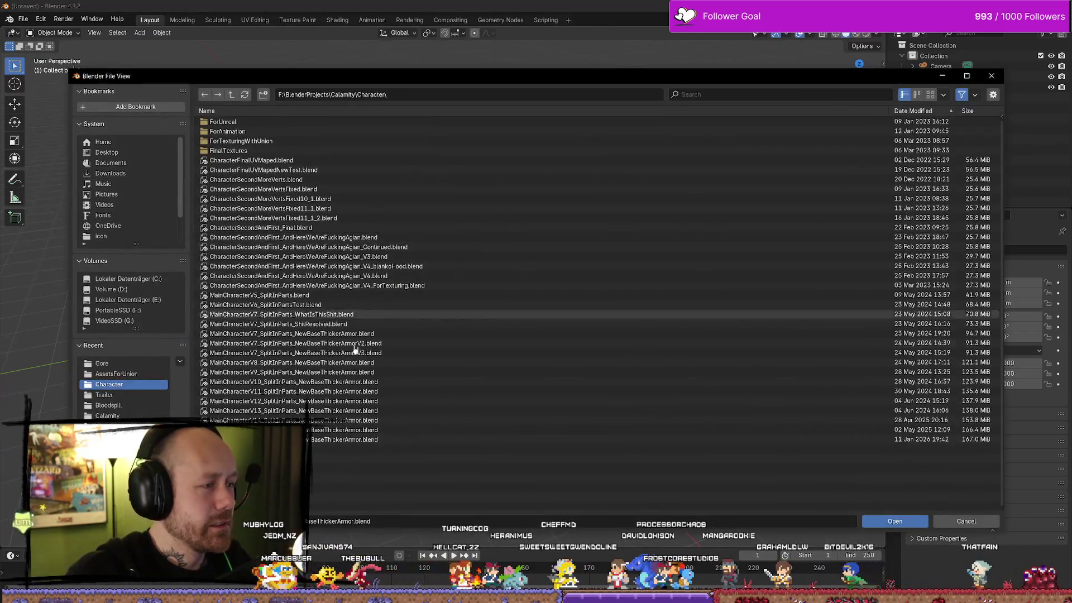
left_click(231, 94)
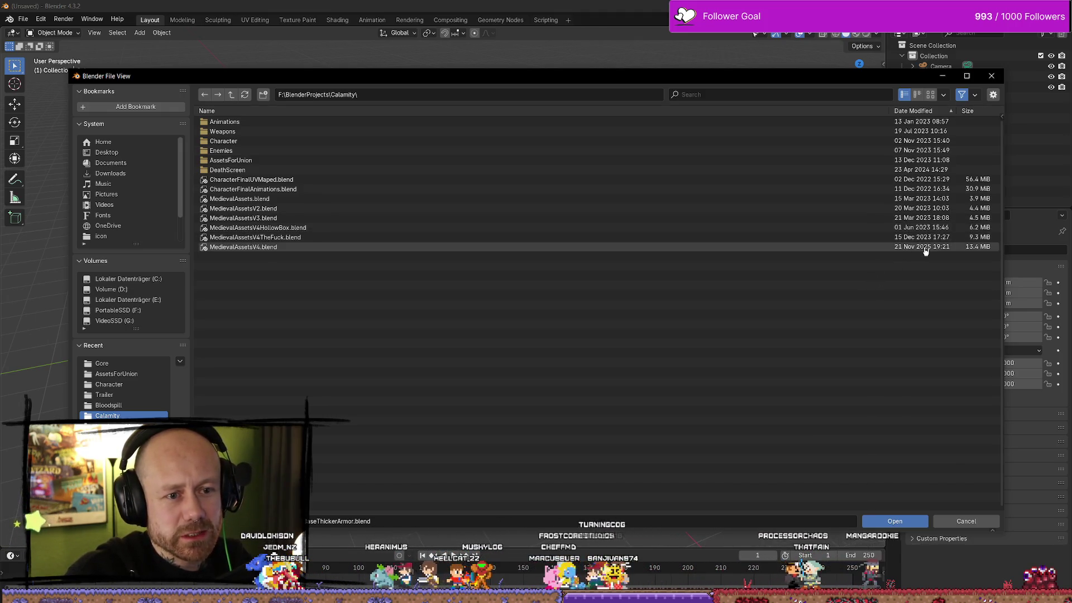
left_click(297, 252)
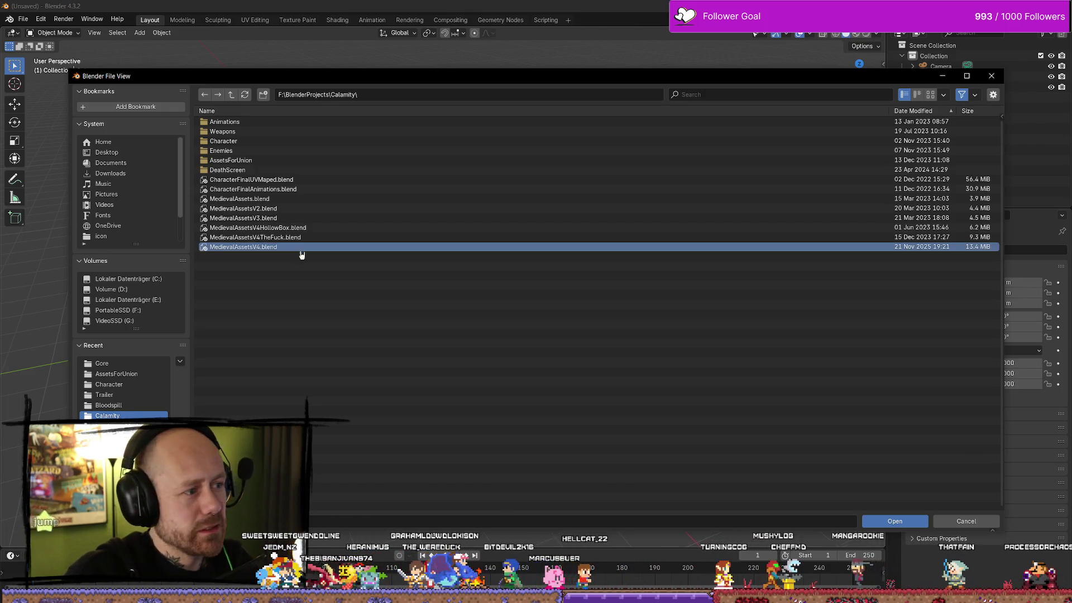
left_click(908, 523)
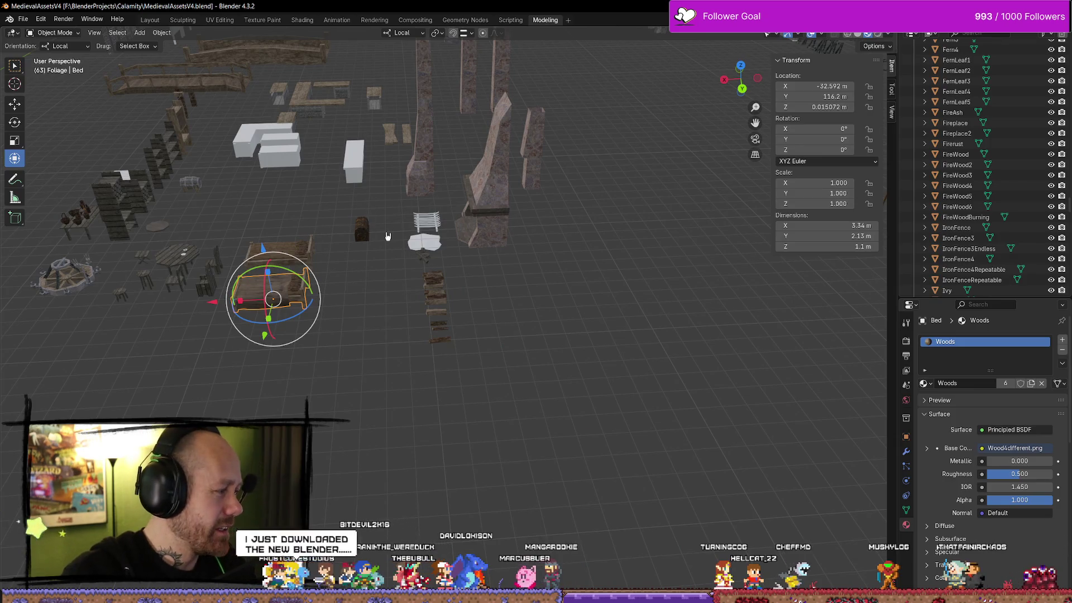
key("KP_Decimal")
scroll(349, 285, "down", 6)
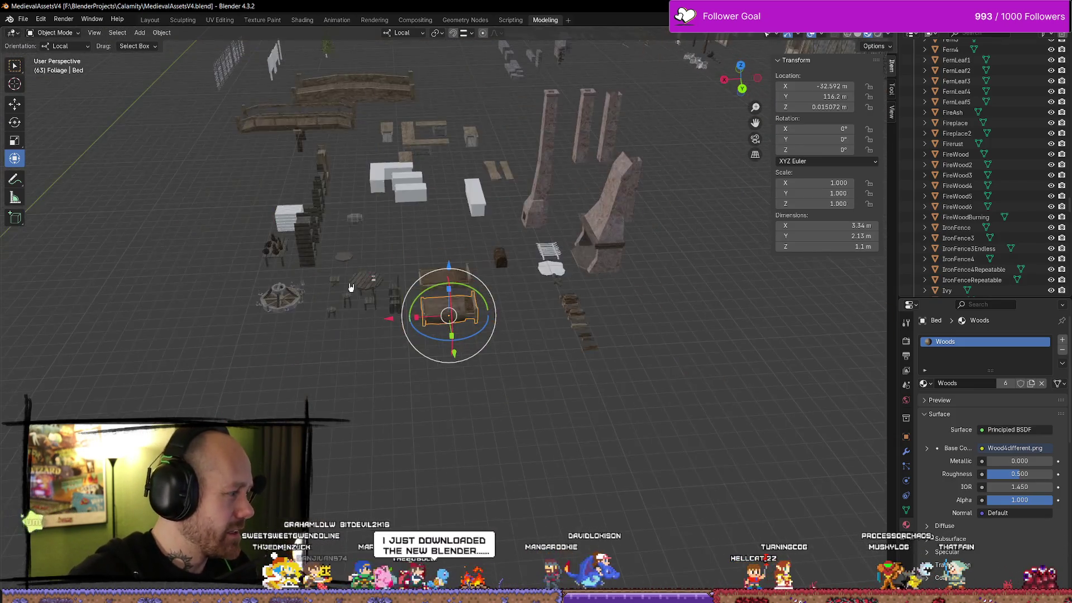
left_click_drag(345, 282, 29, 208)
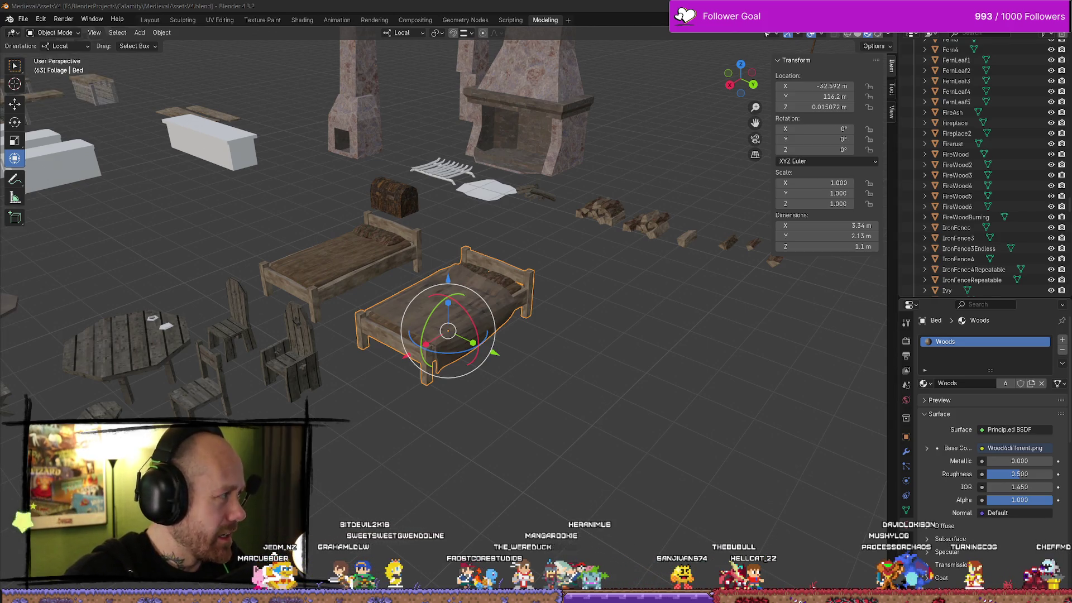
key("alt+Tab")
left_click(305, 97)
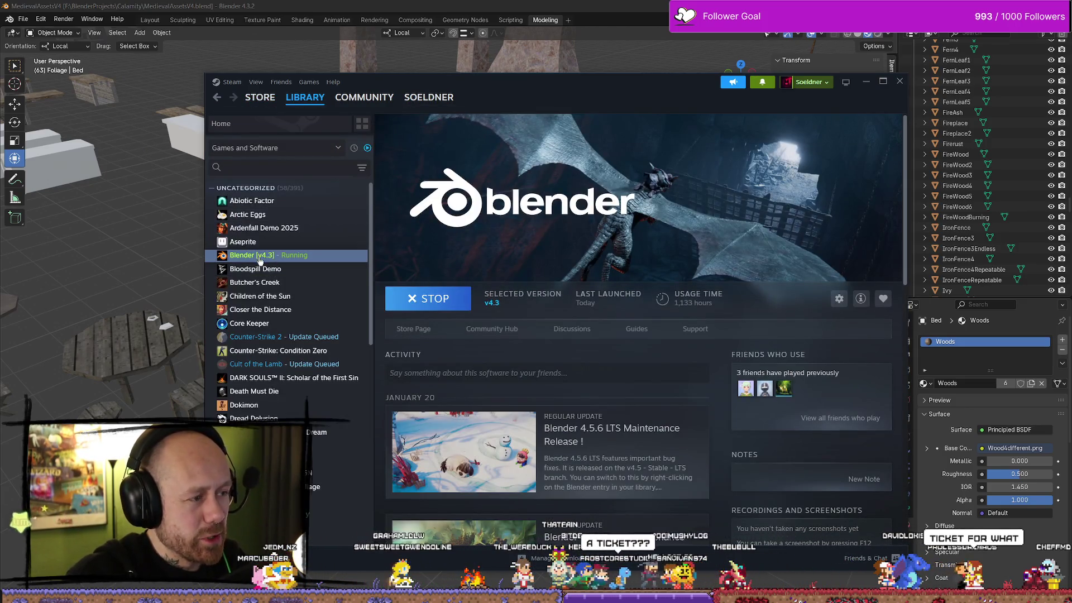
left_click_drag(585, 88, 763, 102)
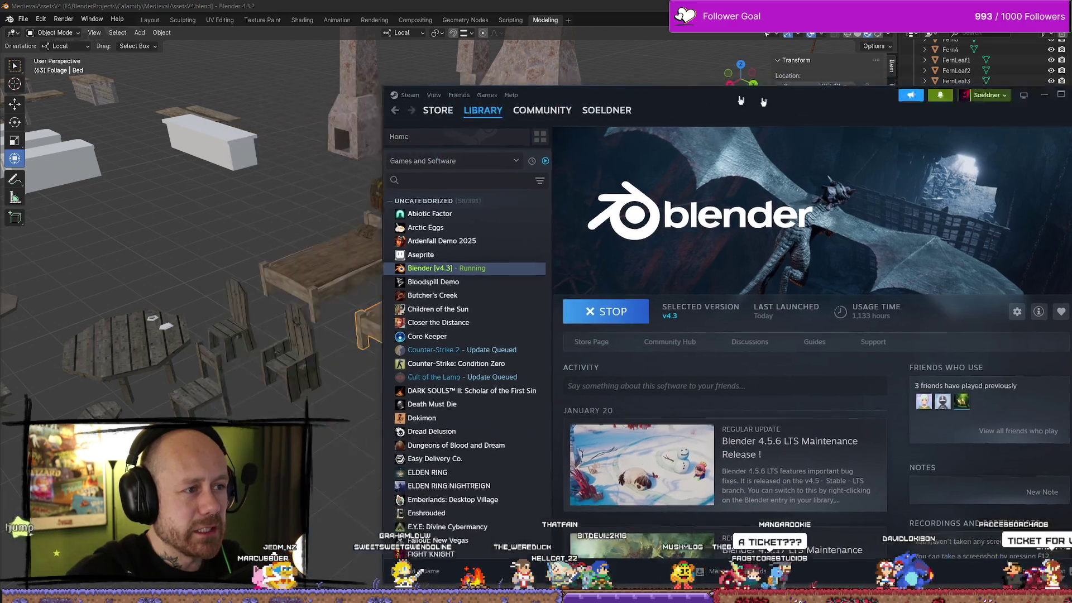
key("alt+Tab")
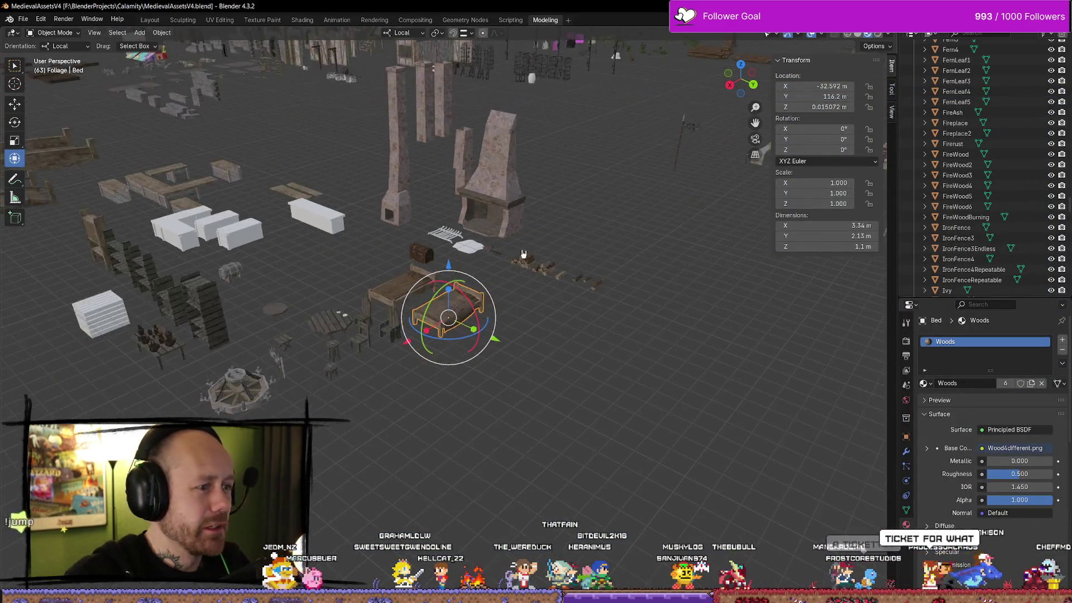
Step: Zoom around the scene, select the chandelier and orbit to inspect it
scroll(524, 254, "down", 8)
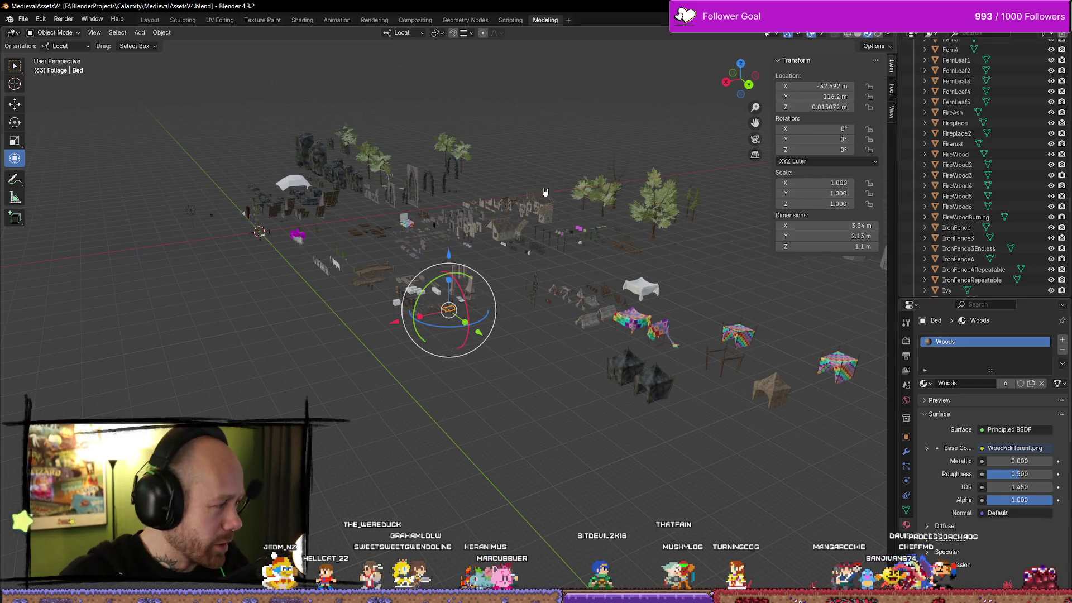
scroll(545, 192, "up", 4)
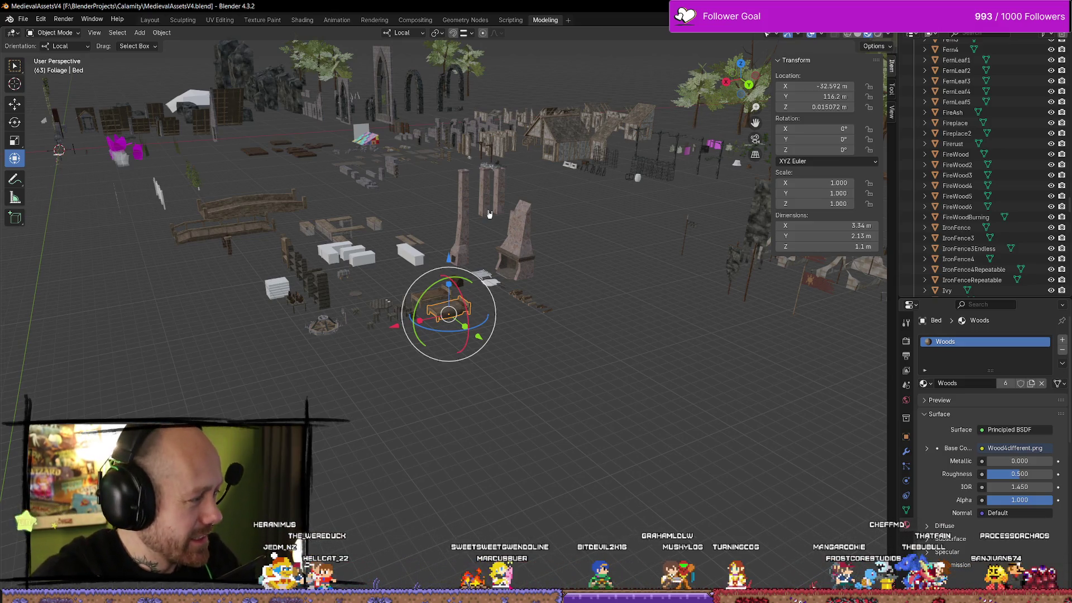
scroll(489, 214, "up", 5)
scroll(412, 224, "down", 2)
scroll(411, 223, "up", 2)
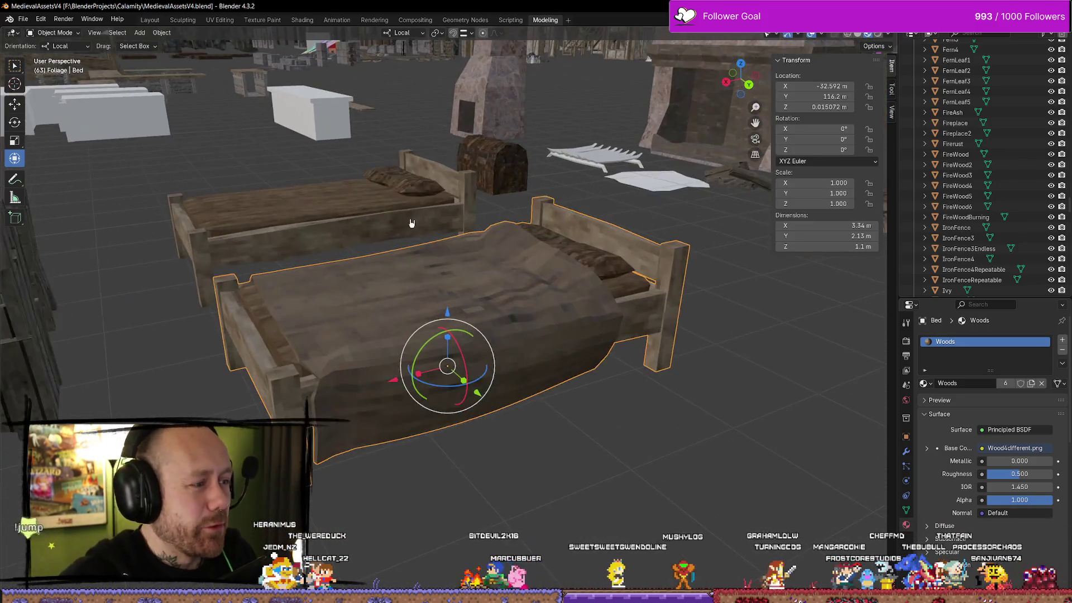
scroll(412, 223, "down", 6)
scroll(351, 283, "up", 2)
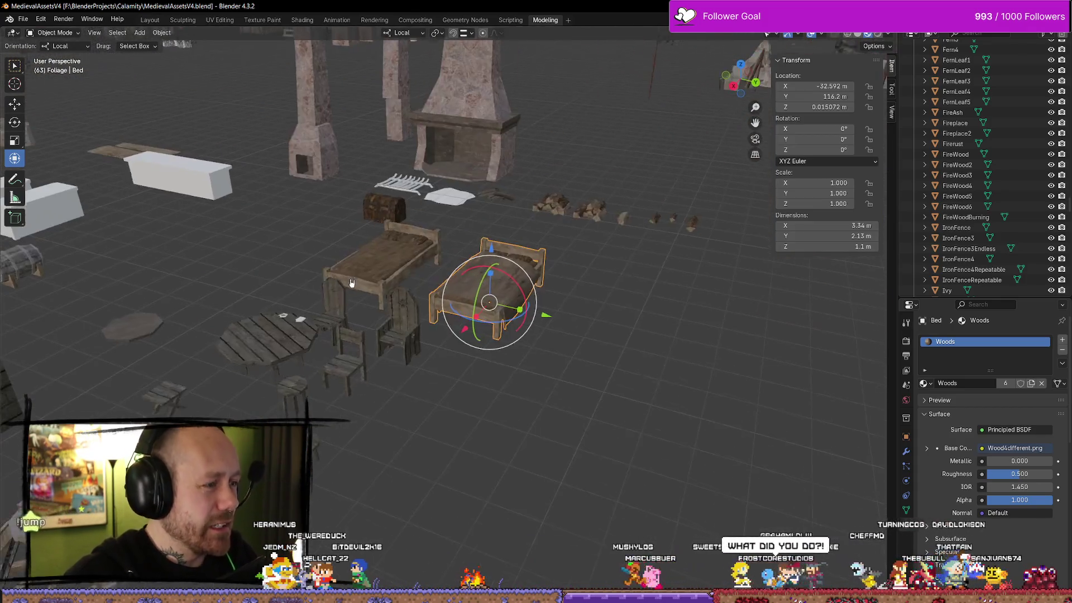
scroll(352, 283, "up", 3)
left_click(492, 311)
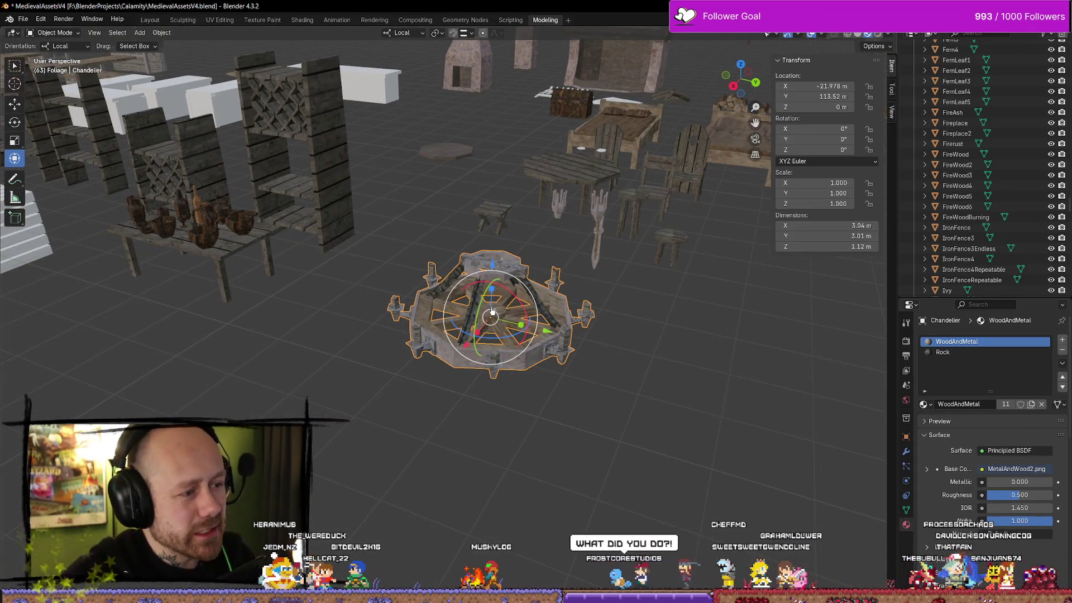
scroll(486, 312, "up", 4)
scroll(458, 324, "down", 5)
scroll(445, 331, "up", 3)
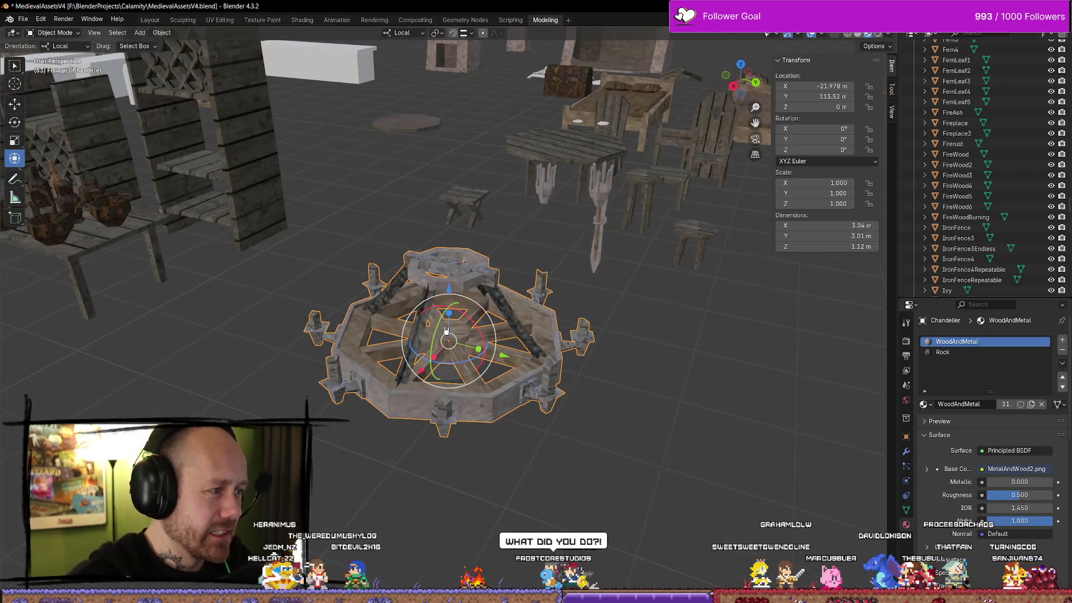
mouse_move(445, 330)
left_mouse_down()
mouse_move(569, 223)
mouse_move(486, 292)
mouse_move(587, 347)
left_mouse_up()
scroll(487, 291, "down", 5)
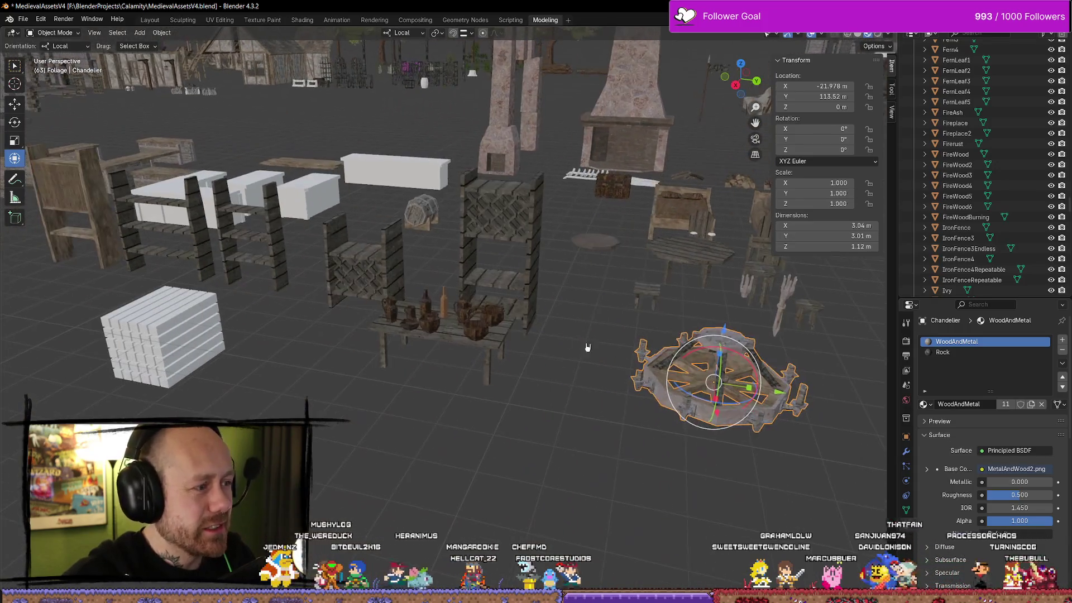
Step: Select and frame the big bowl, wooden shelf, Cube.002 and ShelfKegStandBig in turn
left_click(419, 338)
key("KP_Decimal")
scroll(428, 347, "down", 8)
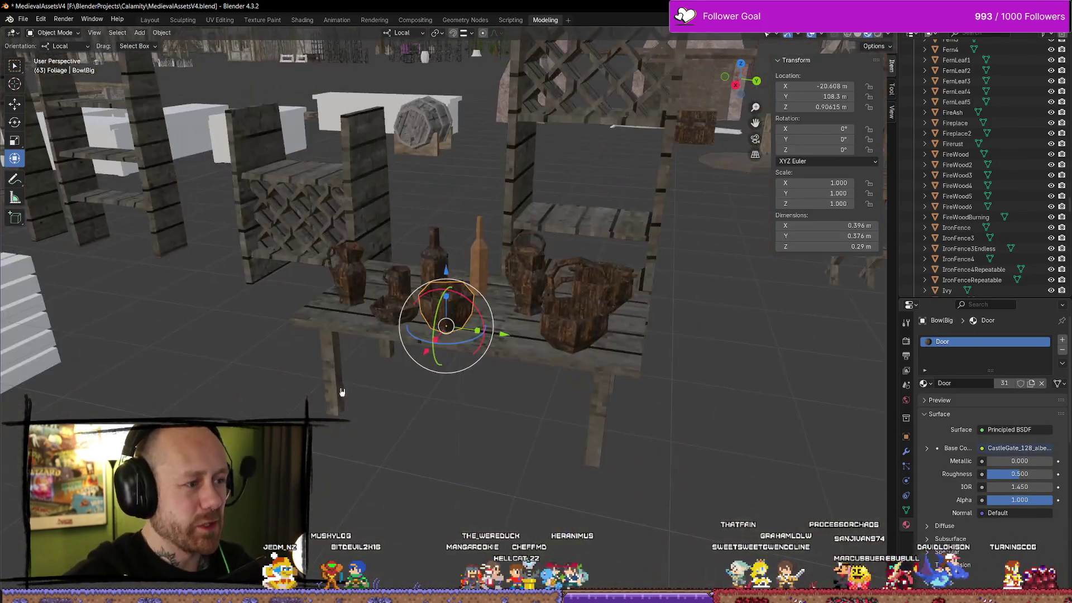
left_click_drag(380, 325, 725, 497)
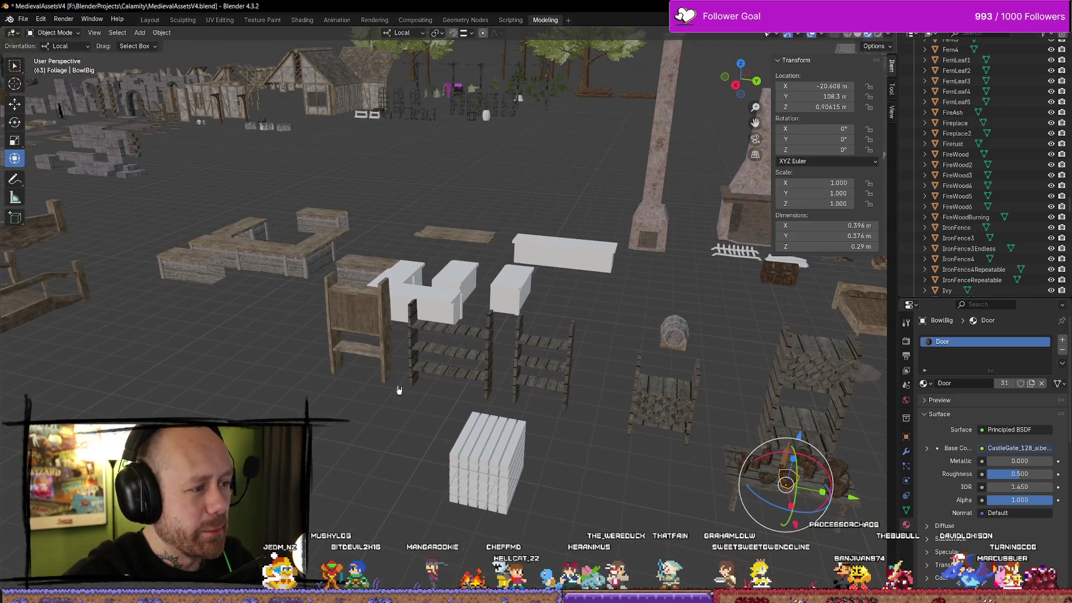
left_click(360, 317)
key("KP_9")
left_click(443, 477)
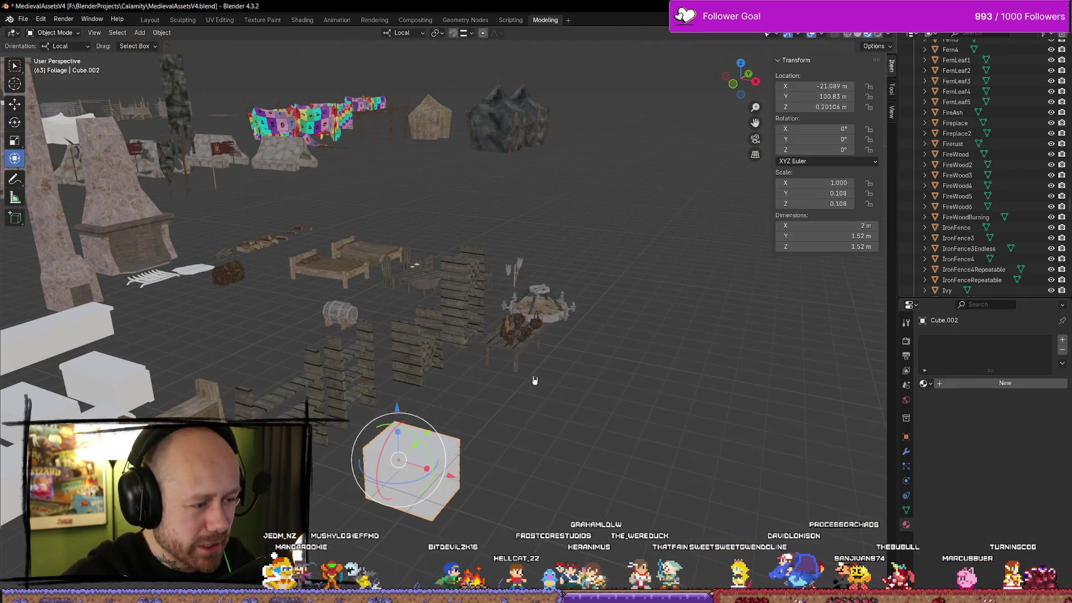
left_click(478, 311)
key("KP_Decimal")
scroll(372, 357, "down", 10)
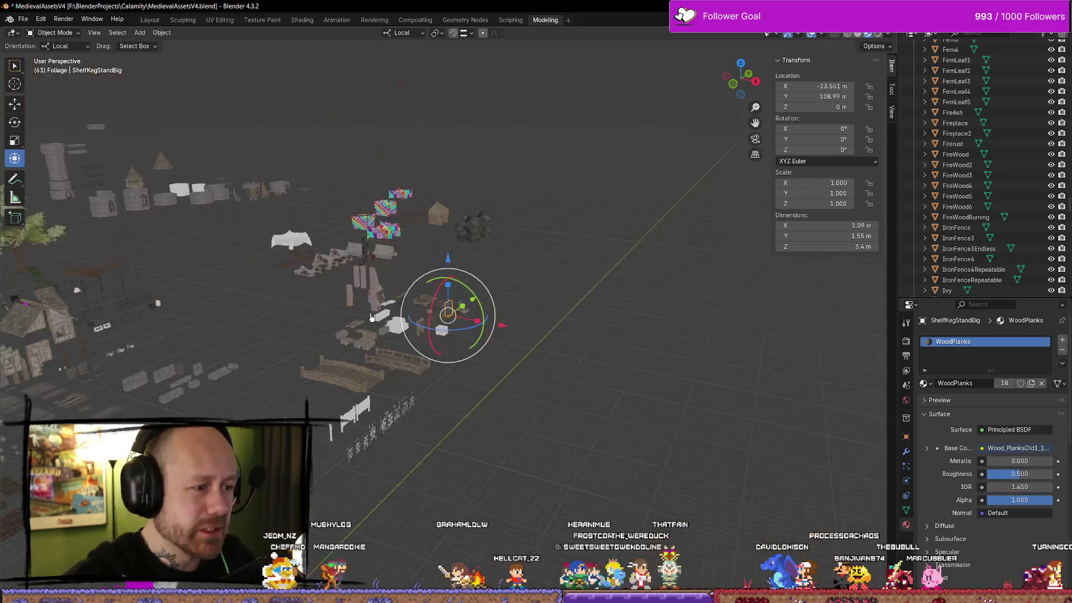
scroll(372, 357, "up", 3)
mouse_move(372, 358)
left_mouse_down()
mouse_move(402, 395)
mouse_move(491, 311)
mouse_move(462, 338)
mouse_move(620, 370)
mouse_move(413, 352)
left_mouse_up()
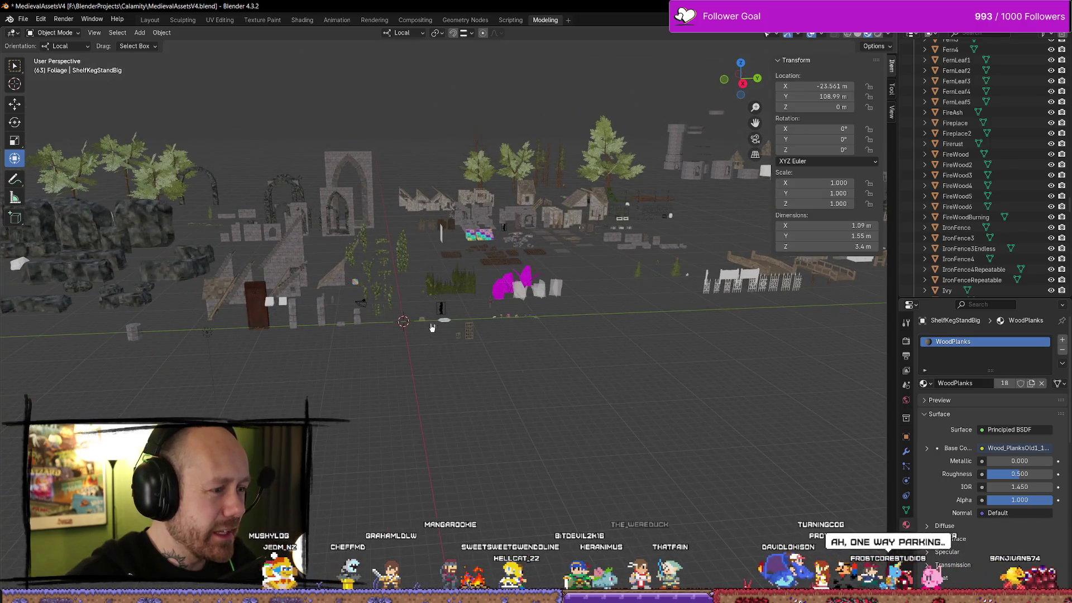
Step: Frame the ExecutionerBlock, then show the Add > Mesh primitives list
left_click(422, 323)
key("KP_Decimal")
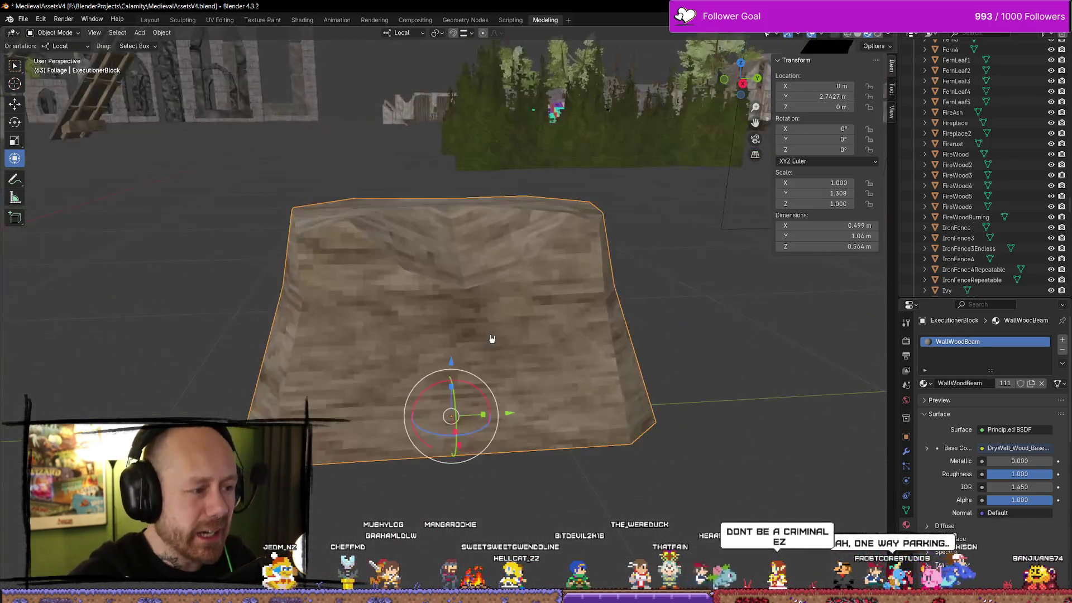
scroll(492, 340, "down", 4)
mouse_move(400, 346)
left_mouse_down()
mouse_move(396, 318)
mouse_move(383, 342)
mouse_move(399, 327)
mouse_move(421, 329)
left_mouse_up()
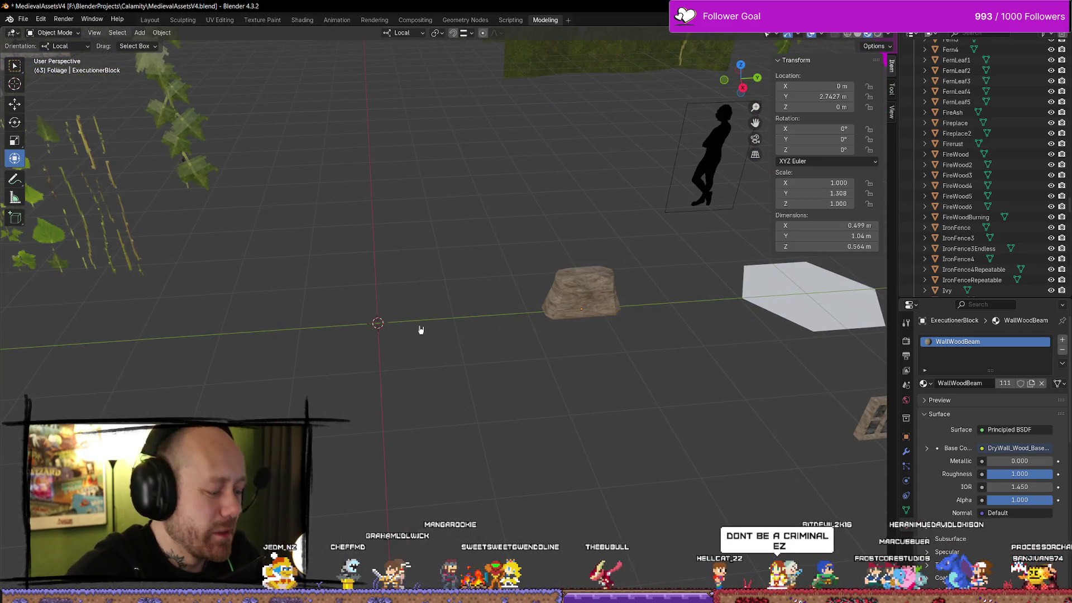
key("shift+a")
mouse_move(419, 345)
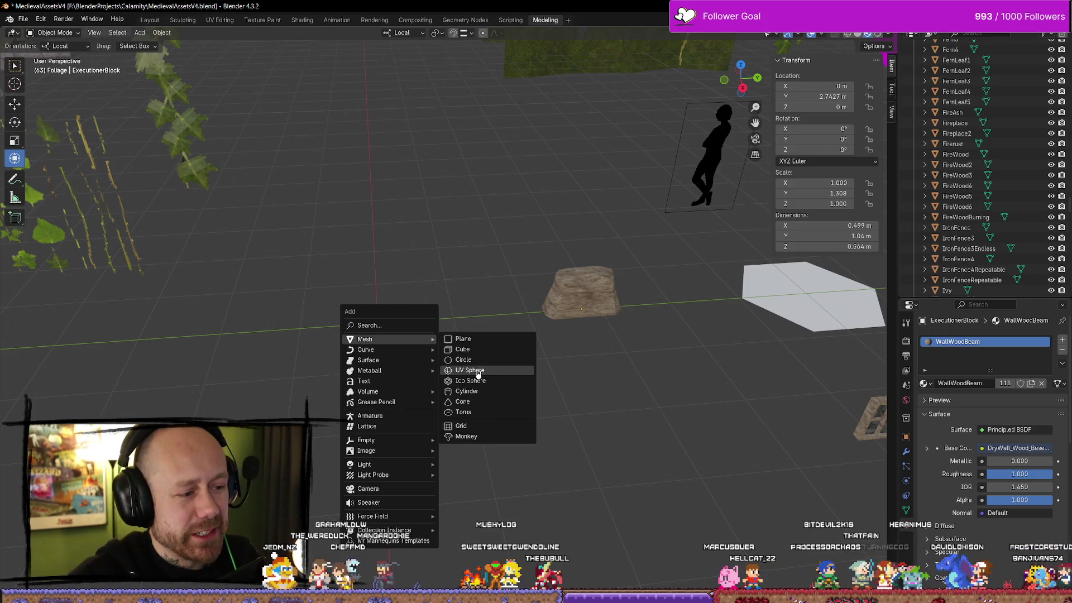
left_click(480, 390)
mouse_move(84, 424)
left_mouse_down()
mouse_move(44, 424)
mouse_move(55, 424)
left_mouse_up()
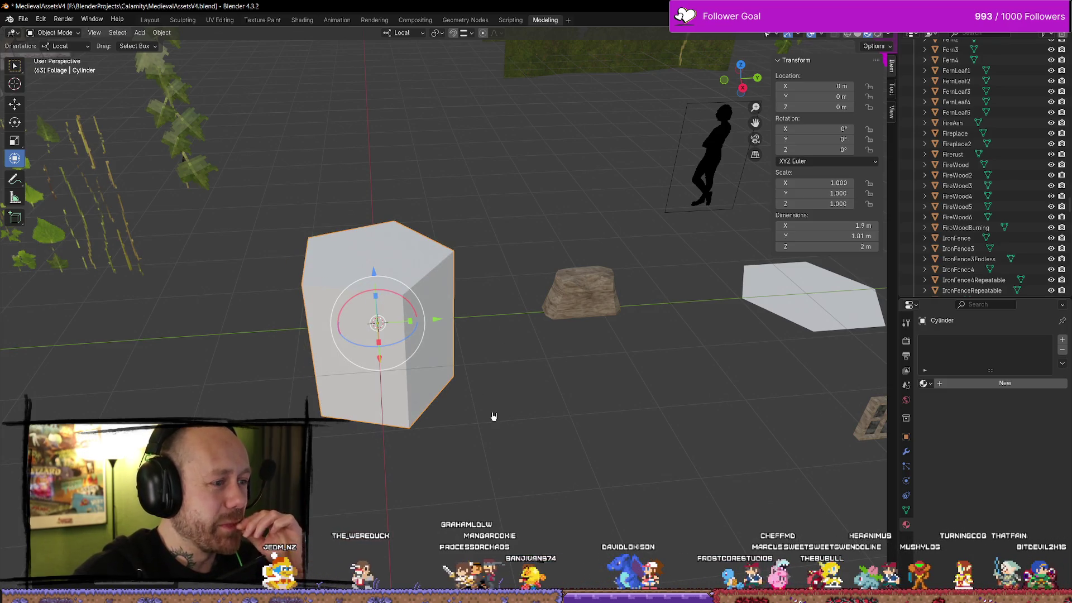
left_click(559, 393)
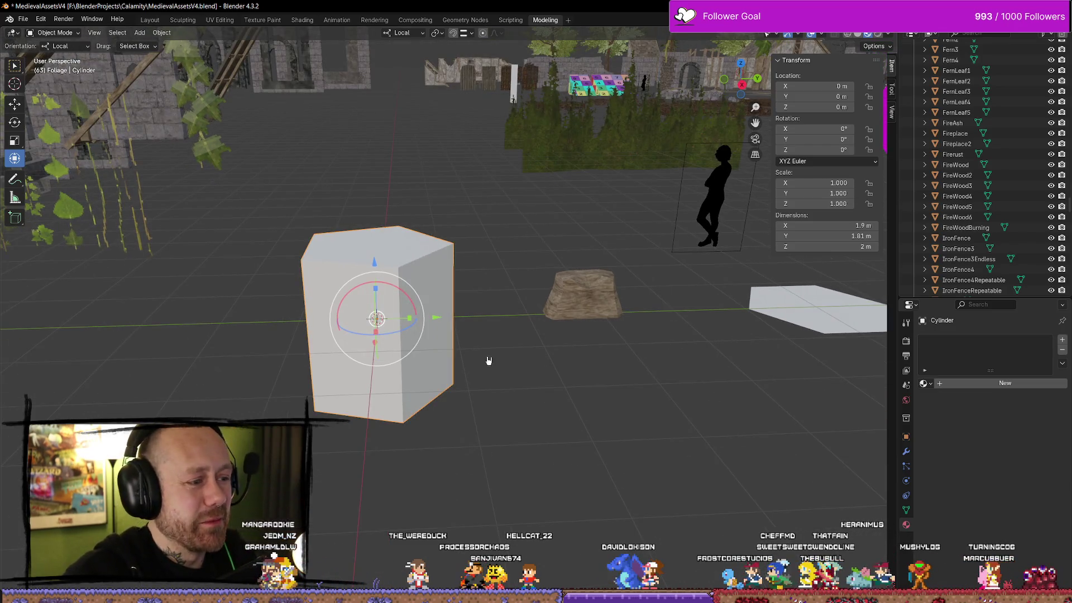
key("s")
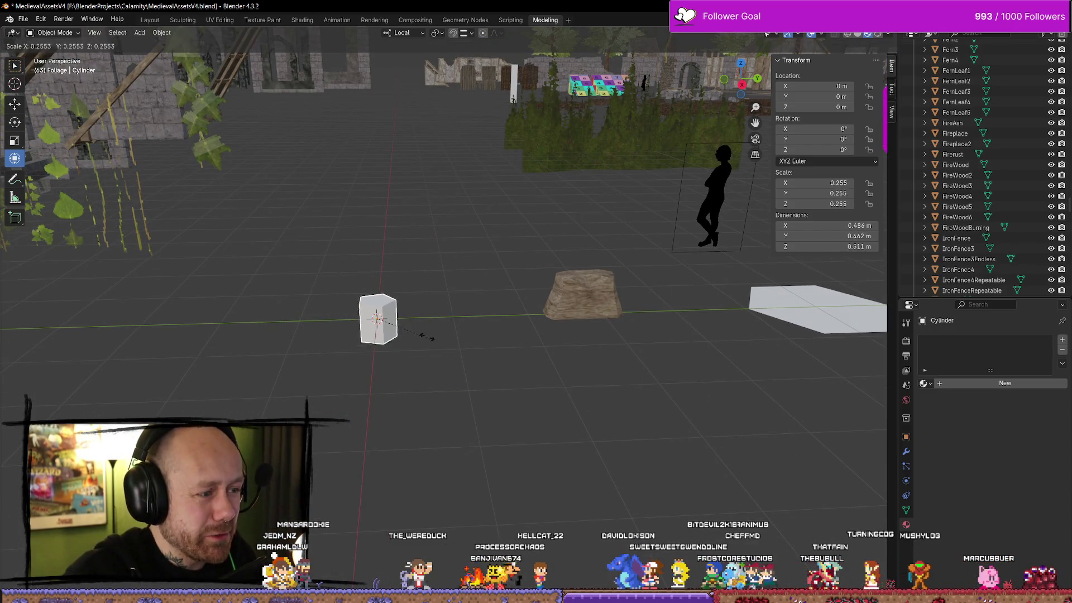
left_click(404, 332)
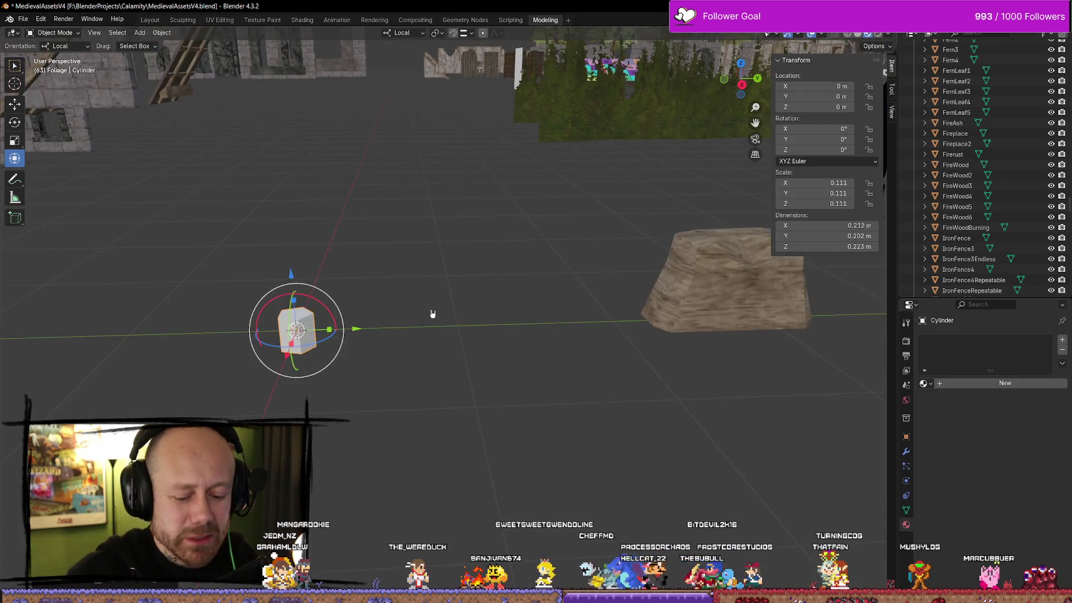
key("KP_Decimal")
scroll(580, 252, "down", 5)
key("KP_8")
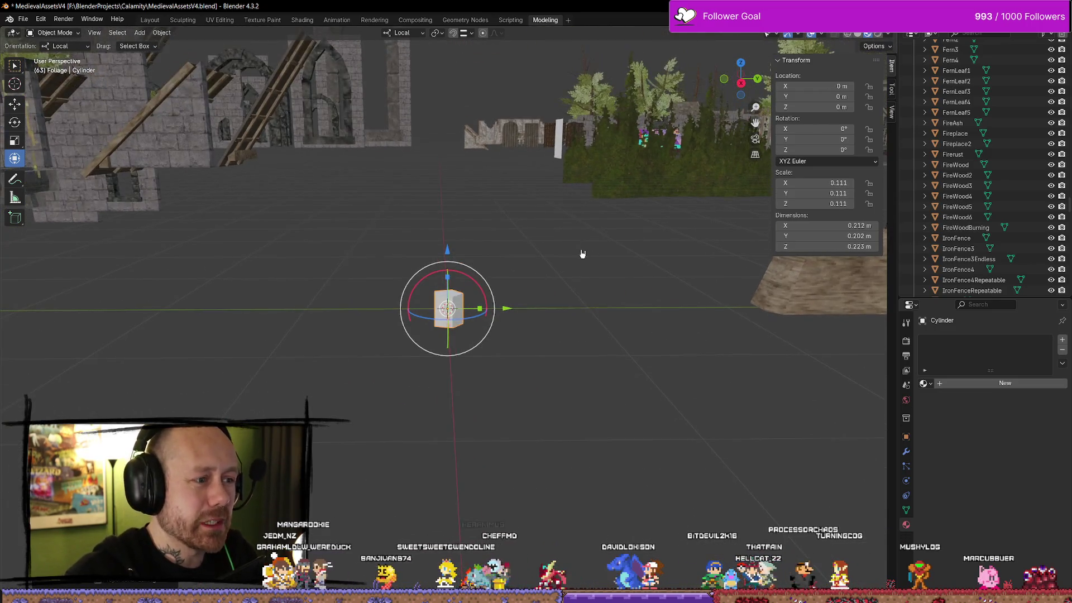
key("s")
left_click(680, 378)
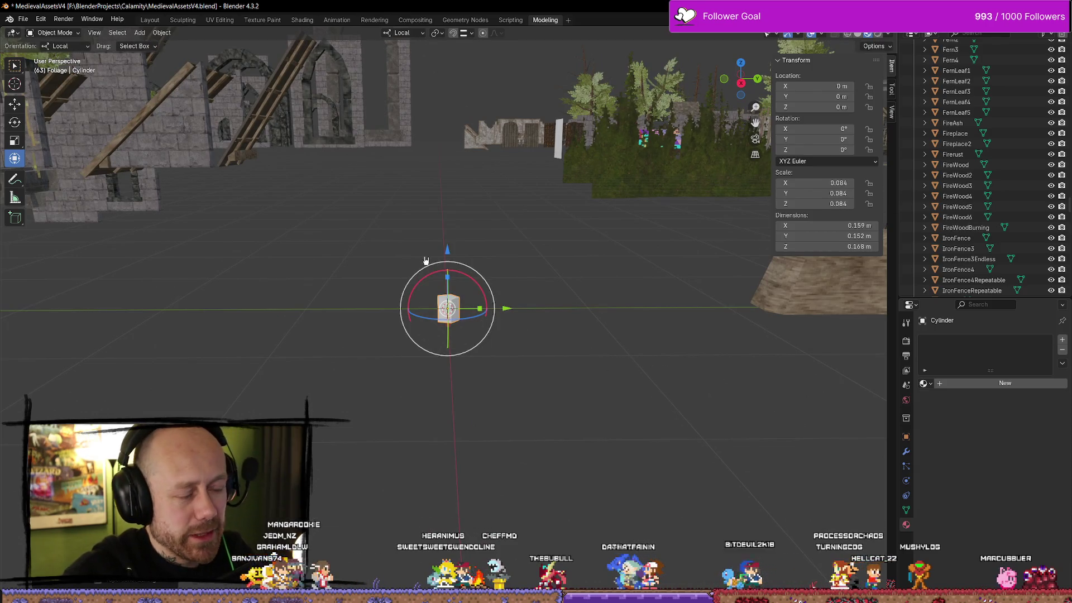
mouse_move(451, 251)
left_mouse_down()
mouse_move(502, 217)
mouse_move(569, 215)
left_mouse_up()
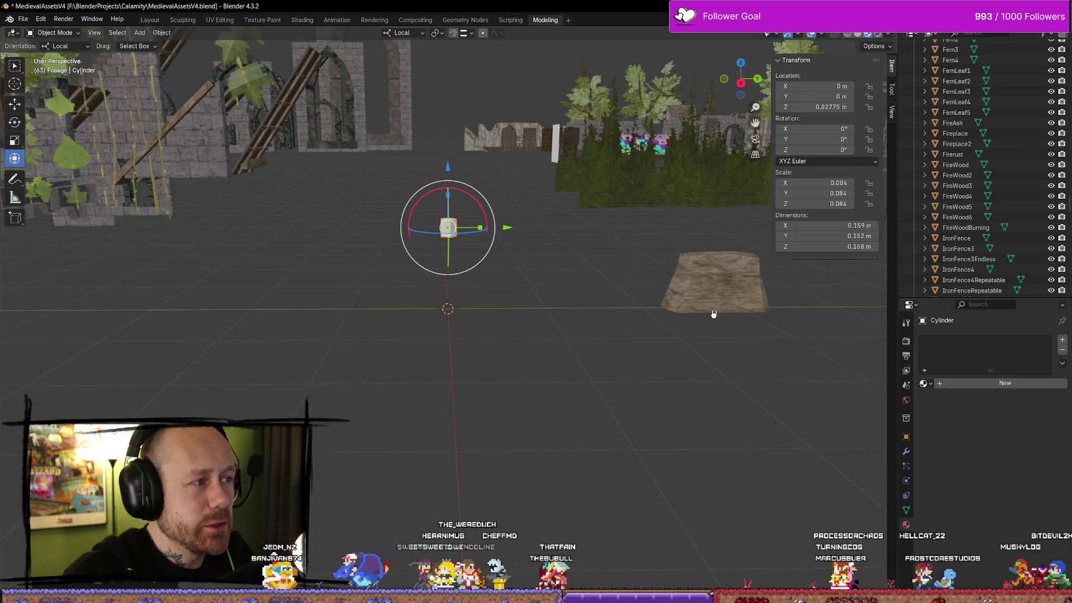
scroll(690, 312, "down", 4)
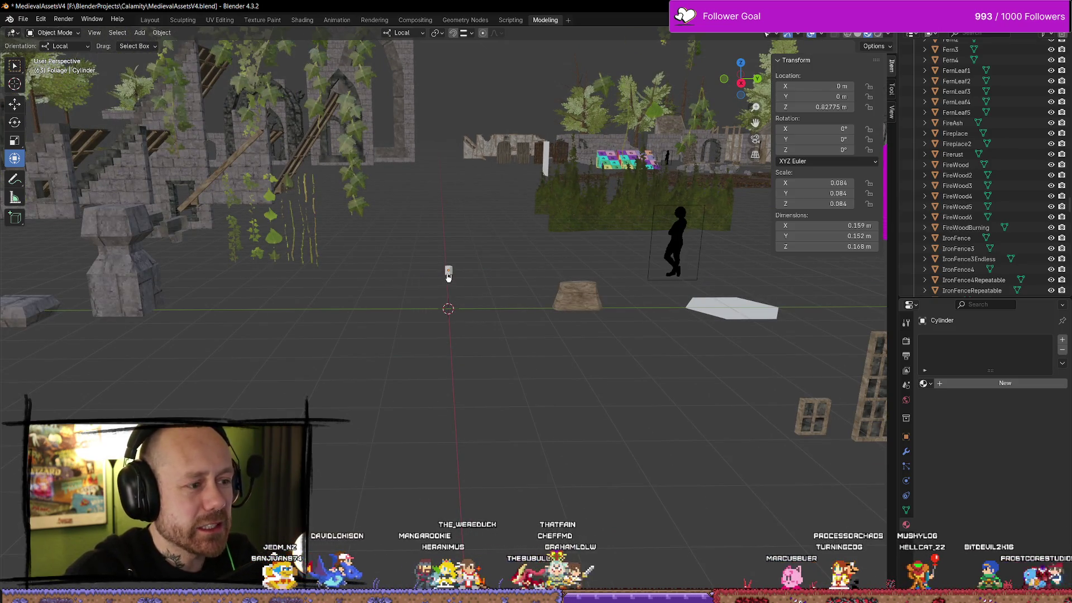
key("Delete")
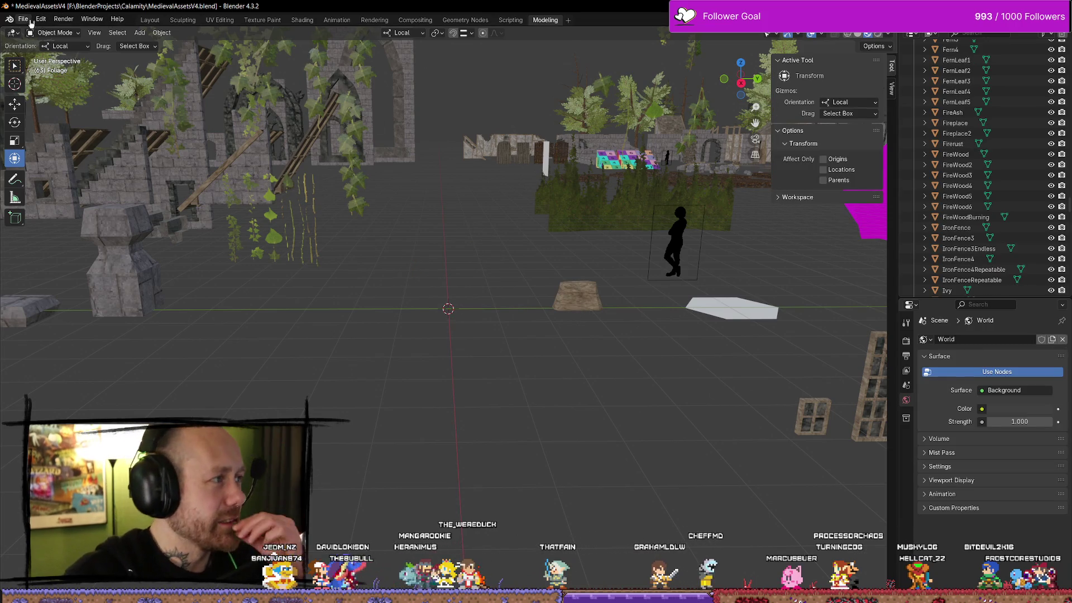
Step: Toggle the File menu open and closed several times
left_click(23, 20)
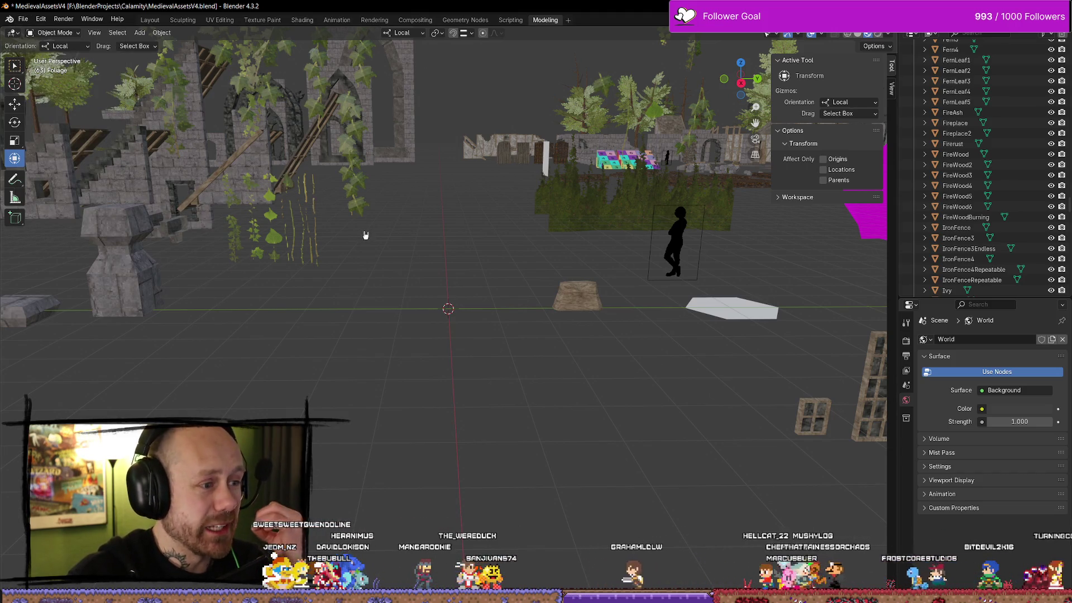
left_click(23, 19)
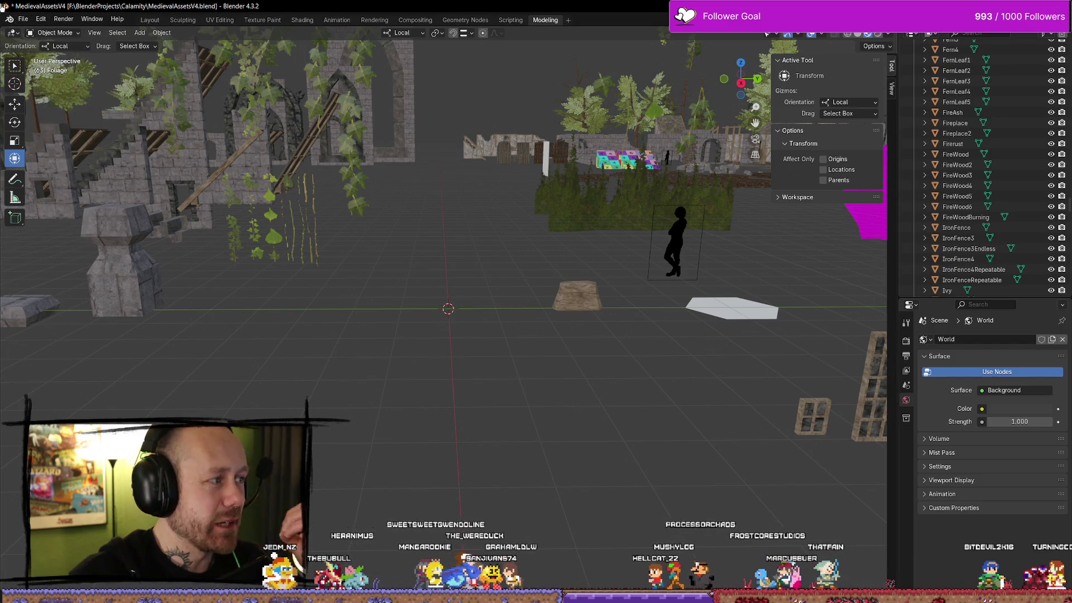
left_click(23, 20)
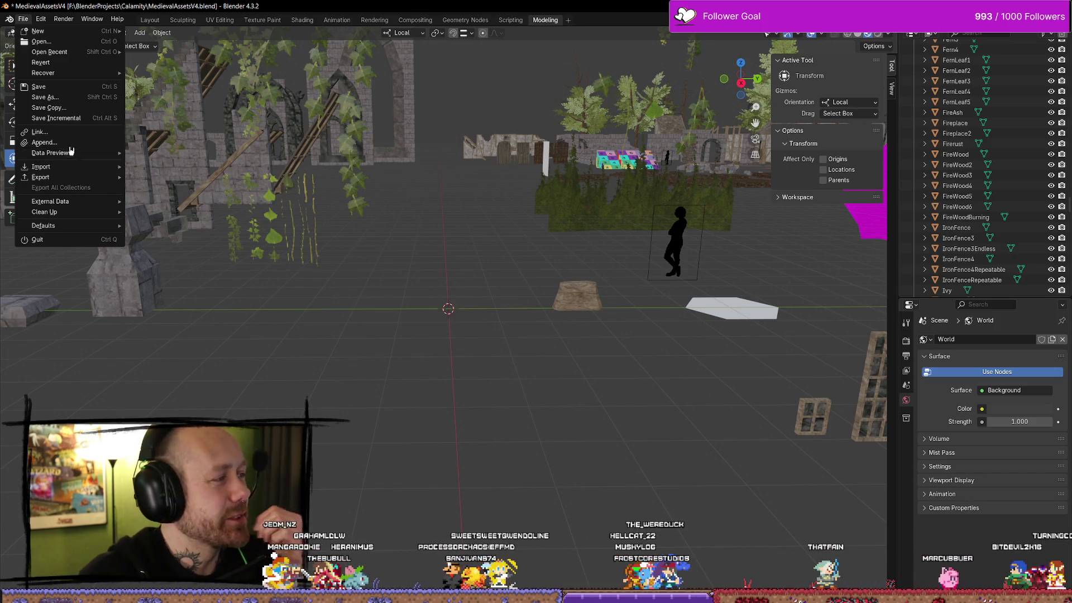
left_click(24, 20)
left_click(23, 20)
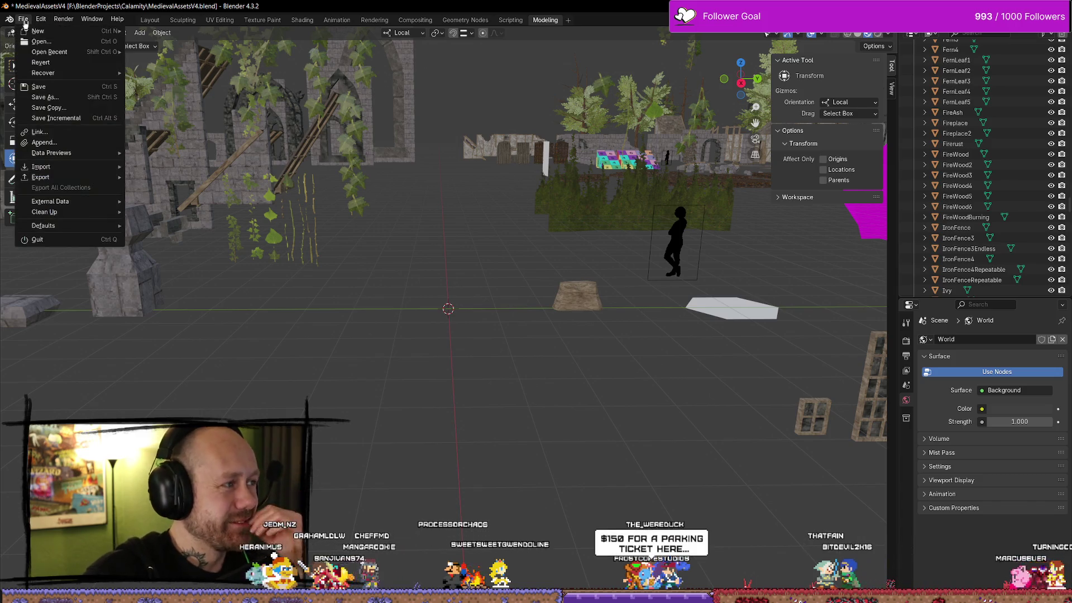
left_click(25, 22)
left_click(24, 22)
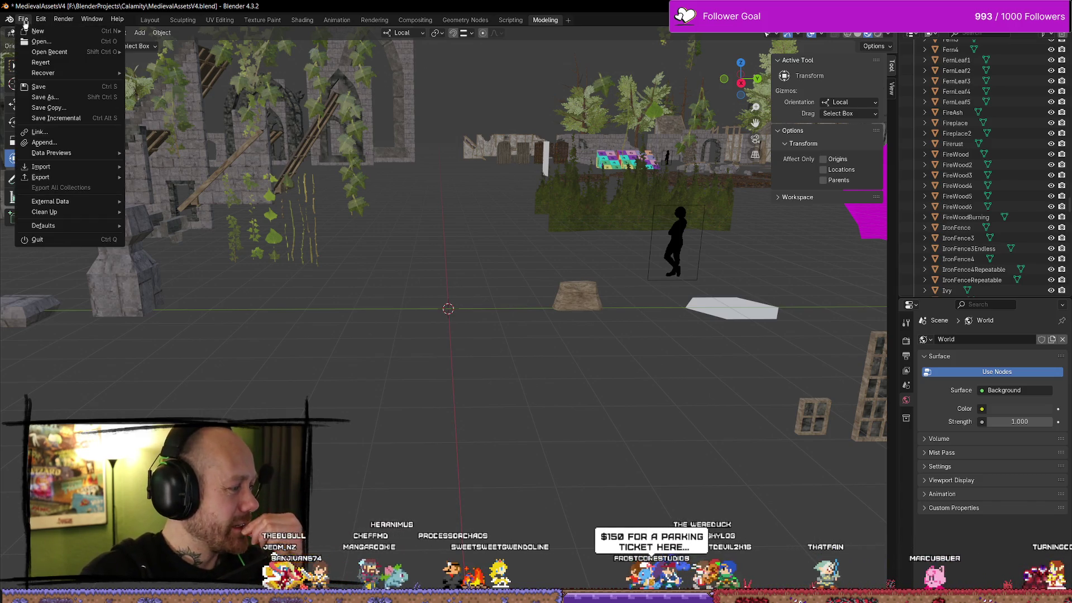
key("Escape")
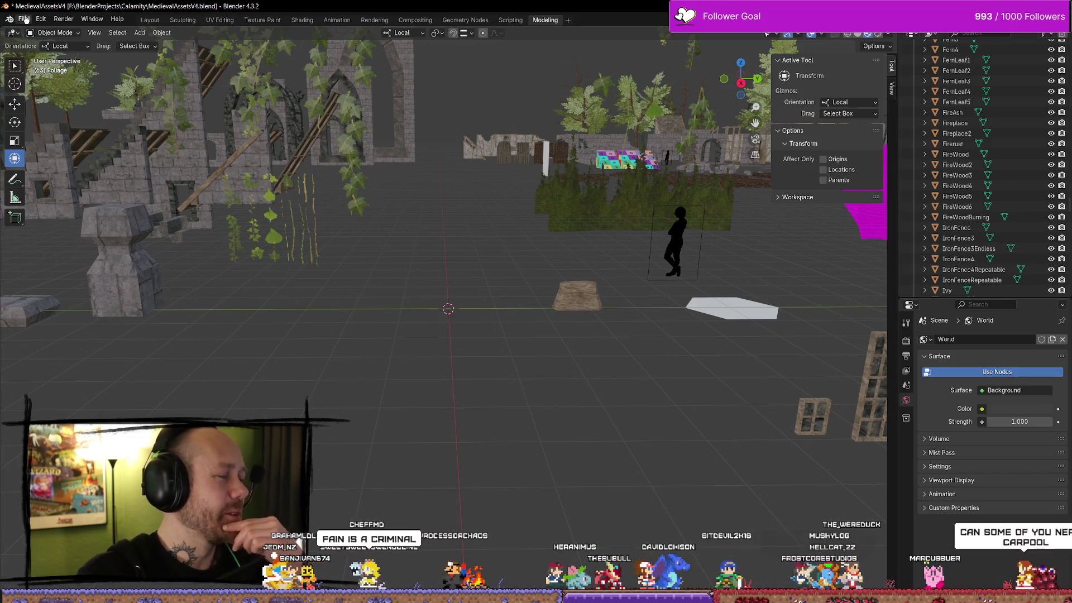
left_click(25, 20)
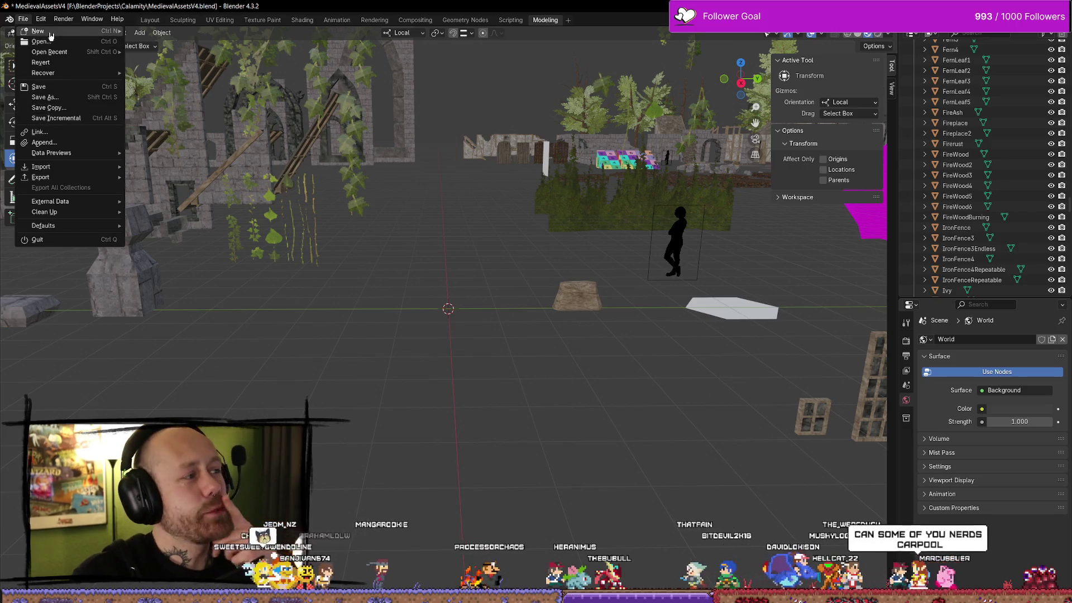
Step: Get past the unsaved-changes prompt and open Calamity\Weapons\Weapons.blend
key("ctrl+q")
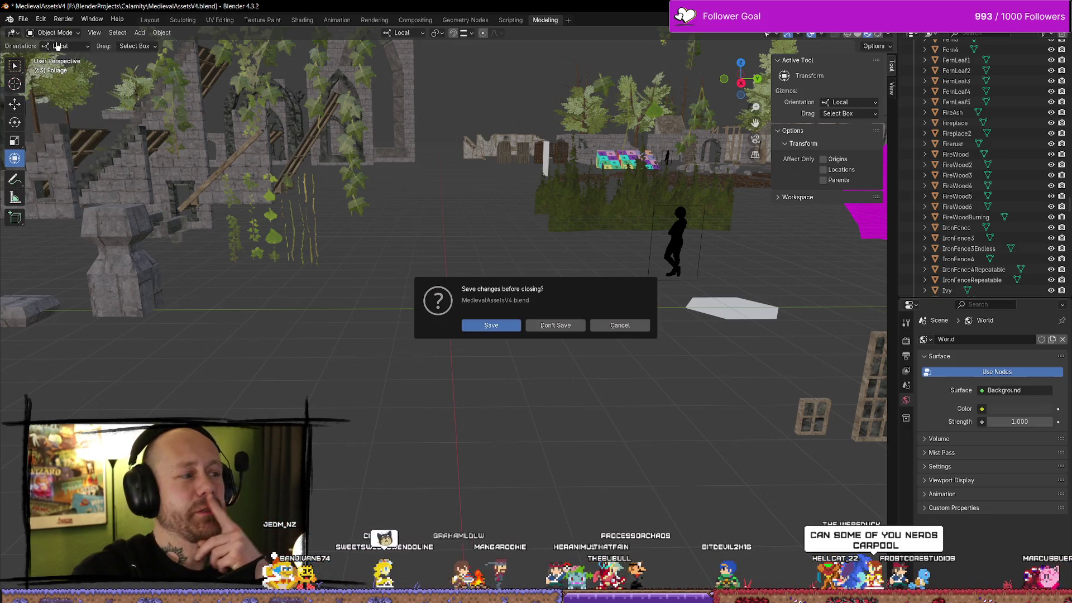
left_click(563, 323)
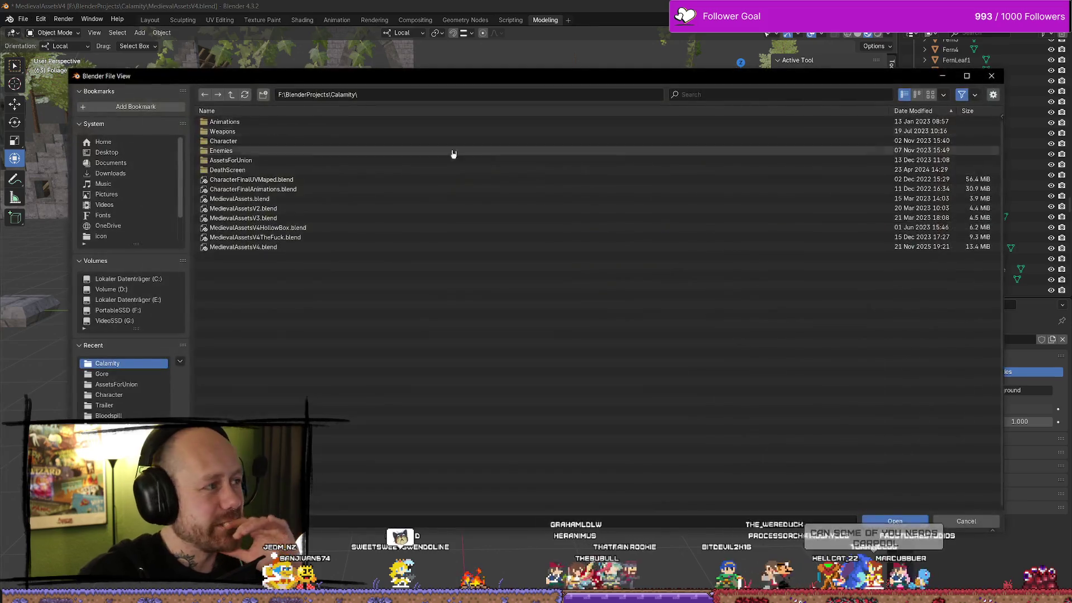
left_click(248, 133)
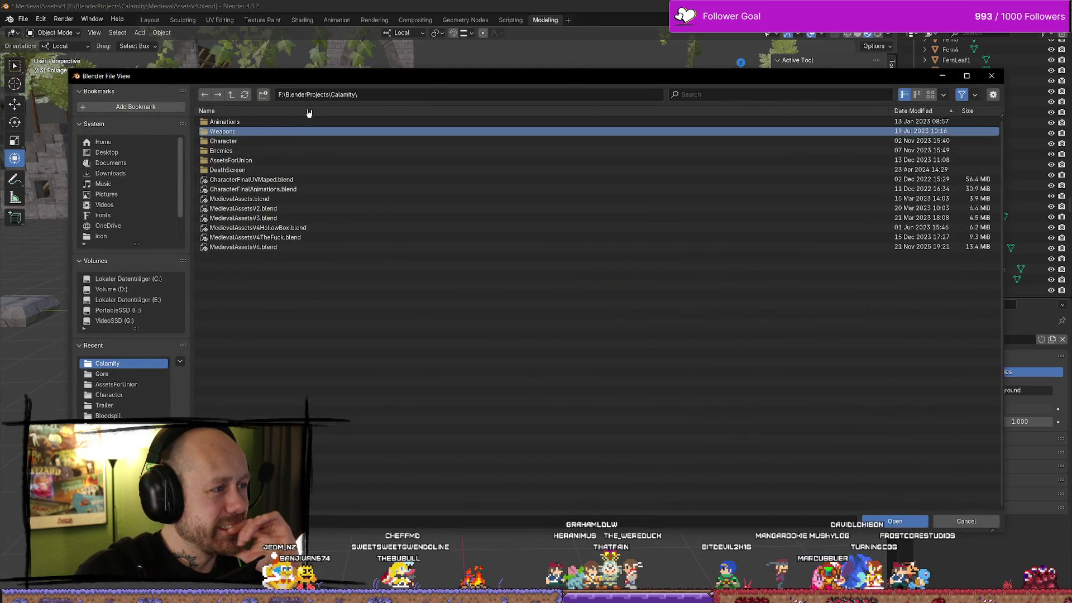
left_click(323, 131)
left_click(313, 180)
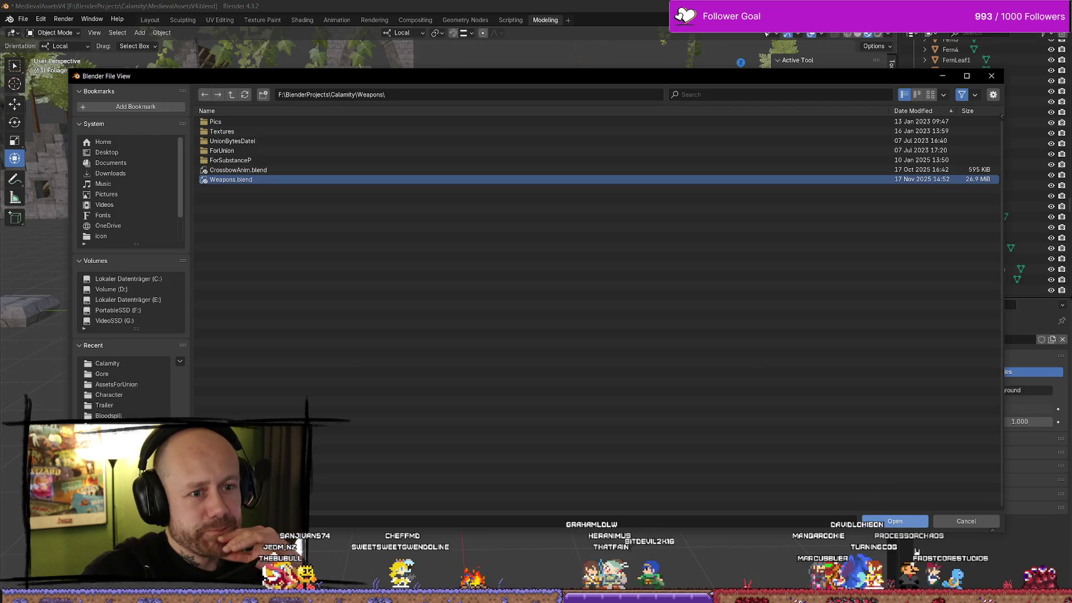
key("Return")
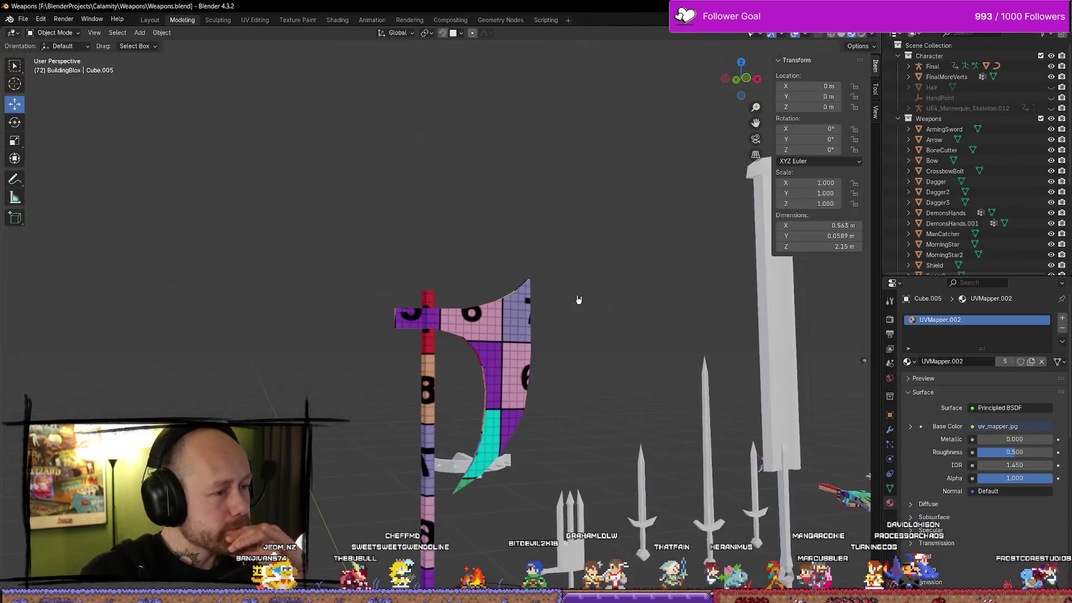
Step: Move the axe back along Y, then orbit around the weapons
scroll(600, 255, "down", 5)
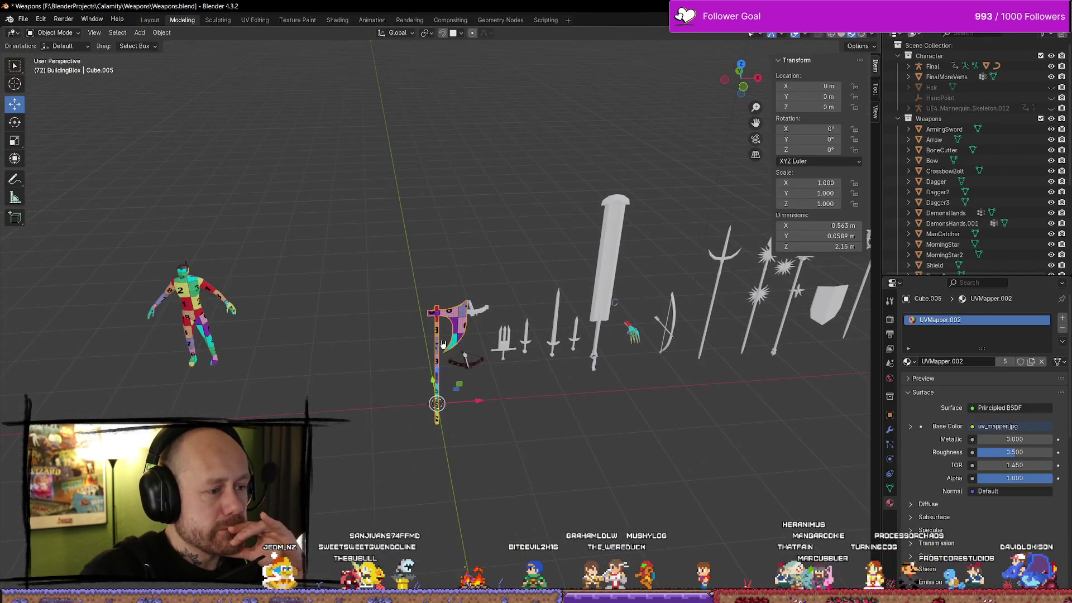
mouse_move(433, 381)
left_mouse_down()
mouse_move(475, 321)
mouse_move(421, 327)
mouse_move(538, 354)
mouse_move(441, 342)
mouse_move(361, 350)
mouse_move(478, 317)
left_mouse_up()
scroll(478, 316, "up", 5)
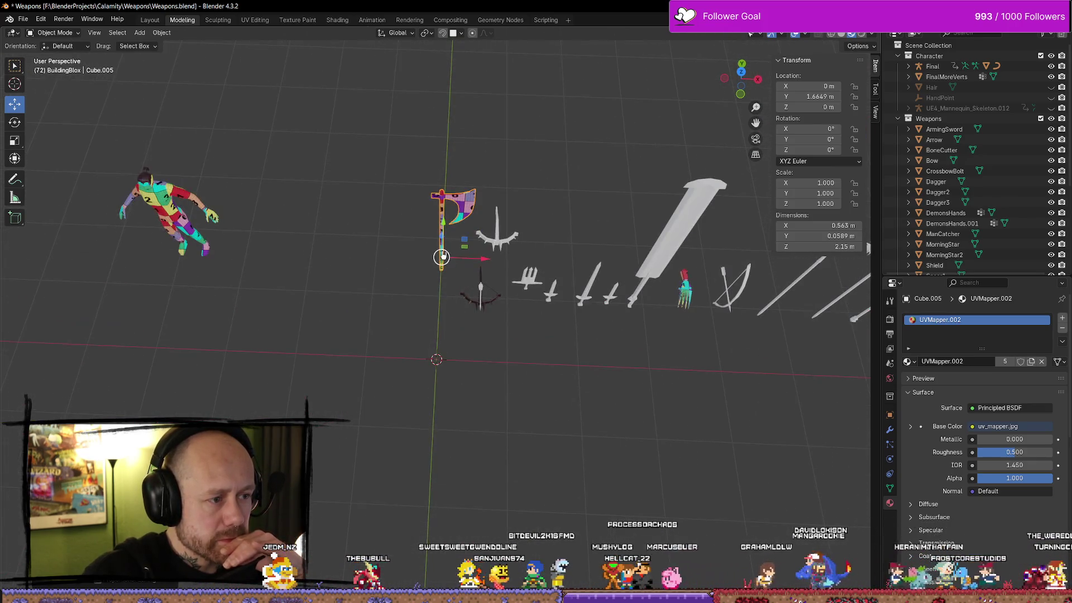
mouse_move(543, 250)
left_mouse_down()
mouse_move(629, 370)
mouse_move(552, 363)
mouse_move(681, 388)
mouse_move(660, 379)
left_mouse_up()
scroll(564, 361, "down", 4)
scroll(524, 293, "up", 2)
Step: In top orthographic view, select the whole weapon row and slide it along X
mouse_move(445, 256)
left_mouse_down()
mouse_move(614, 371)
mouse_move(778, 454)
mouse_move(793, 477)
left_mouse_up()
scroll(713, 383, "down", 5)
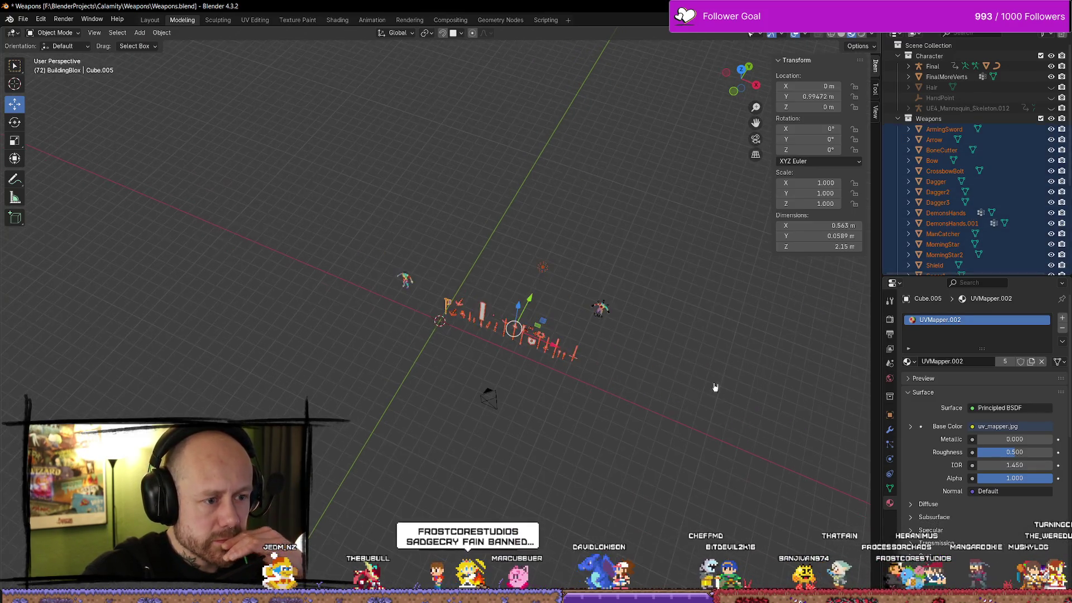
scroll(672, 265, "up", 4)
left_click(671, 216)
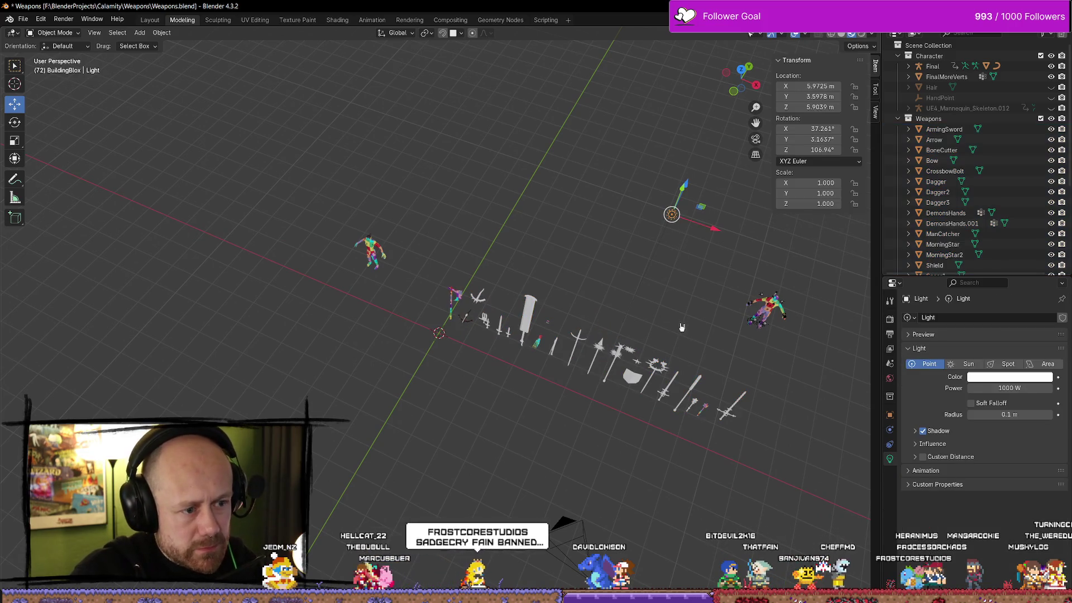
mouse_move(770, 383)
left_mouse_down()
mouse_move(644, 378)
mouse_move(644, 417)
left_mouse_up()
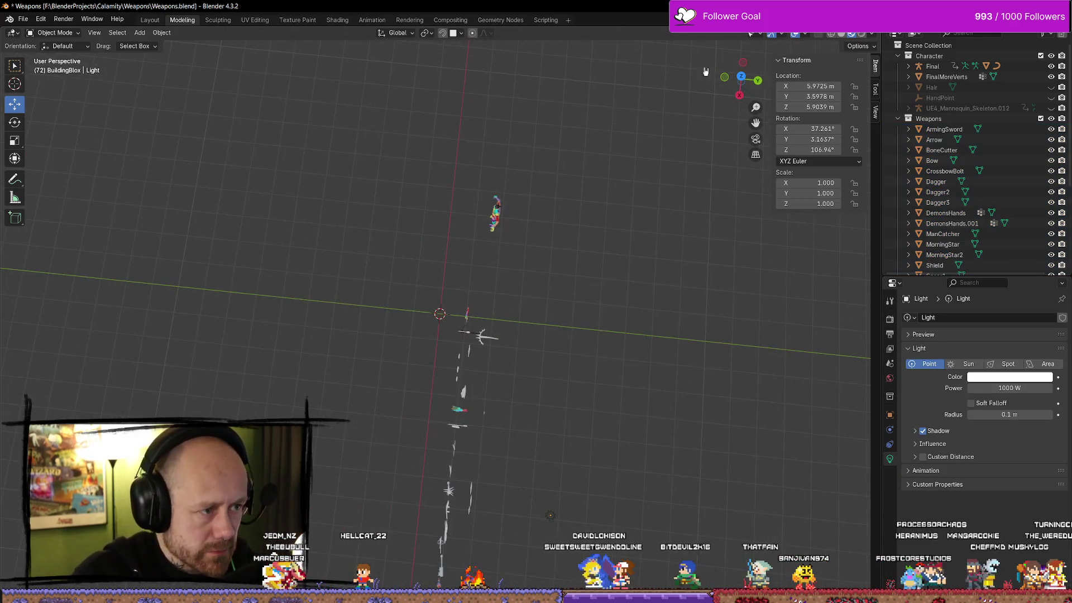
left_click(741, 78)
mouse_move(426, 239)
left_mouse_down()
mouse_move(558, 286)
mouse_move(771, 313)
left_mouse_up()
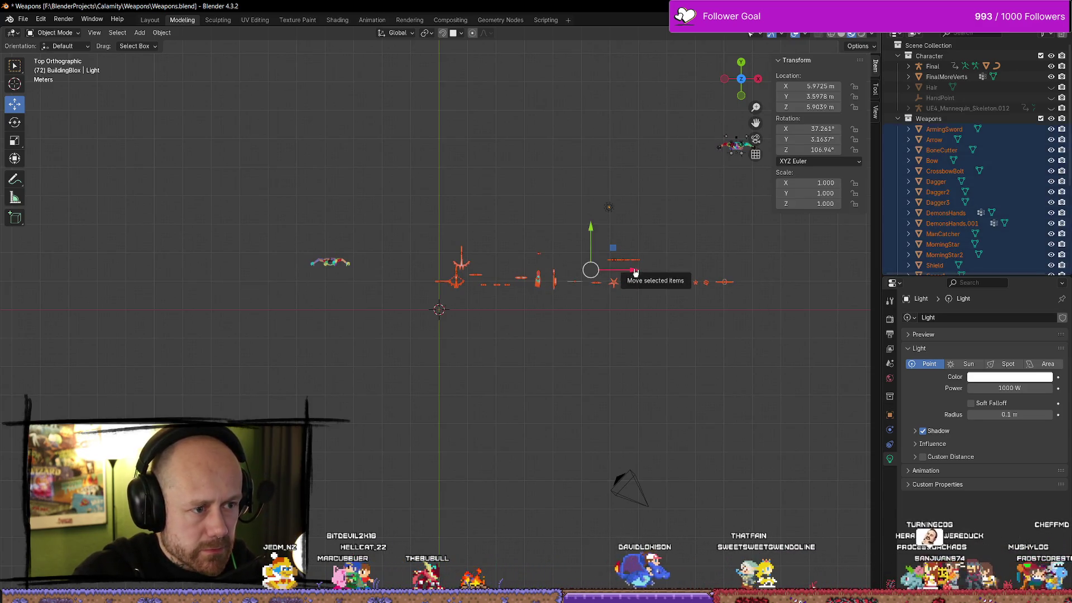
mouse_move(634, 272)
left_mouse_down()
mouse_move(696, 272)
mouse_move(680, 271)
left_mouse_up()
key("KP_Decimal")
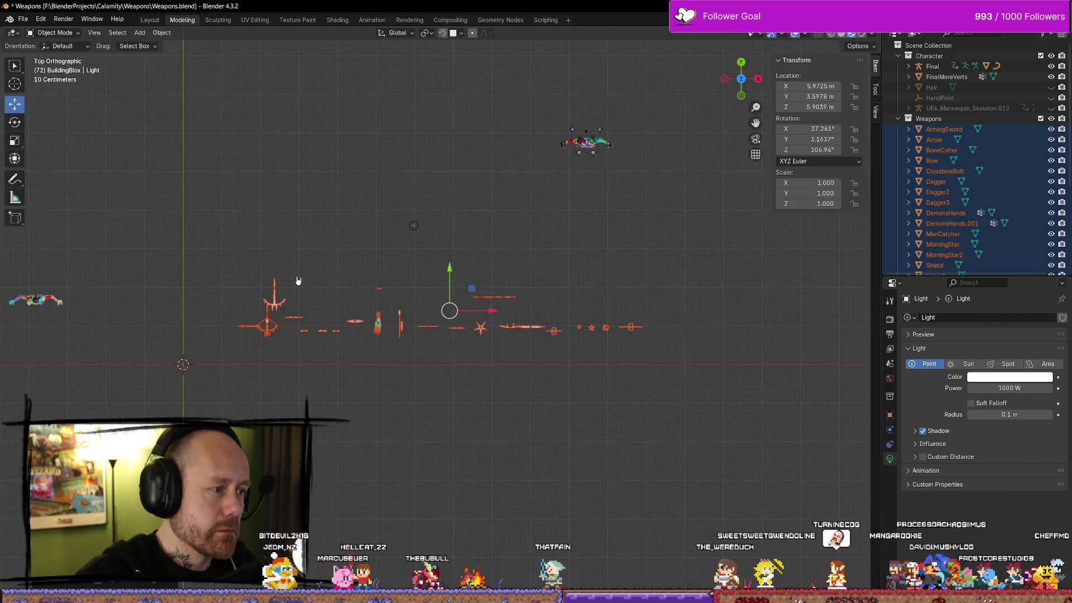
Step: Duplicate Cube.001 downward along Y and set the copy's X location to 0
left_click(295, 310)
key("shift+d")
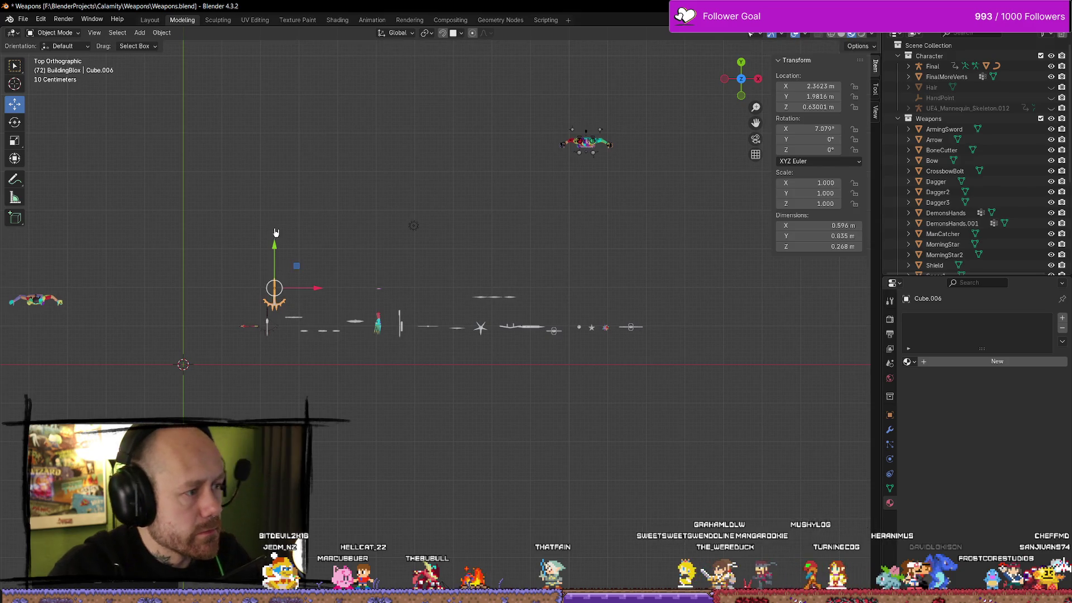
key("y")
left_click(271, 343)
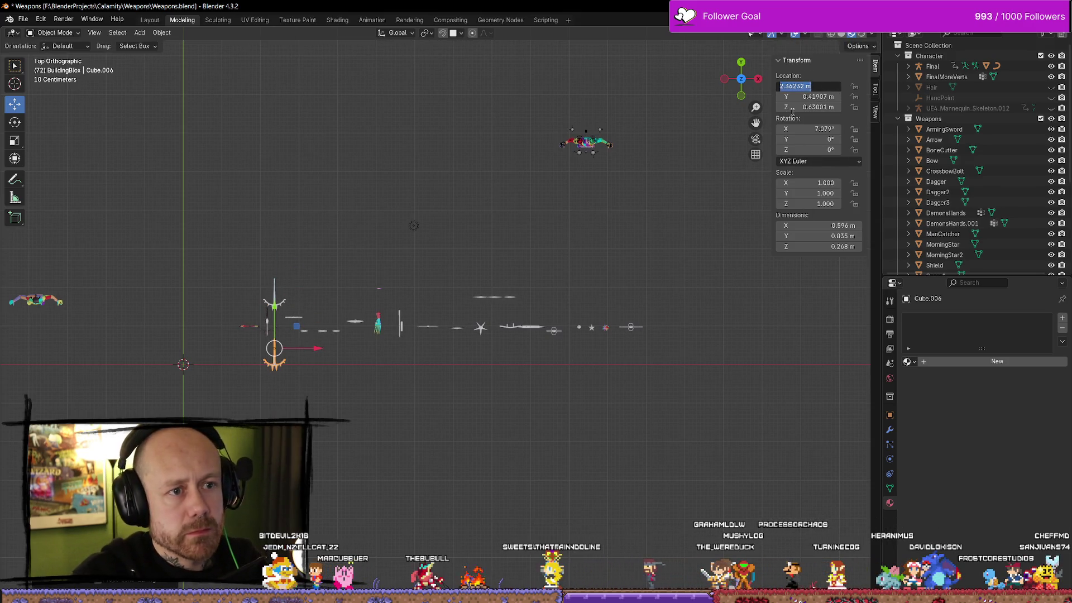
type("0")
key("Tab")
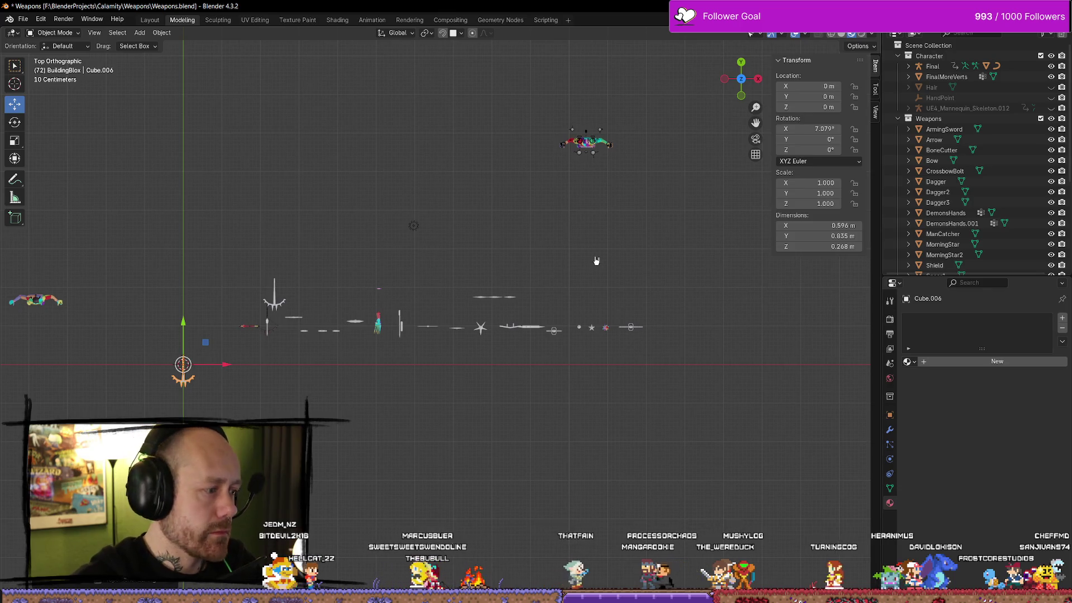
key("KP_Decimal")
scroll(596, 258, "down", 3)
mouse_move(595, 258)
left_mouse_down()
mouse_move(503, 301)
mouse_move(513, 329)
mouse_move(427, 395)
left_mouse_up()
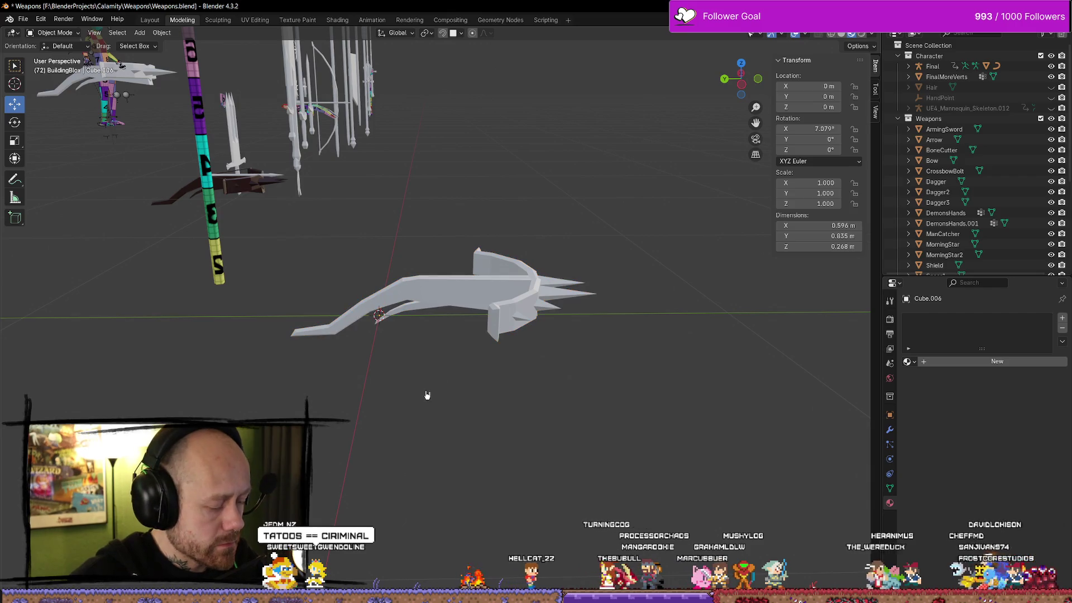
Step: Add a cylinder mesh and shrink it to a tiny size
key("shift+a")
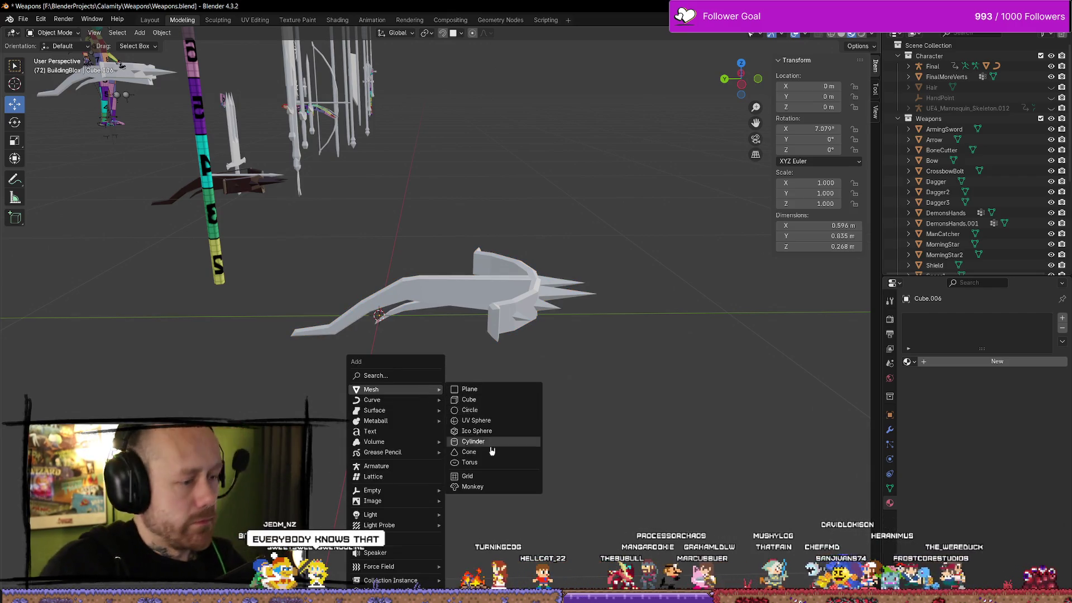
left_click(494, 441)
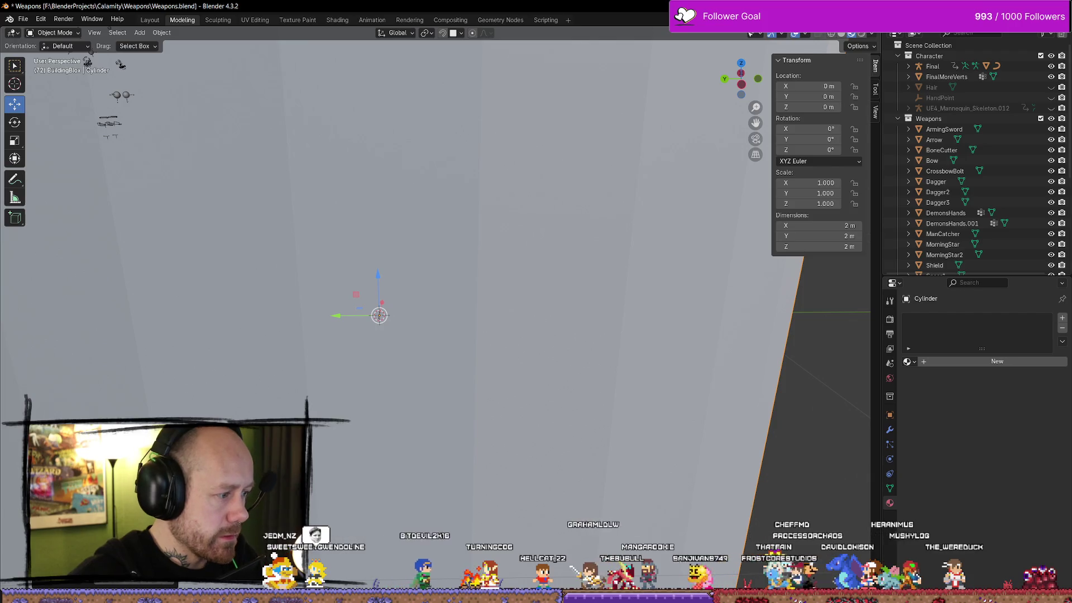
scroll(440, 335, "down", 10)
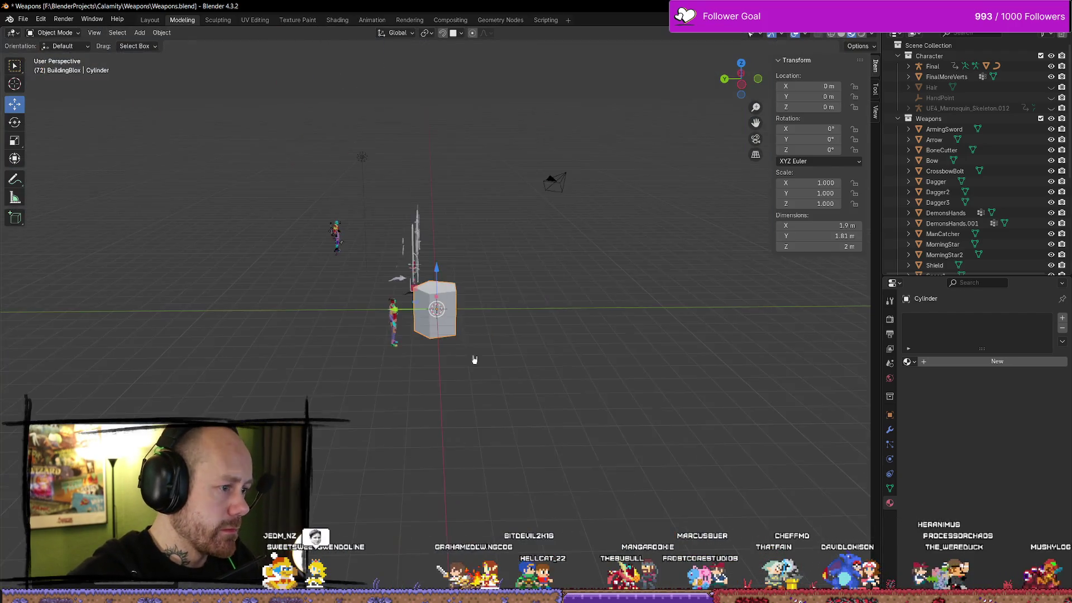
scroll(558, 339, "up", 4)
key("s")
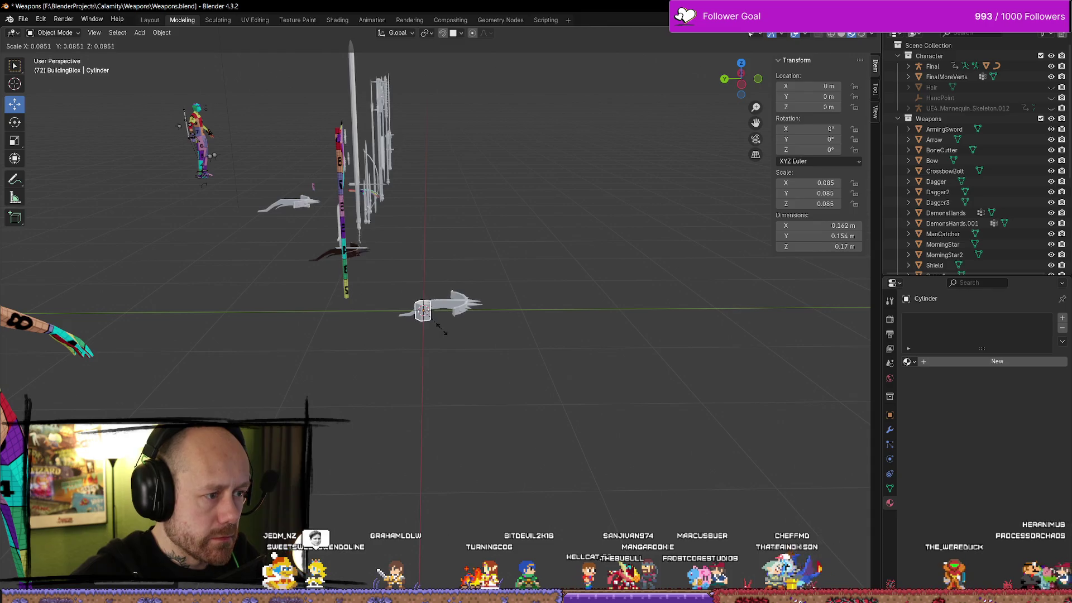
left_click(427, 319)
Step: Move the cylinder onto the model's surface, shrink it further, and raise it into position
scroll(457, 321, "up", 5)
mouse_move(457, 321)
left_mouse_down()
mouse_move(524, 292)
mouse_move(473, 380)
left_mouse_up()
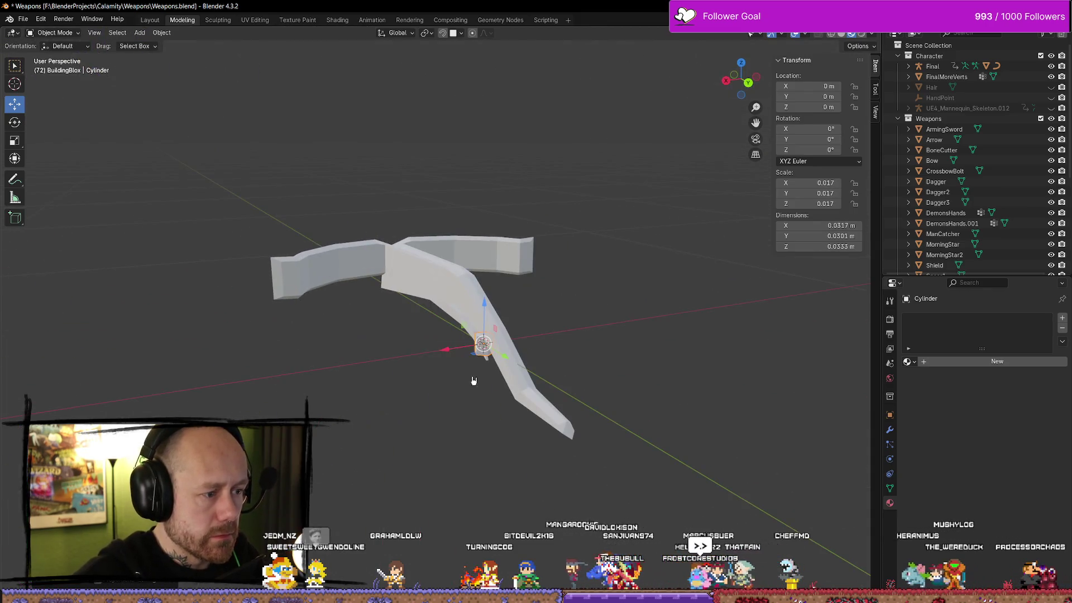
mouse_move(443, 348)
left_mouse_down()
mouse_move(393, 353)
mouse_move(422, 335)
mouse_move(406, 326)
left_mouse_up()
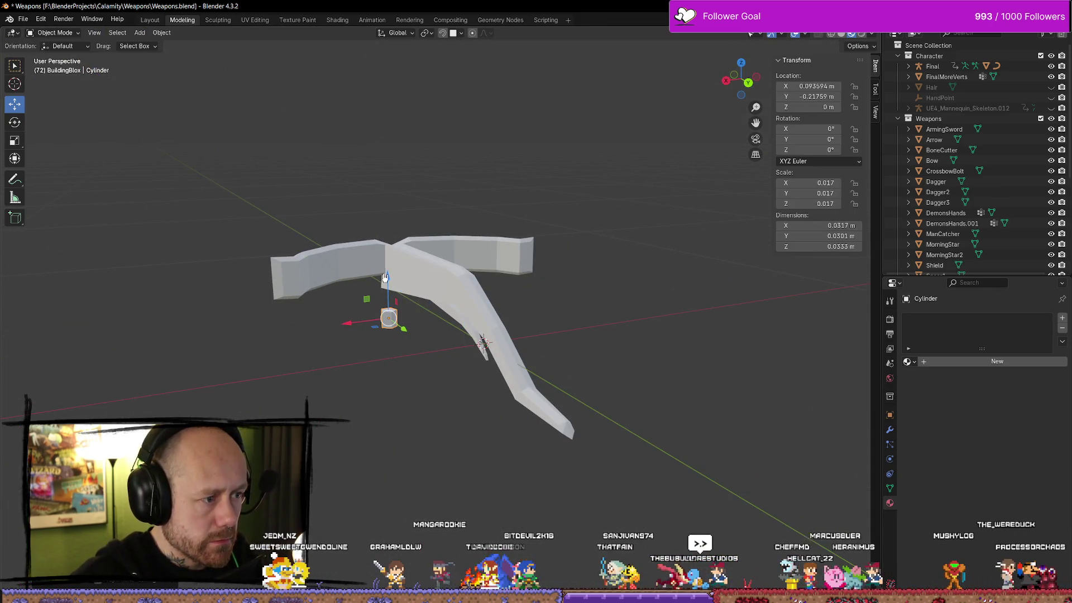
mouse_move(389, 272)
left_mouse_down()
mouse_move(407, 264)
mouse_move(356, 322)
left_mouse_up()
scroll(407, 264, "up", 5)
scroll(352, 273, "up", 2)
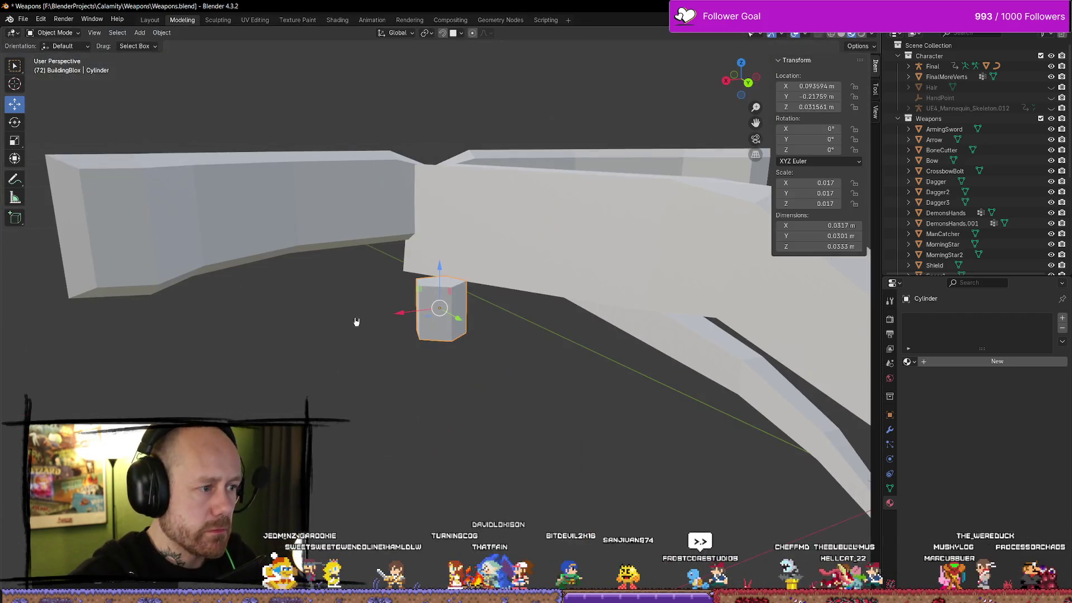
key("s")
left_click(466, 297)
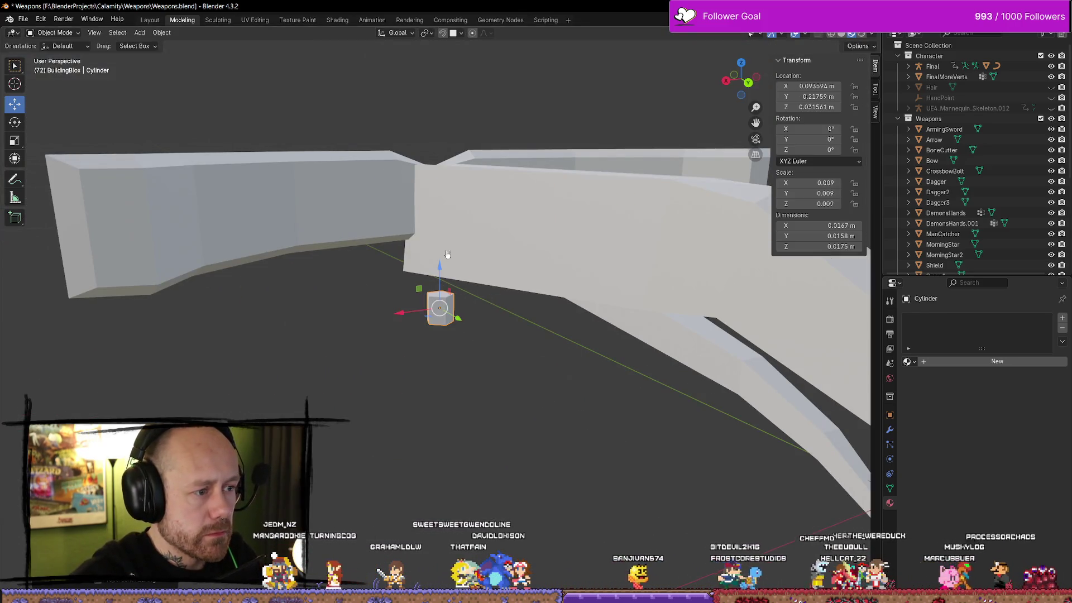
left_click_drag(440, 258, 440, 215)
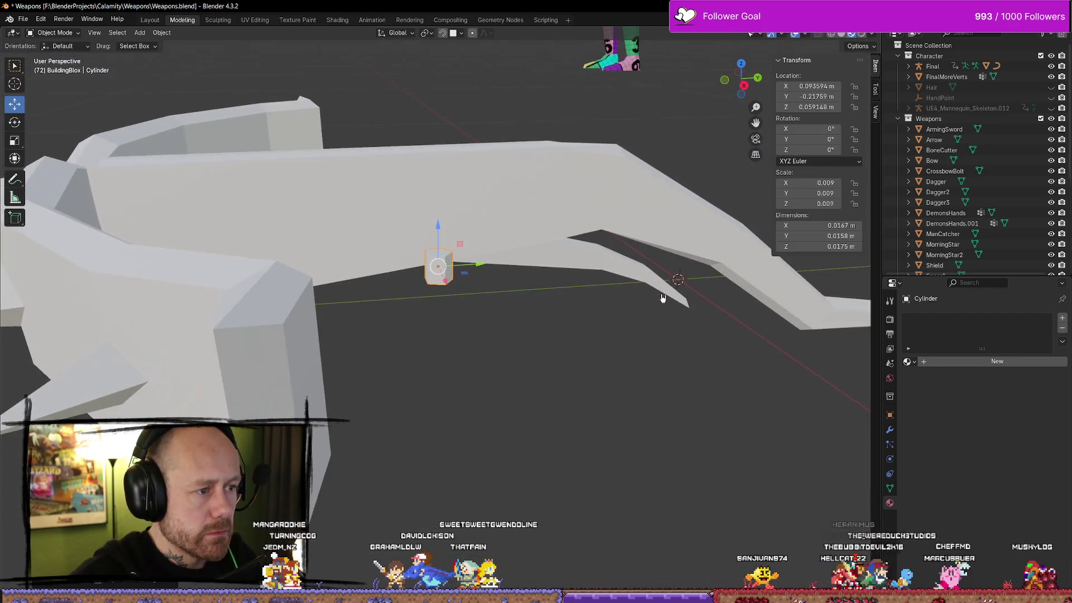
left_click_drag(444, 287, 423, 235)
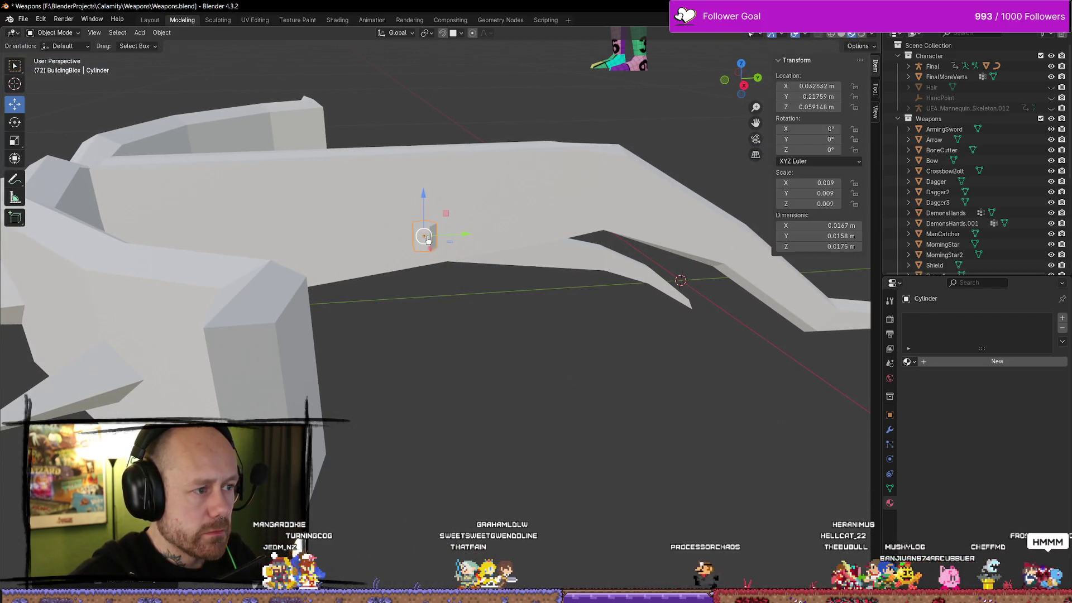
Step: Change the viewport shading, nudge the cylinder along X and scale it to 0.005
left_click(860, 35)
scroll(570, 266, "up", 5)
mouse_move(522, 235)
left_mouse_down()
mouse_move(575, 325)
mouse_move(464, 347)
left_mouse_up()
left_click_drag(418, 275, 448, 276)
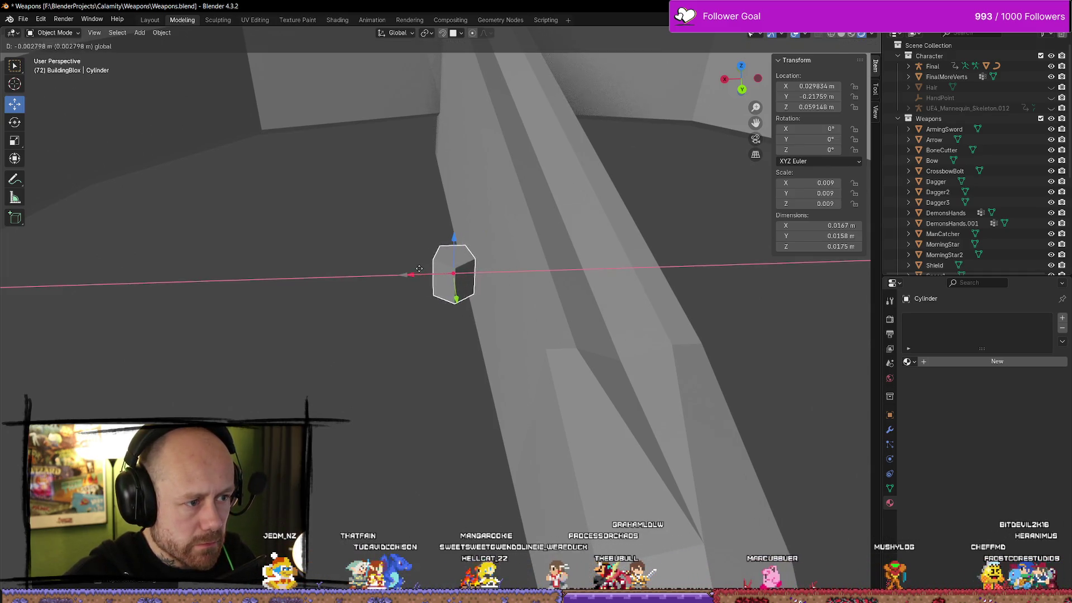
left_click_drag(419, 269, 420, 268)
key("s")
left_click(504, 333)
mouse_move(504, 333)
left_mouse_down()
mouse_move(570, 292)
mouse_move(573, 303)
left_mouse_up()
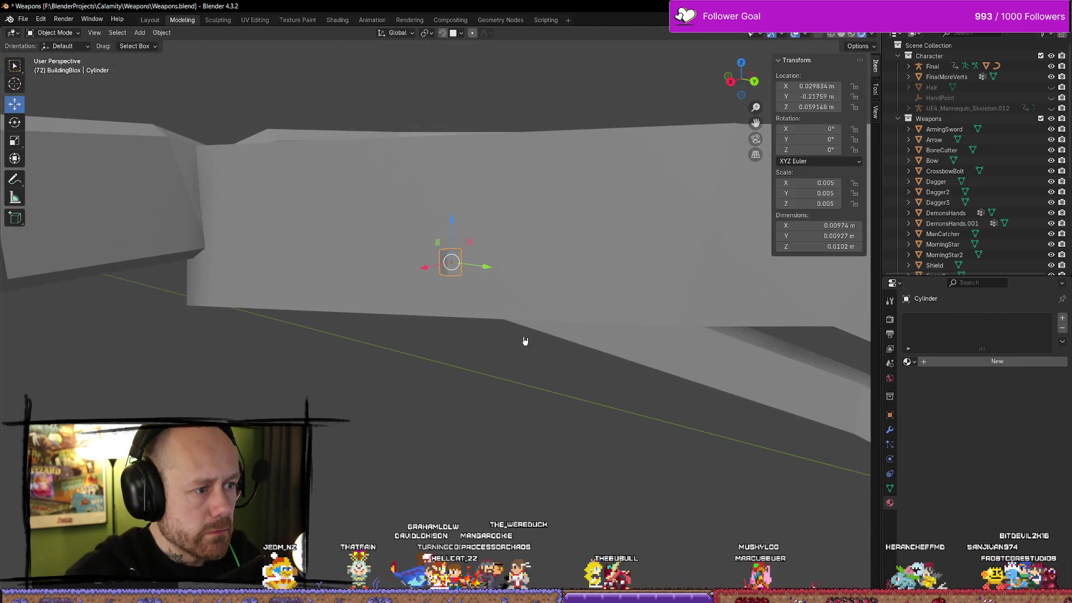
Step: In Edit Mode, move the cylinder's geometry down along Z
key("Tab")
mouse_move(495, 359)
left_mouse_down()
mouse_move(467, 299)
mouse_move(529, 362)
left_mouse_up()
left_click_drag(444, 230, 449, 268)
scroll(449, 268, "down", 3)
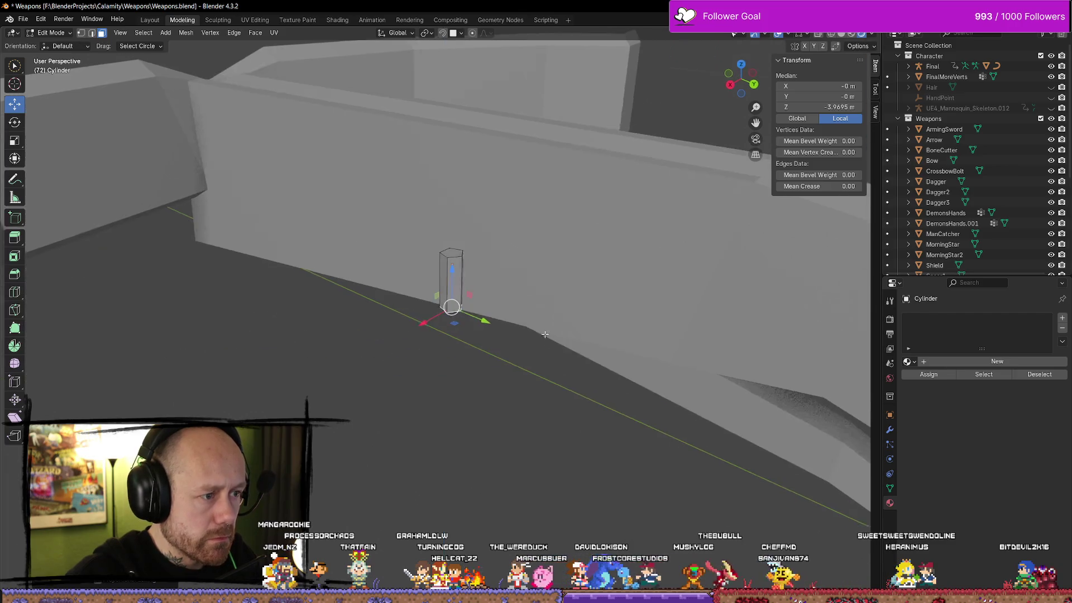
Step: Scale the cylinder to 0.003 on X and Y with Z locked, keeping its 0.005 height scale
key("Tab")
mouse_move(557, 368)
left_mouse_down()
mouse_move(468, 327)
mouse_move(500, 333)
mouse_move(502, 359)
mouse_move(529, 348)
mouse_move(620, 383)
mouse_move(519, 311)
mouse_move(529, 342)
mouse_move(612, 359)
mouse_move(474, 321)
mouse_move(530, 313)
mouse_move(413, 267)
mouse_move(441, 301)
mouse_move(495, 309)
left_mouse_up()
left_click(462, 288)
key("y")
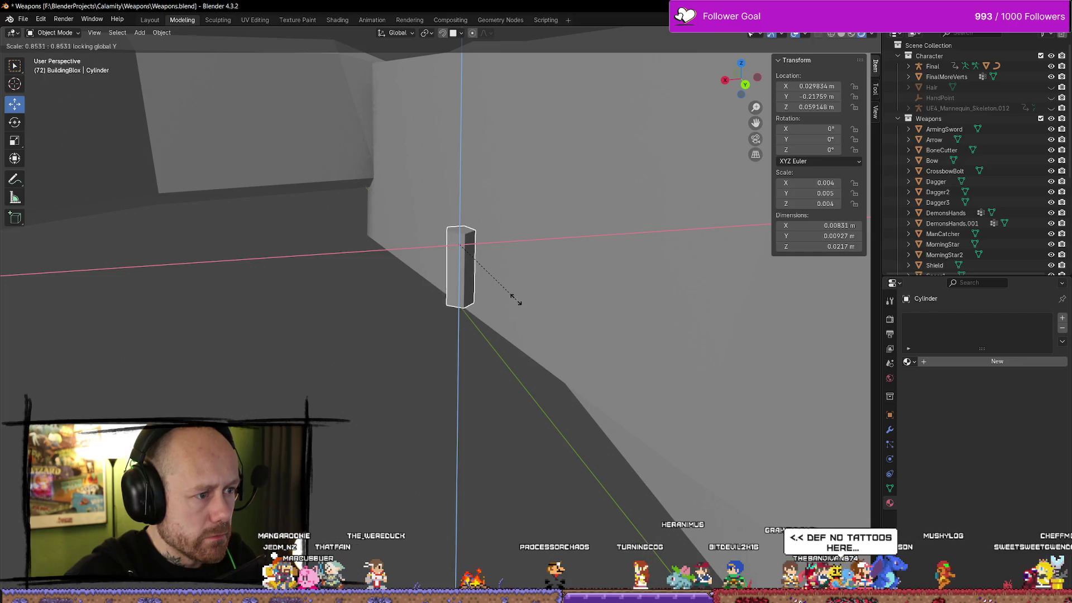
key("Escape")
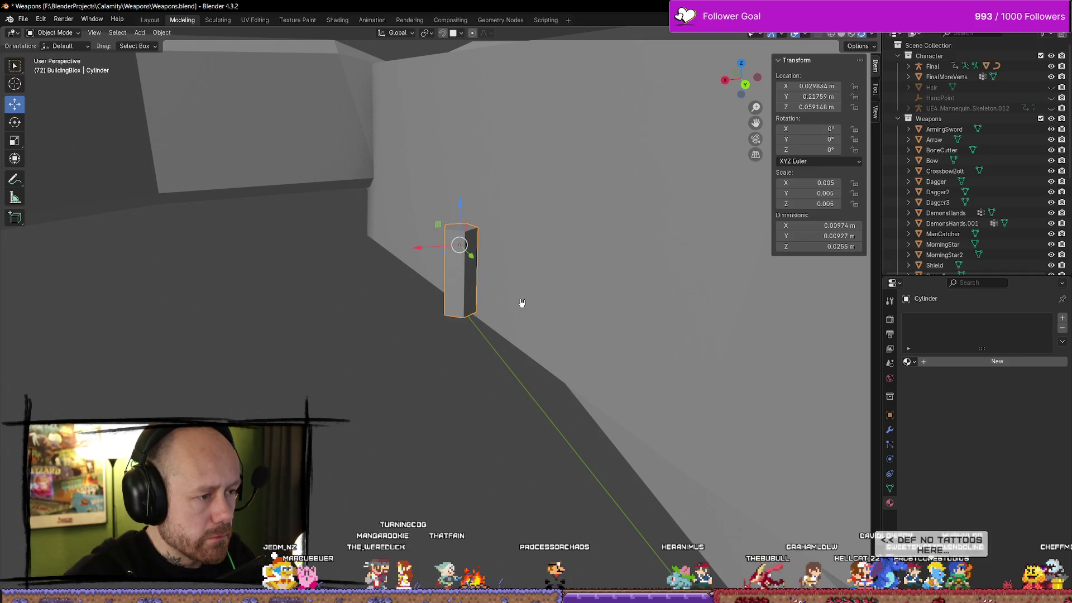
key("s")
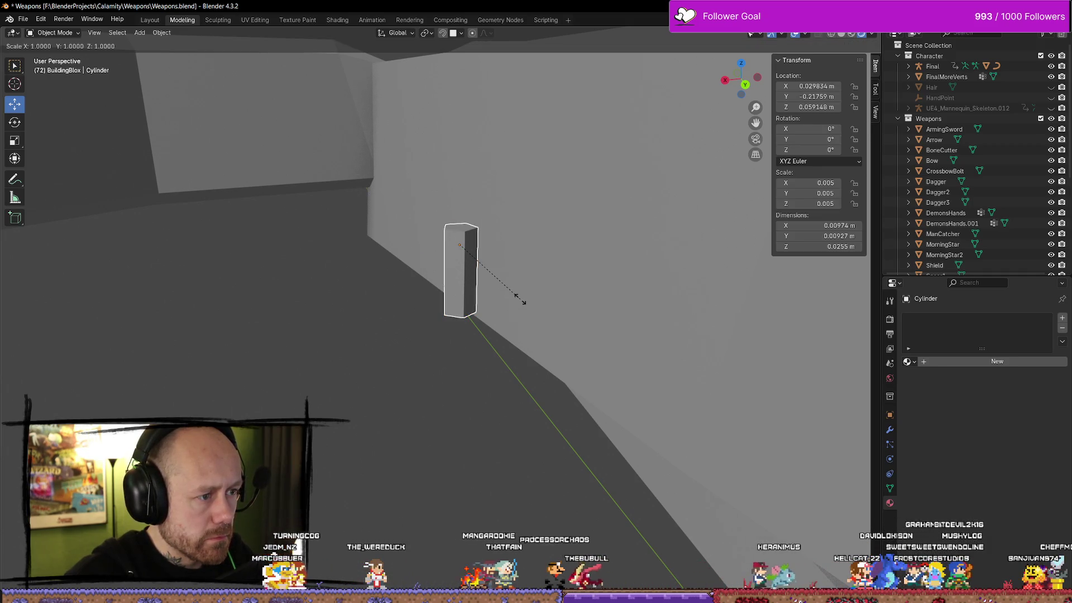
key("shift+y")
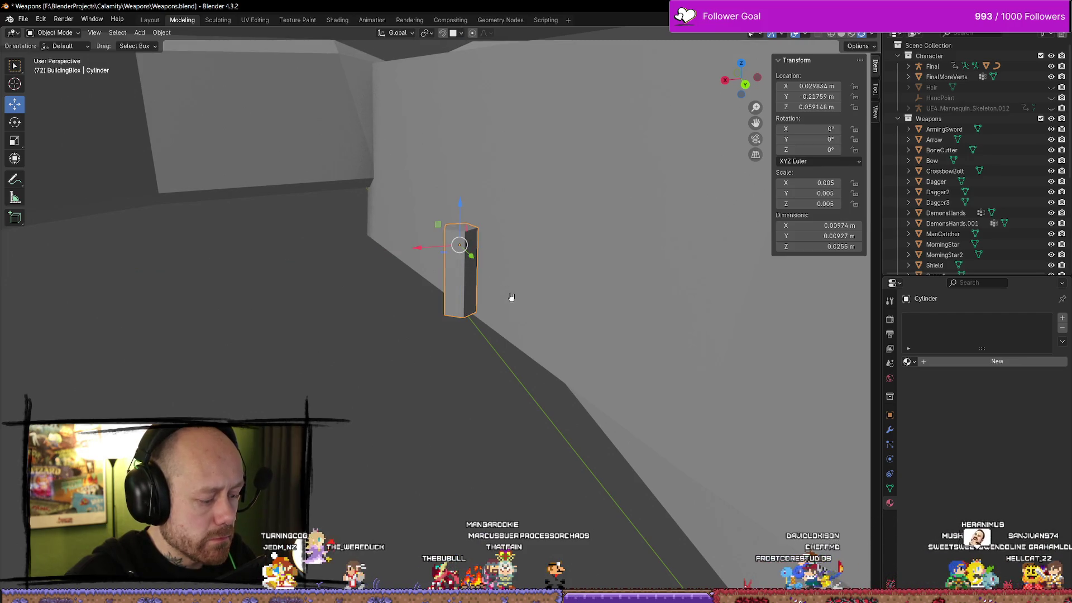
key("s")
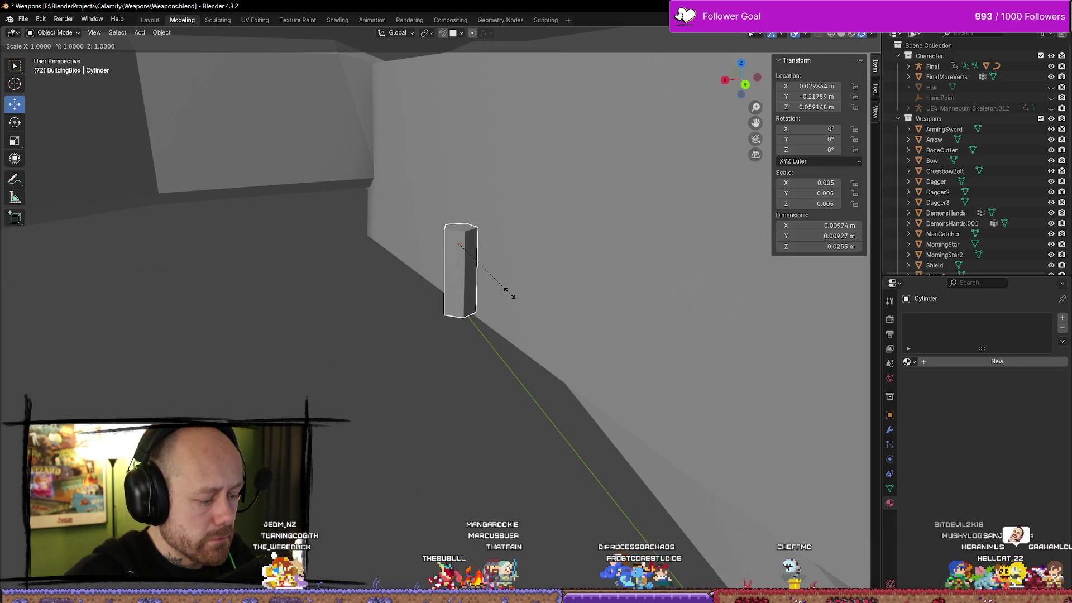
key("shift+z")
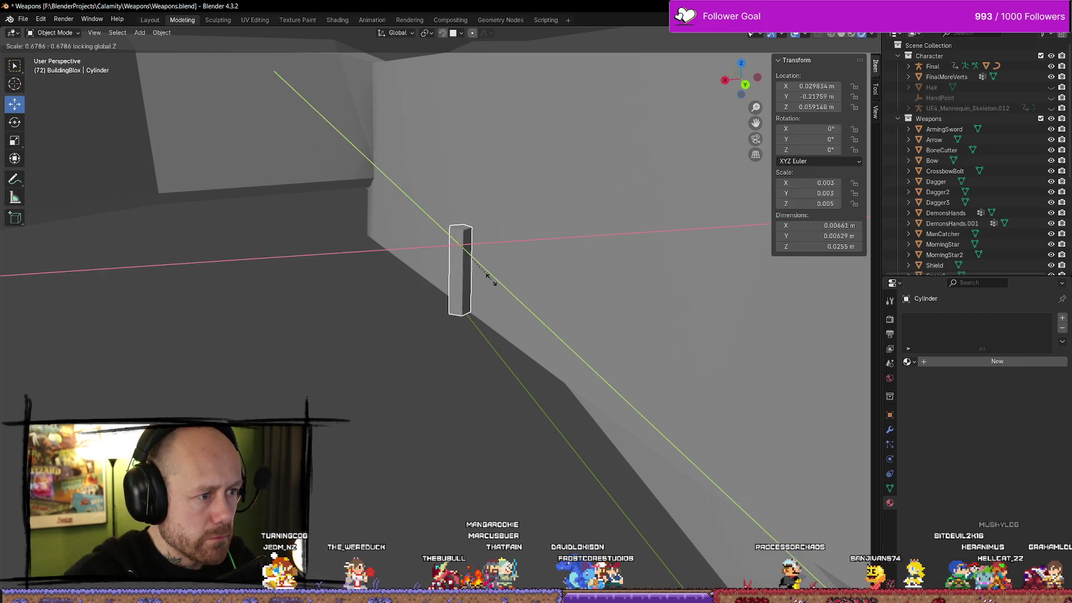
left_click(485, 270)
left_click(563, 313)
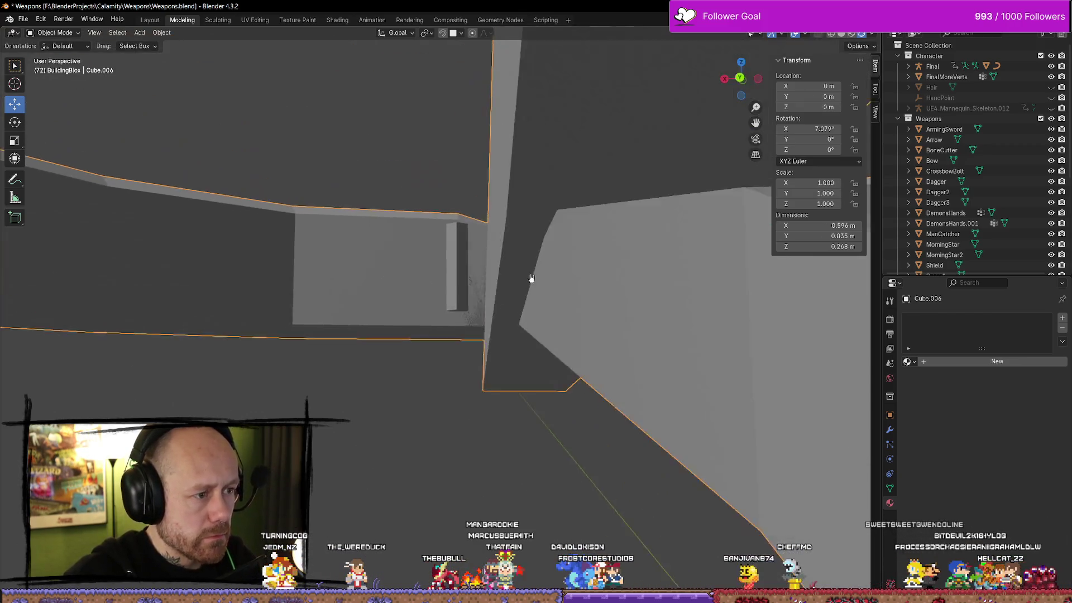
Step: Save Weapons.blend from the File menu
scroll(577, 275, "down", 5)
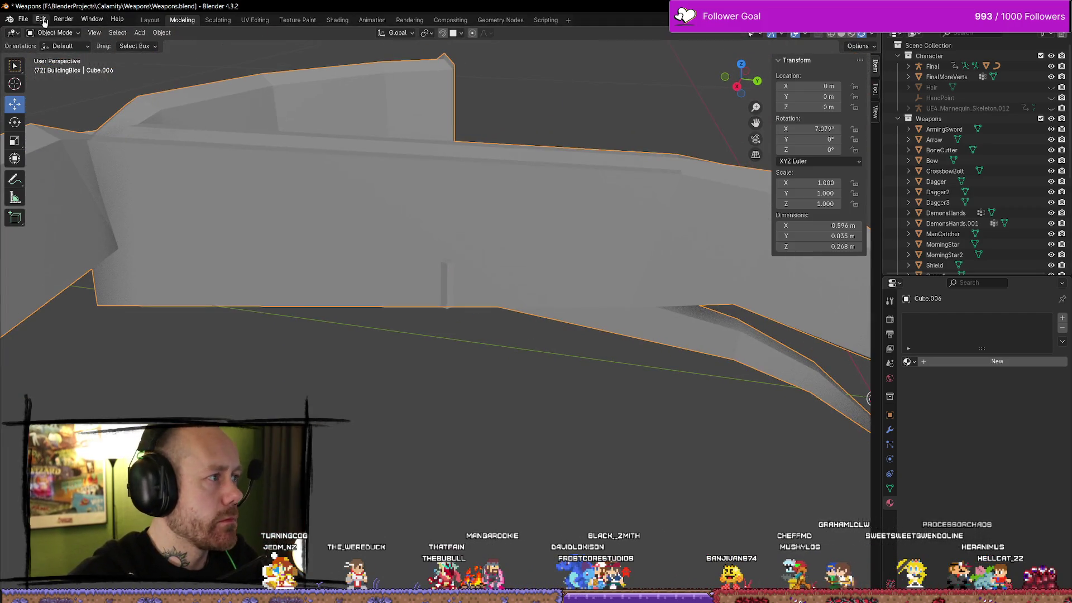
left_click(23, 19)
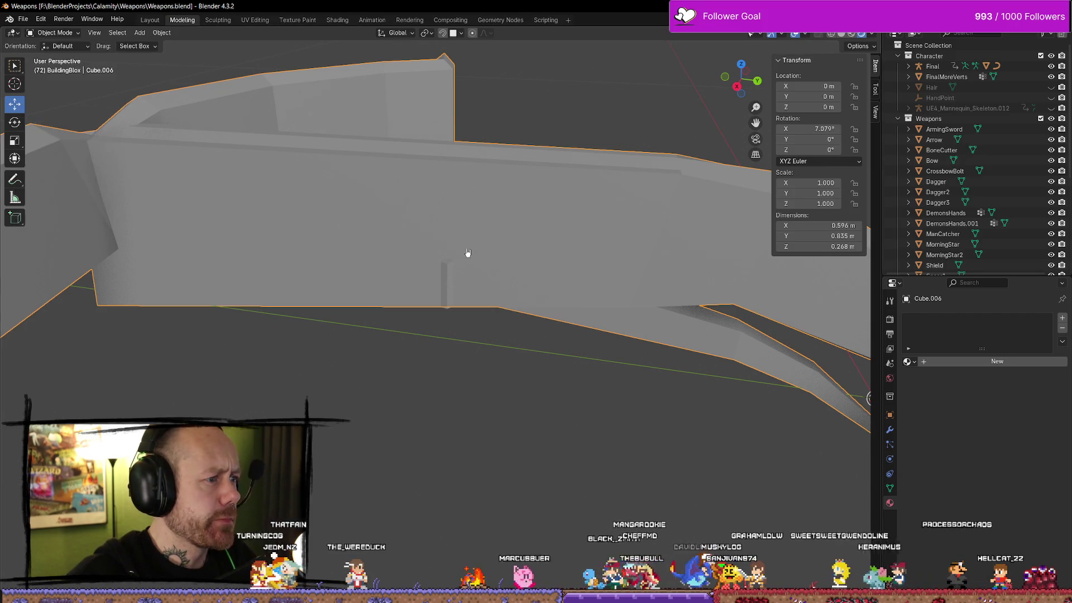
scroll(466, 254, "down", 5)
scroll(462, 290, "up", 5)
scroll(492, 289, "down", 3)
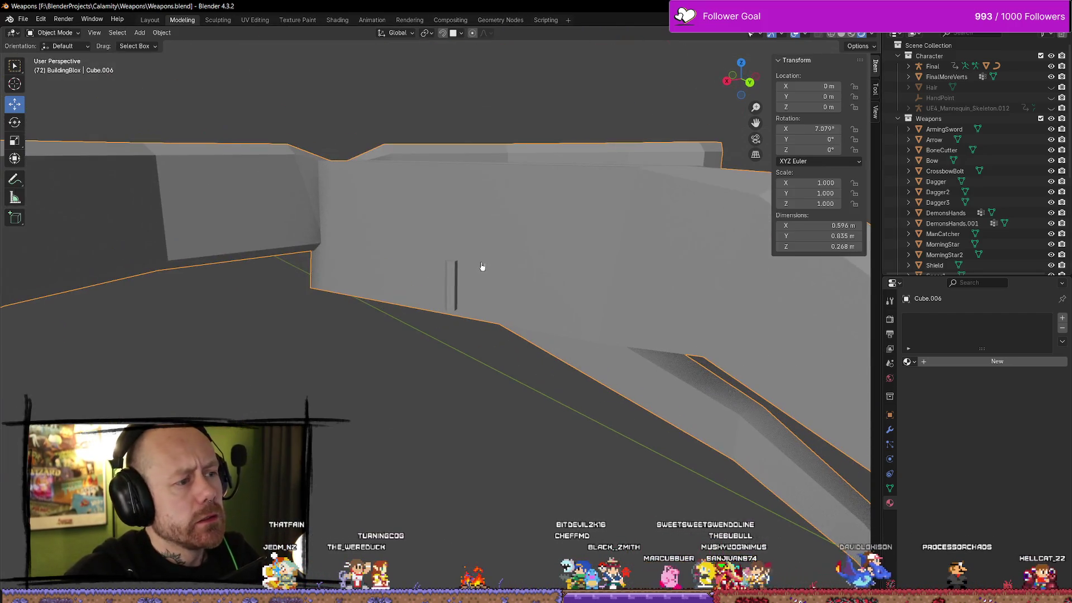
left_click(22, 19)
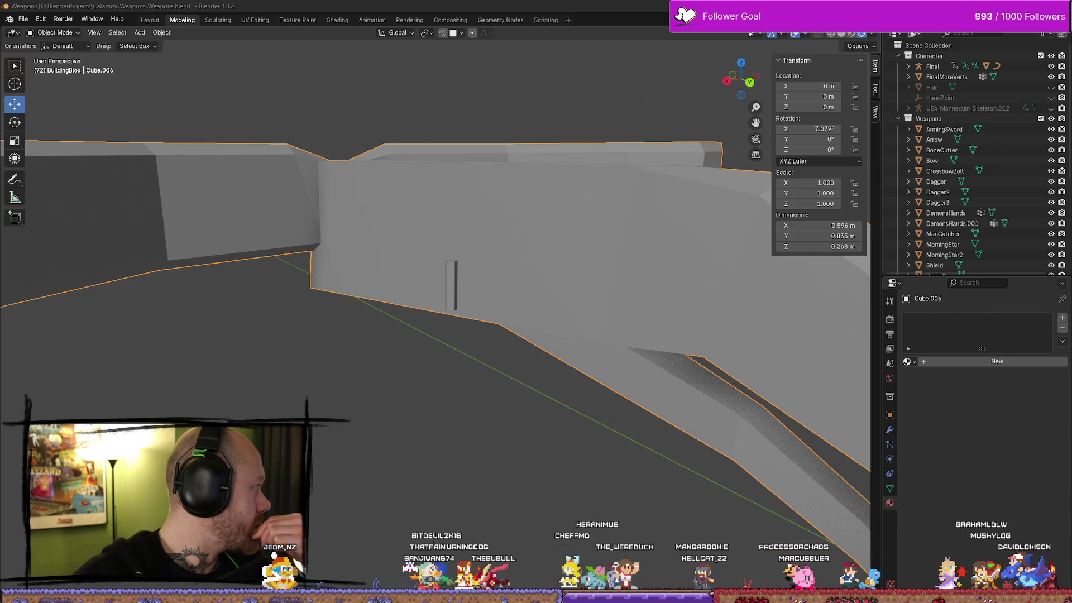
Step: Open MedievalAssetsV4.blend from Recent Files in a second Blender window
left_click(27, 21)
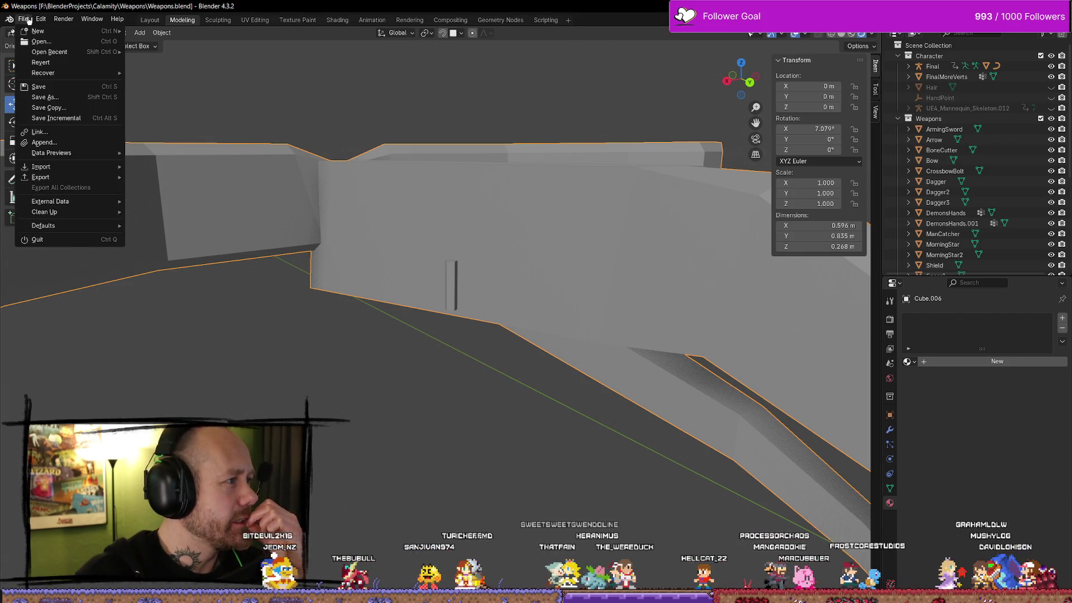
left_click(26, 21)
left_click(26, 22)
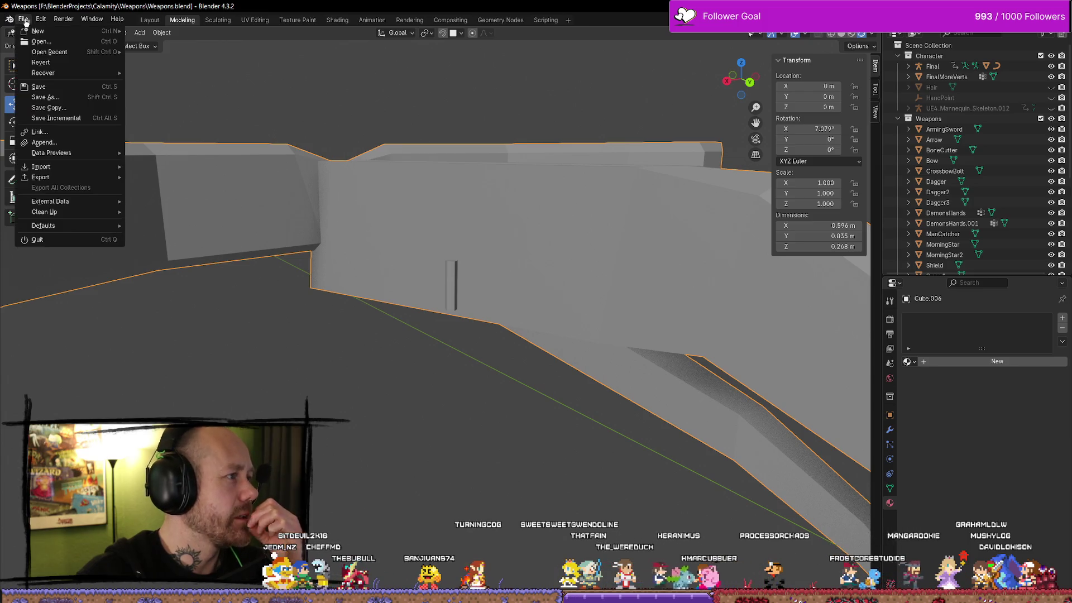
left_click(26, 20)
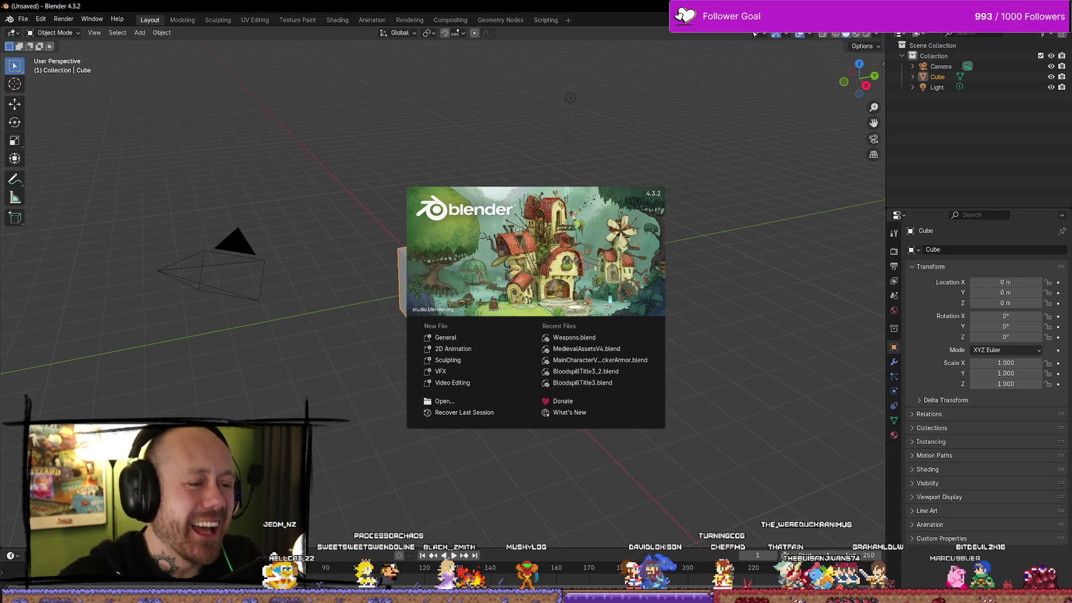
left_click(619, 349)
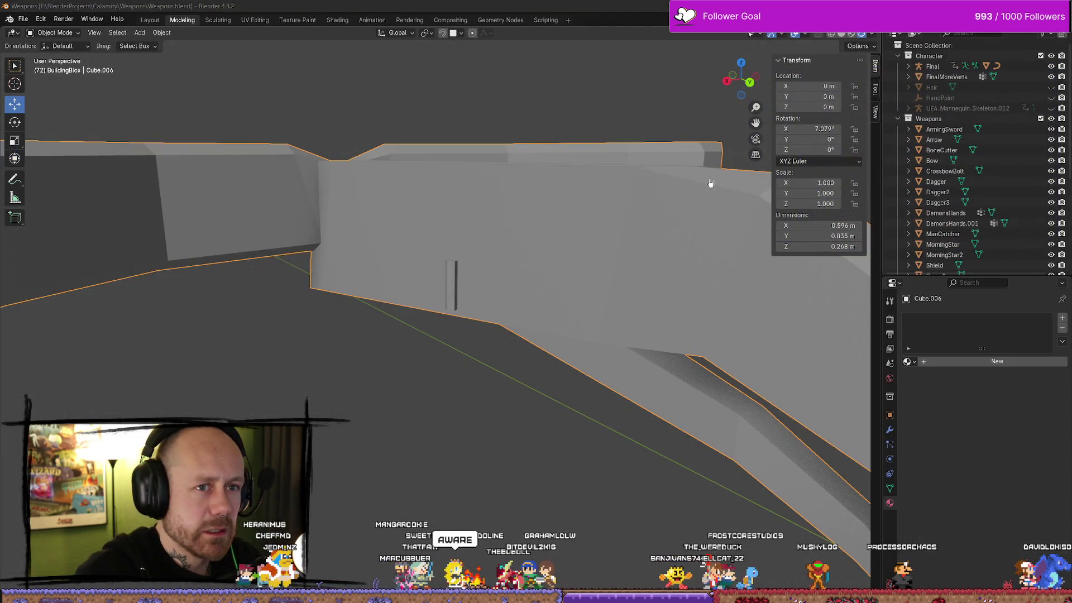
Step: Alt+Tab to the Blender window showing MedievalAssetsV4.blend and its medieval props
key("alt+Tab")
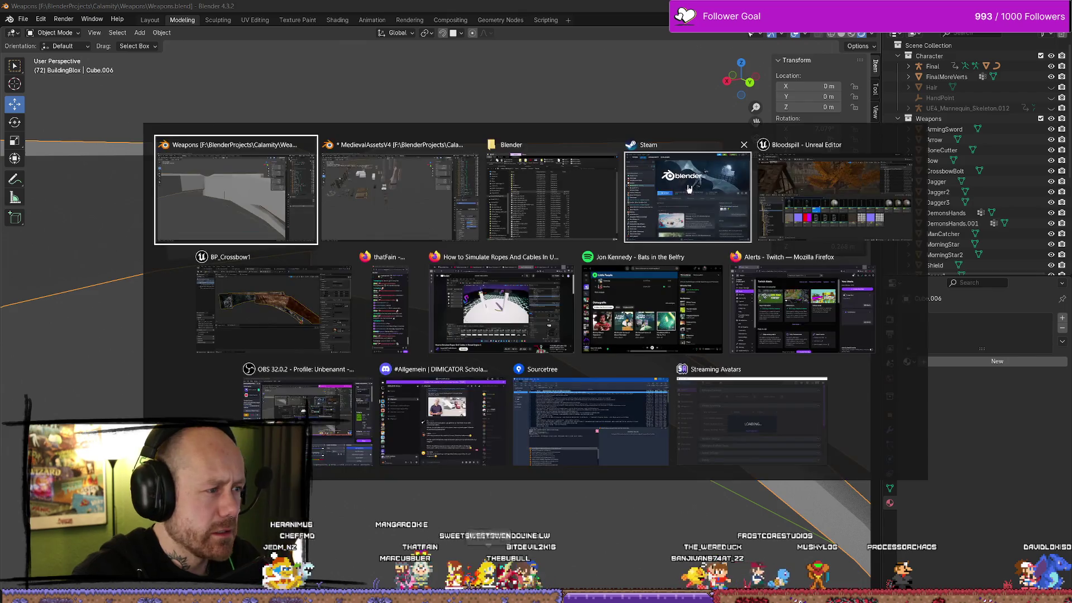
scroll(459, 247, "down", 10)
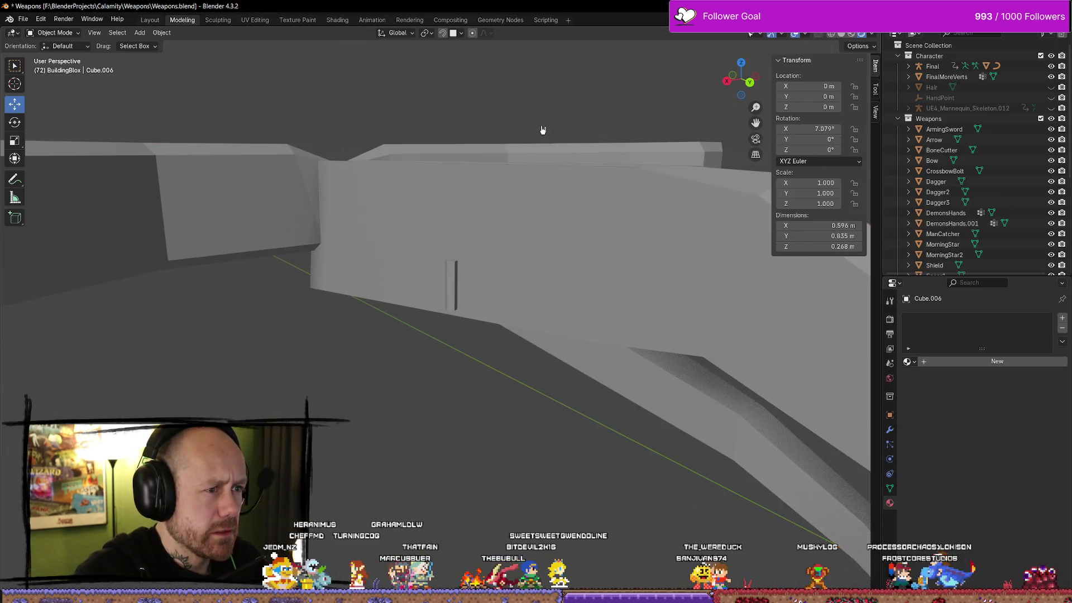
scroll(419, 226, "down", 5)
scroll(521, 232, "up", 8)
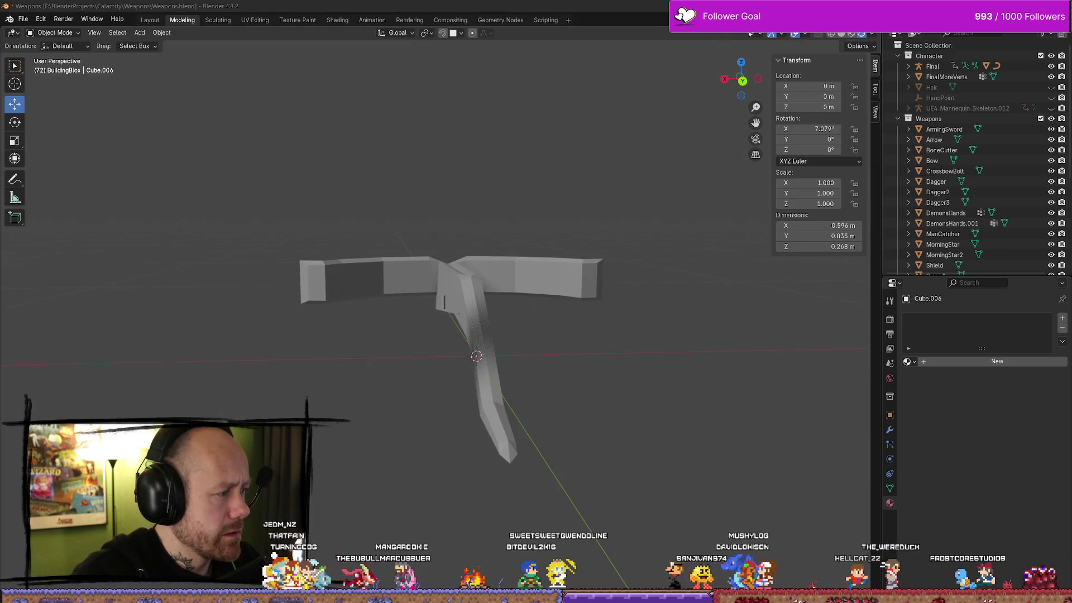
key("alt+Tab")
scroll(341, 308, "down", 3)
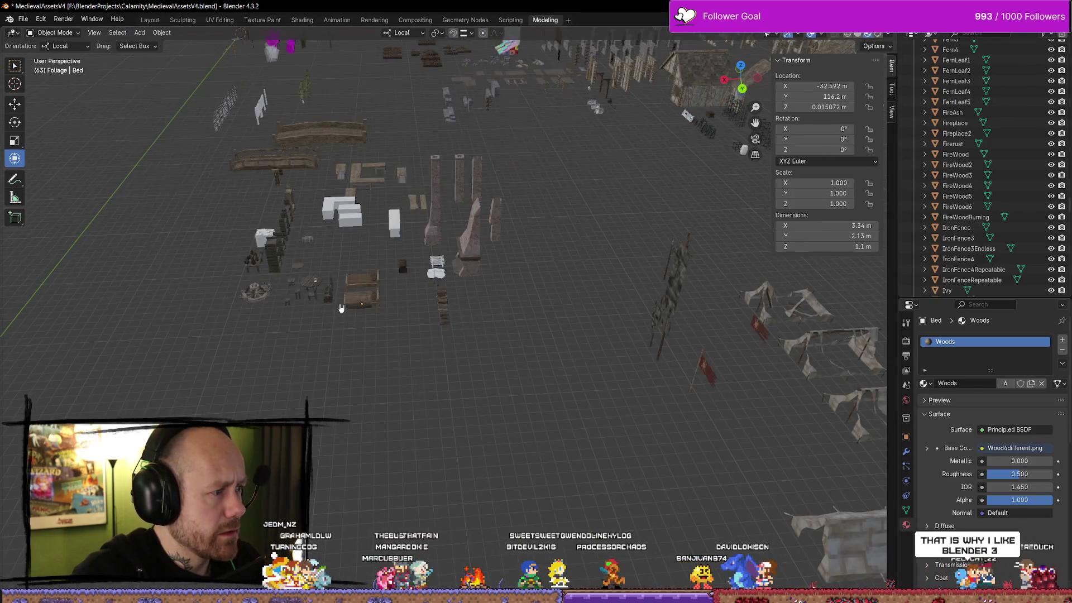
Step: Navigate across the medieval assets, then select and frame the white QuestBoardSkeletal board
left_click_drag(361, 253, 430, 262)
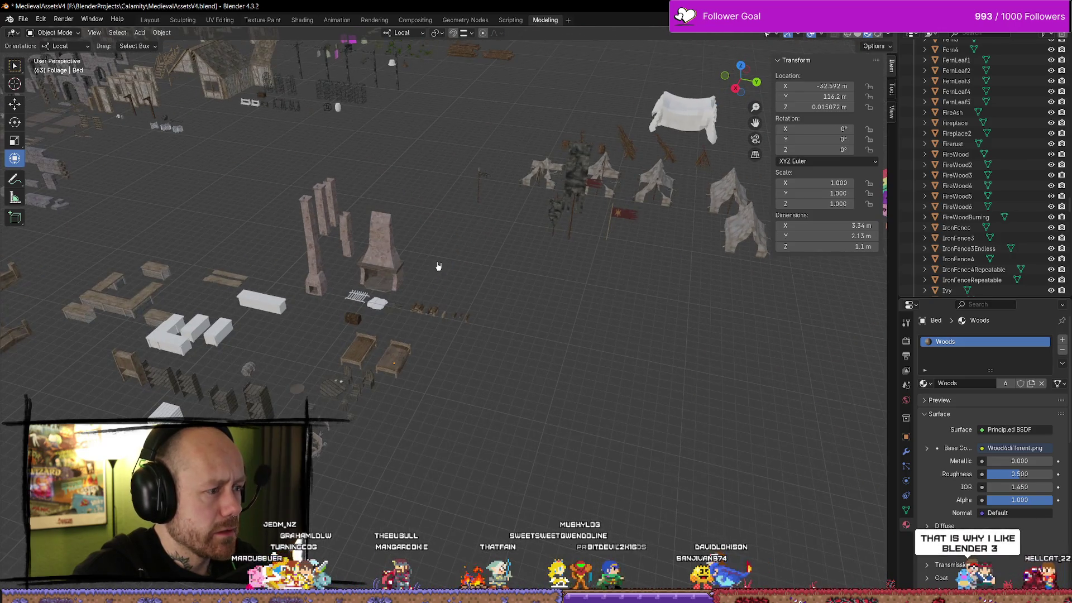
scroll(294, 380, "down", 5)
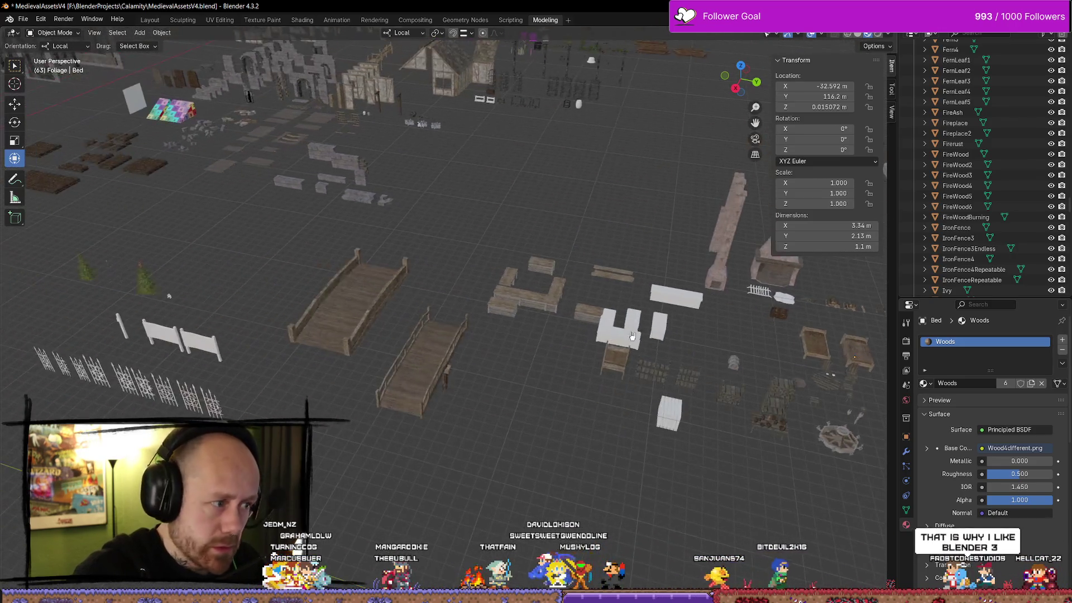
left_click_drag(688, 308, 422, 311)
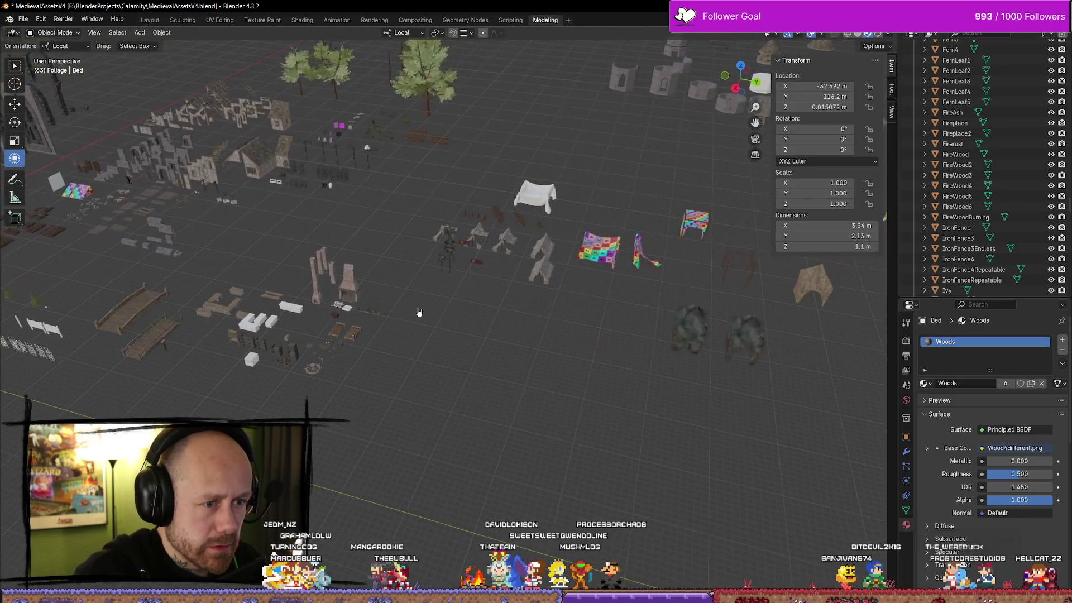
scroll(337, 318, "up", 8)
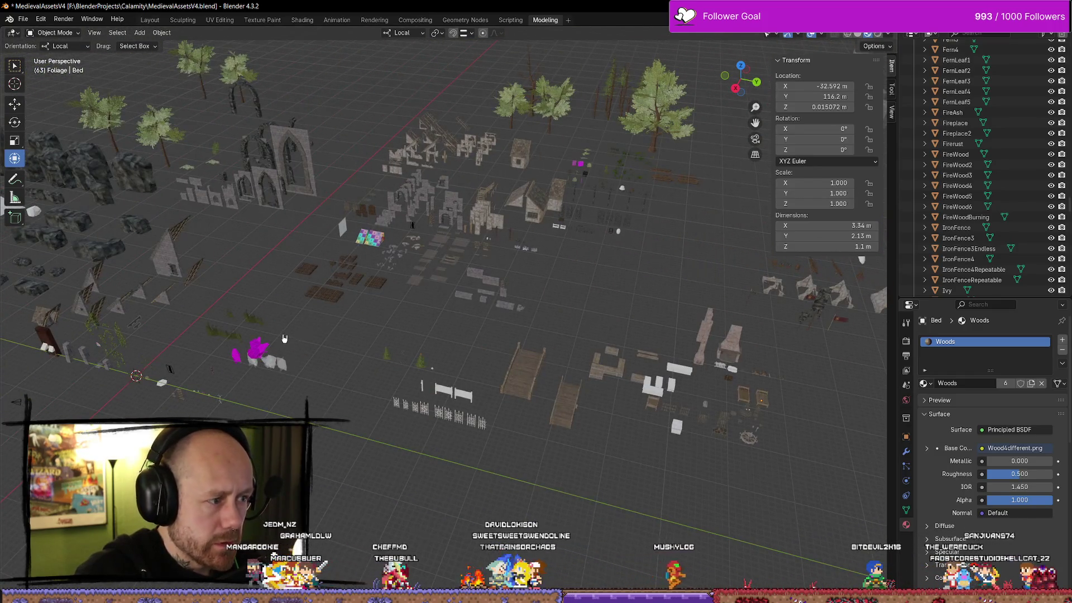
mouse_move(428, 355)
left_mouse_down()
mouse_move(483, 285)
mouse_move(419, 311)
left_mouse_up()
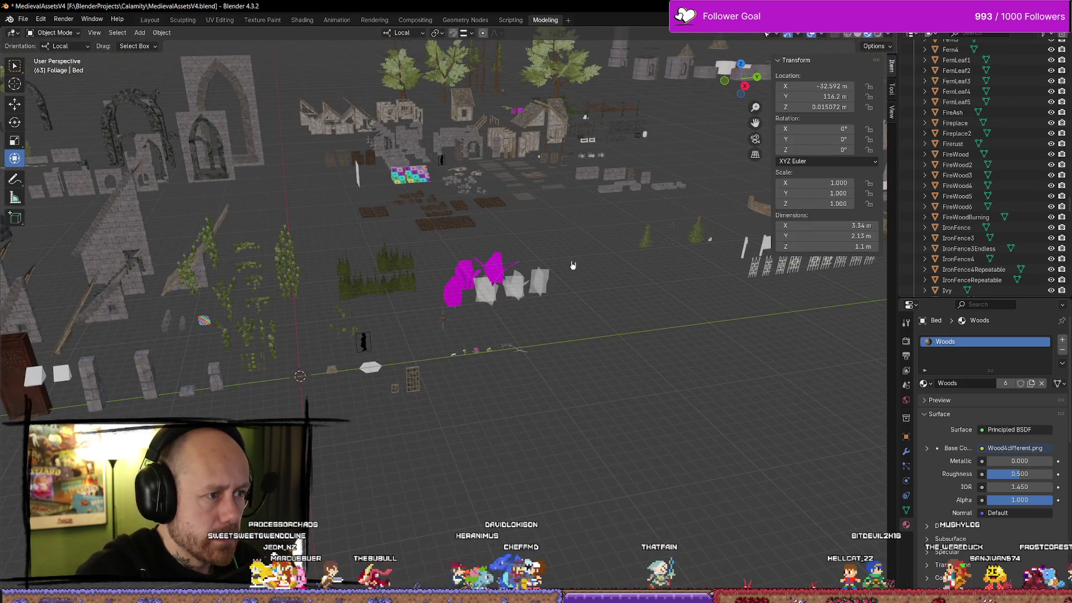
scroll(574, 251, "up", 4)
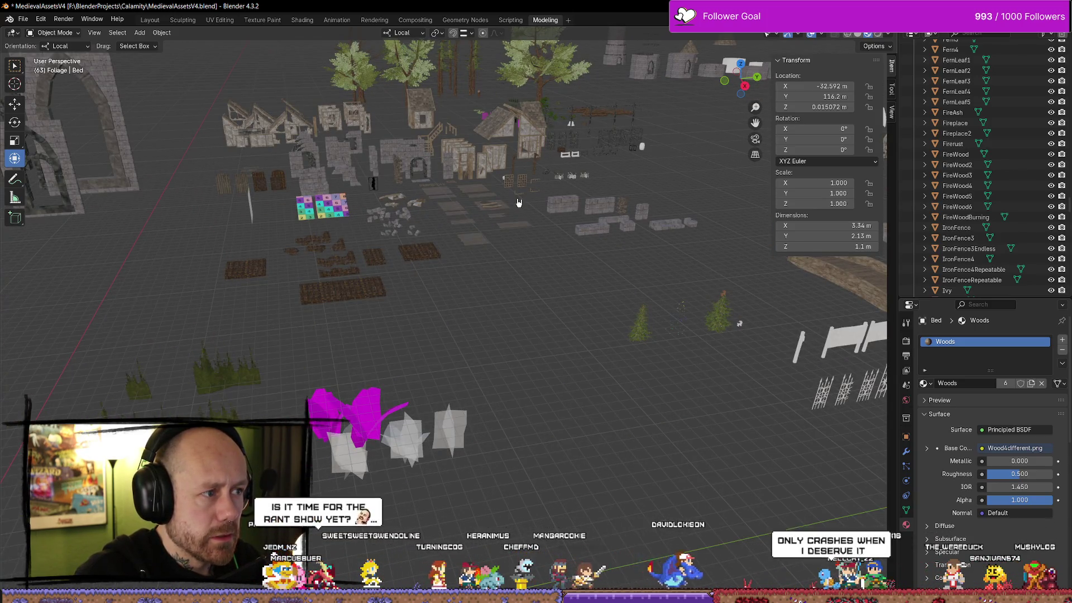
mouse_move(519, 202)
left_mouse_down()
mouse_move(284, 280)
mouse_move(578, 231)
mouse_move(558, 234)
mouse_move(557, 211)
mouse_move(580, 188)
left_mouse_up()
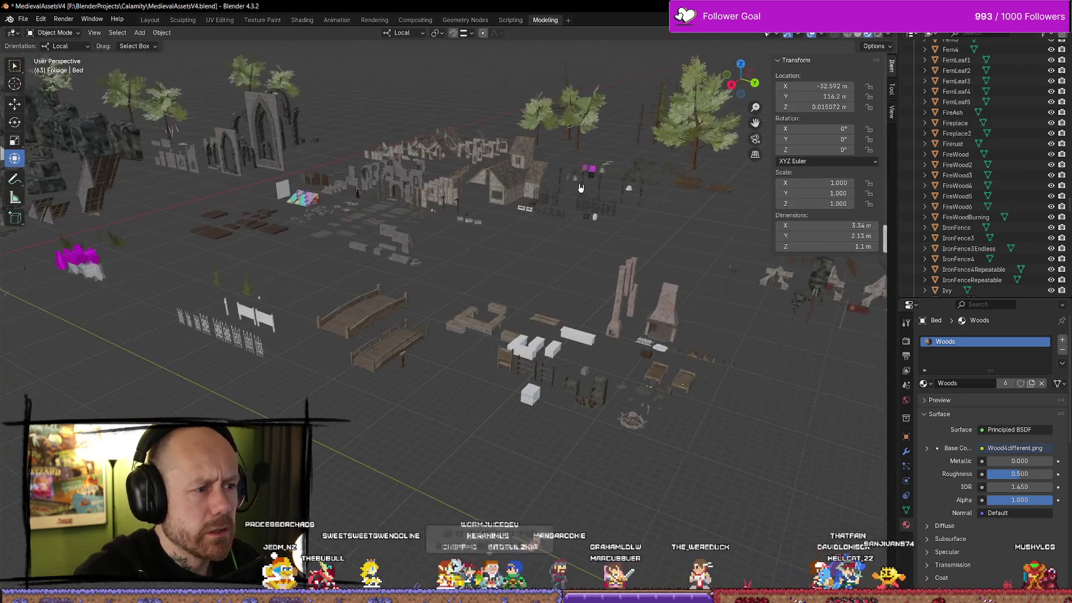
left_click(251, 313)
key("KP_Decimal")
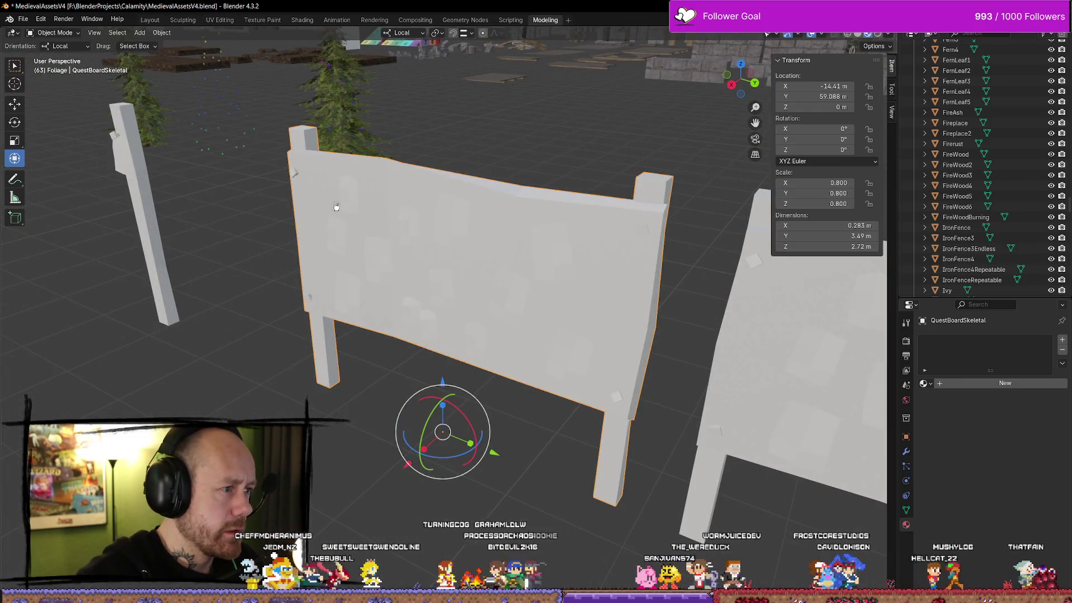
Step: In Edit Mode, select the small nail piece and move it off the quest board along X
scroll(277, 206, "up", 3)
mouse_move(278, 206)
left_mouse_down()
mouse_move(399, 312)
mouse_move(480, 287)
left_mouse_up()
key("Tab")
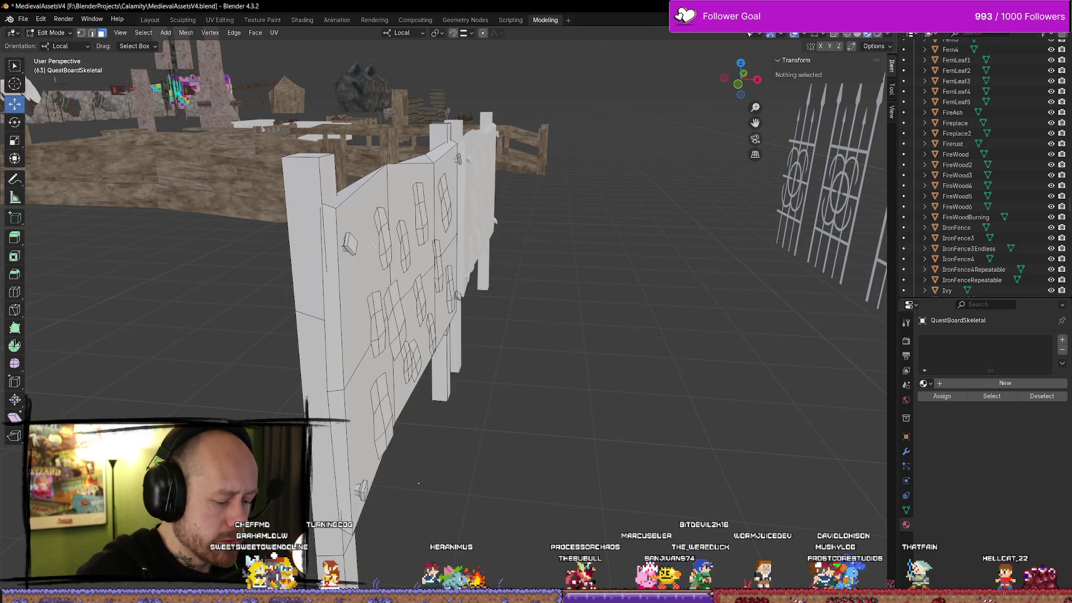
left_click(348, 244)
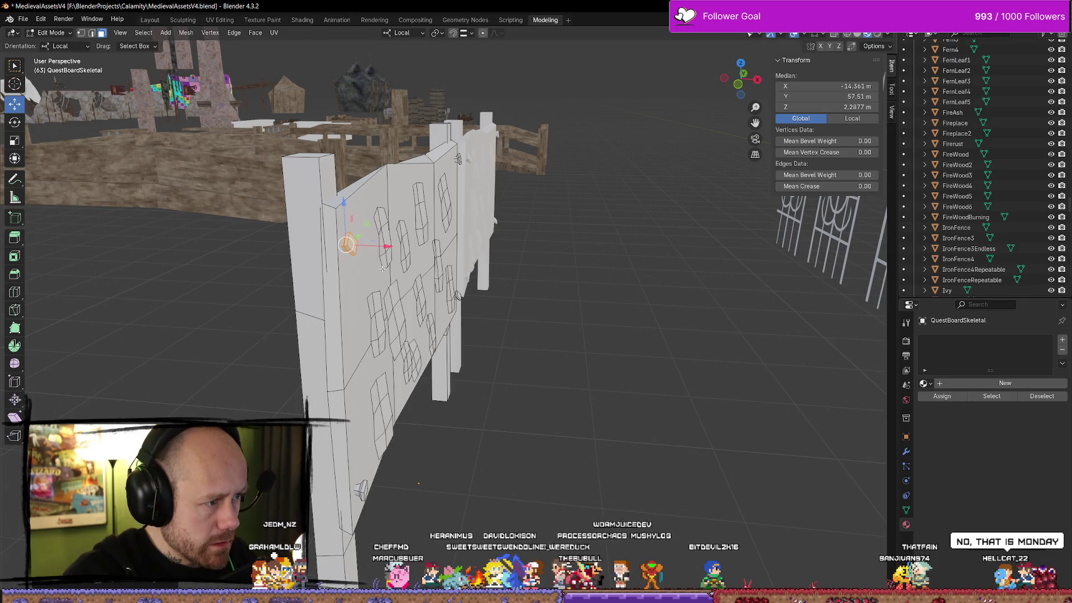
left_click_drag(386, 245, 614, 249)
scroll(523, 244, "up", 5)
scroll(524, 244, "down", 5)
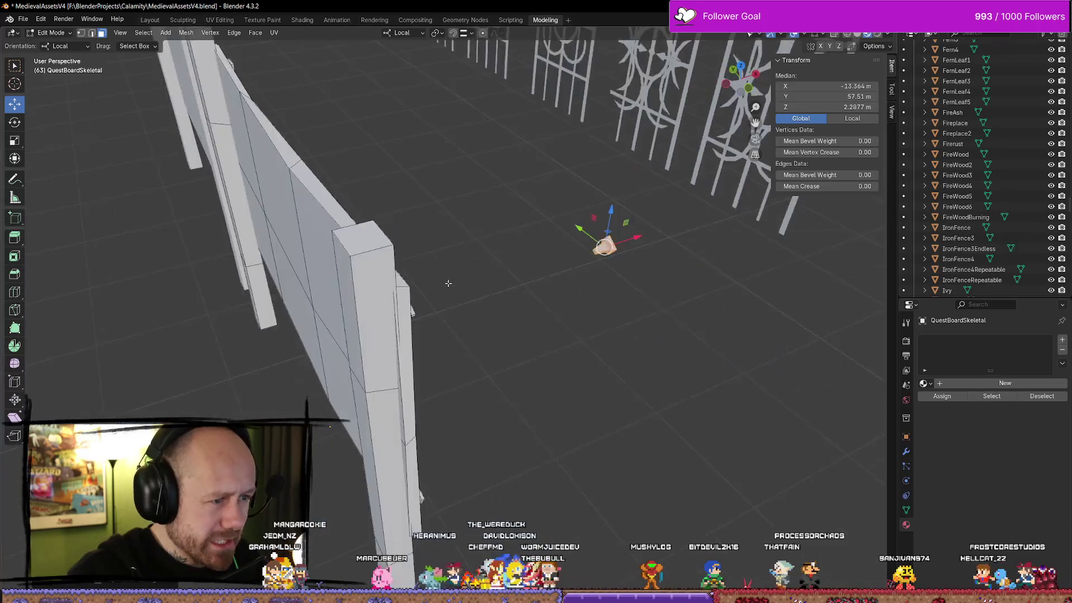
left_click_drag(524, 244, 234, 238)
mouse_move(216, 248)
left_mouse_down()
mouse_move(344, 262)
mouse_move(471, 199)
mouse_move(449, 304)
mouse_move(514, 299)
mouse_move(370, 268)
mouse_move(669, 319)
left_mouse_up()
Step: Separate the detached nail into its own object and return to Object Mode
left_click(741, 314)
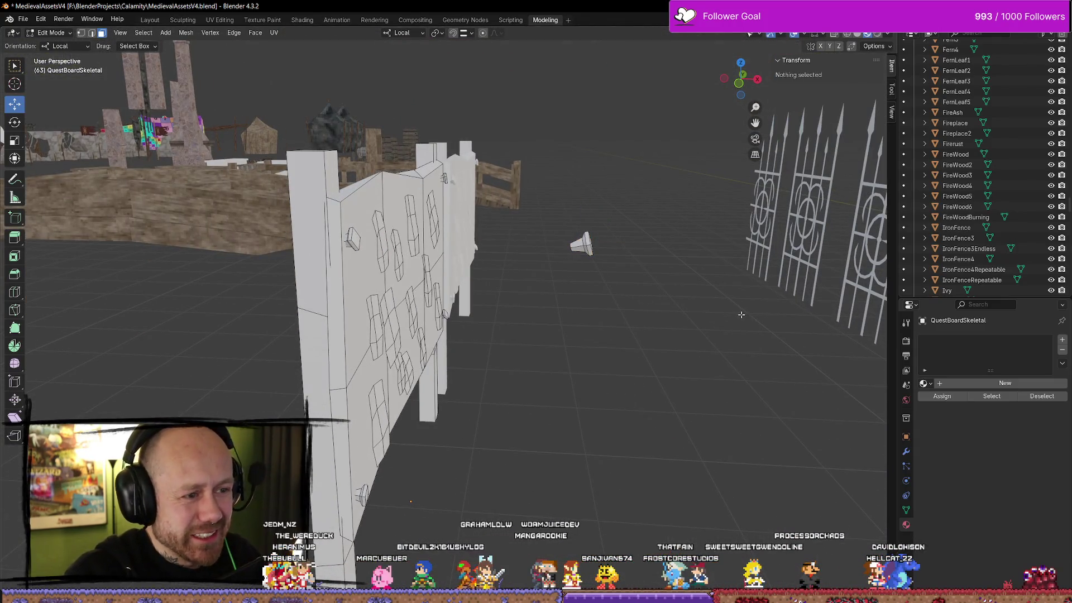
left_click(585, 247)
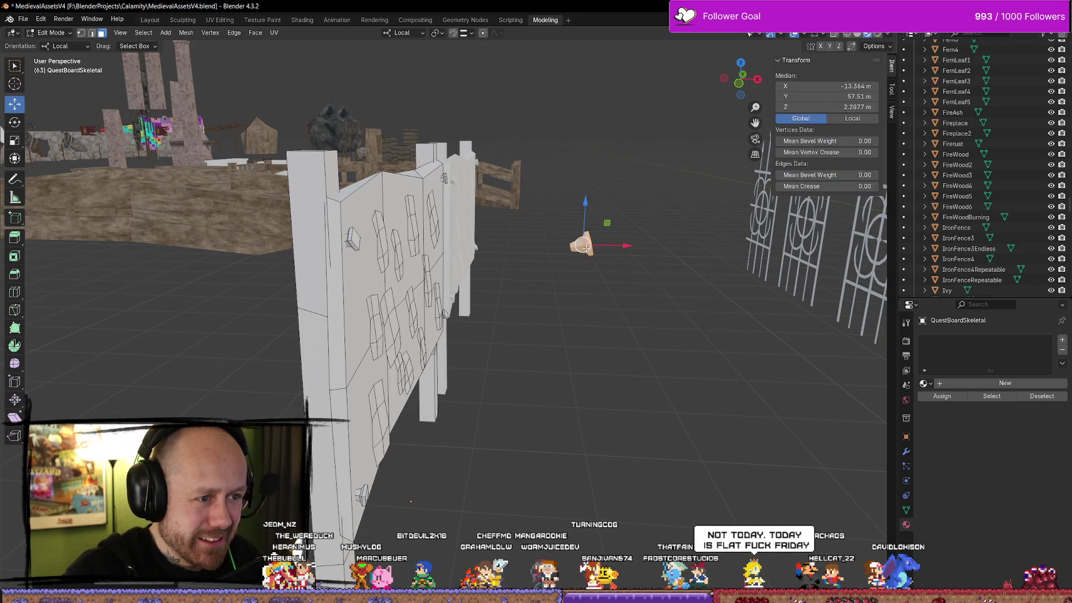
key("p")
left_click(587, 250)
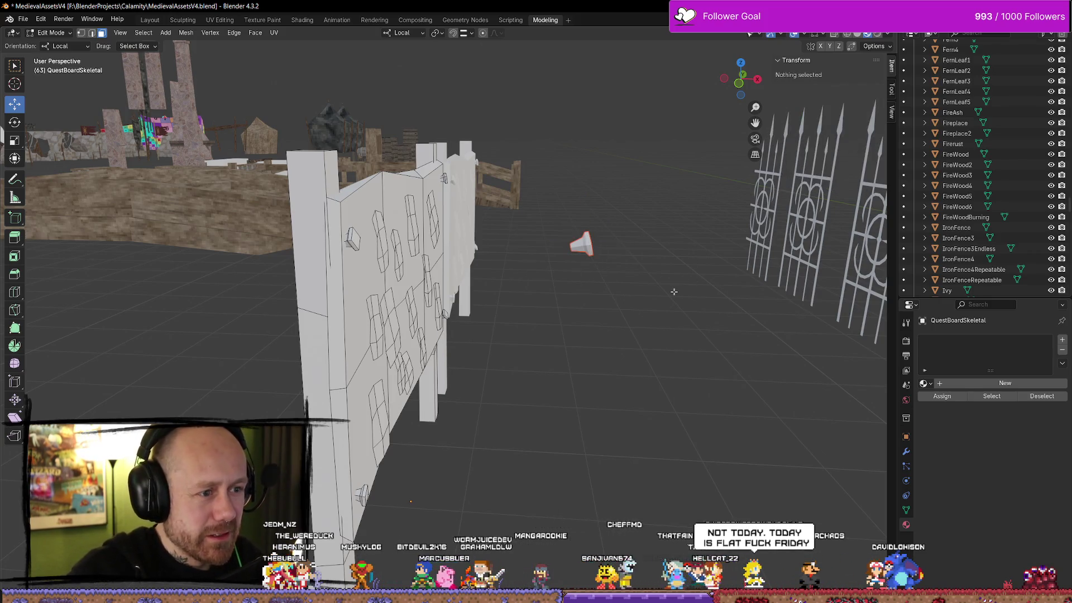
key("Tab")
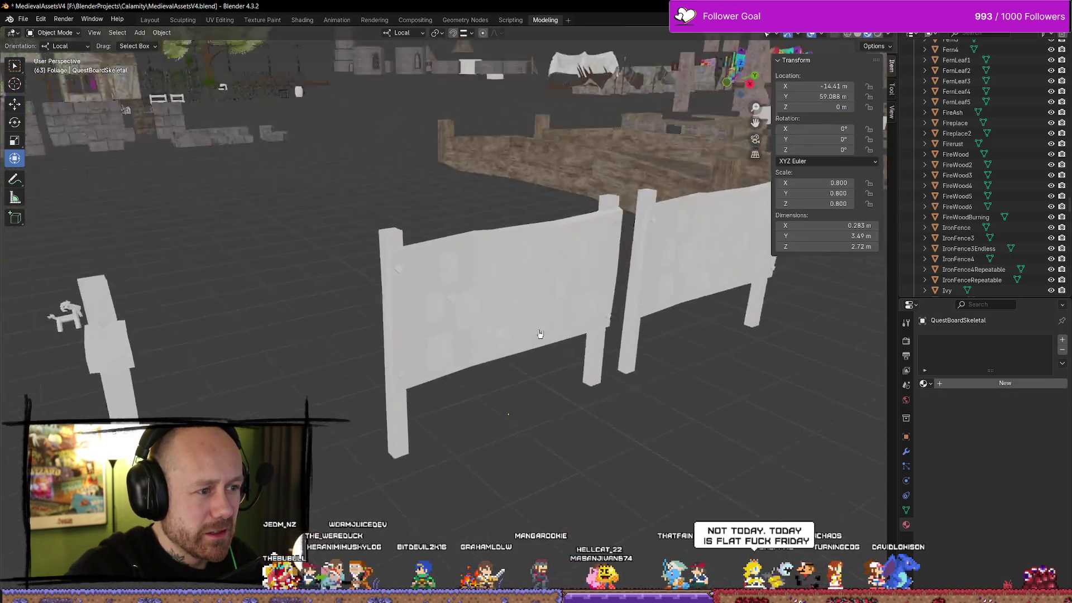
key("KP_Decimal")
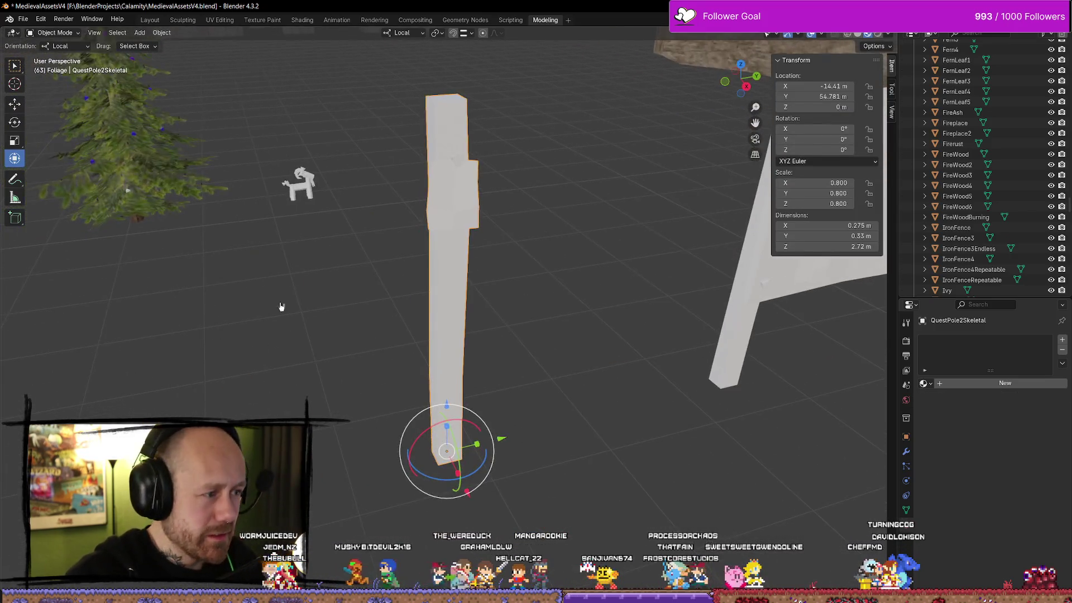
key("Tab")
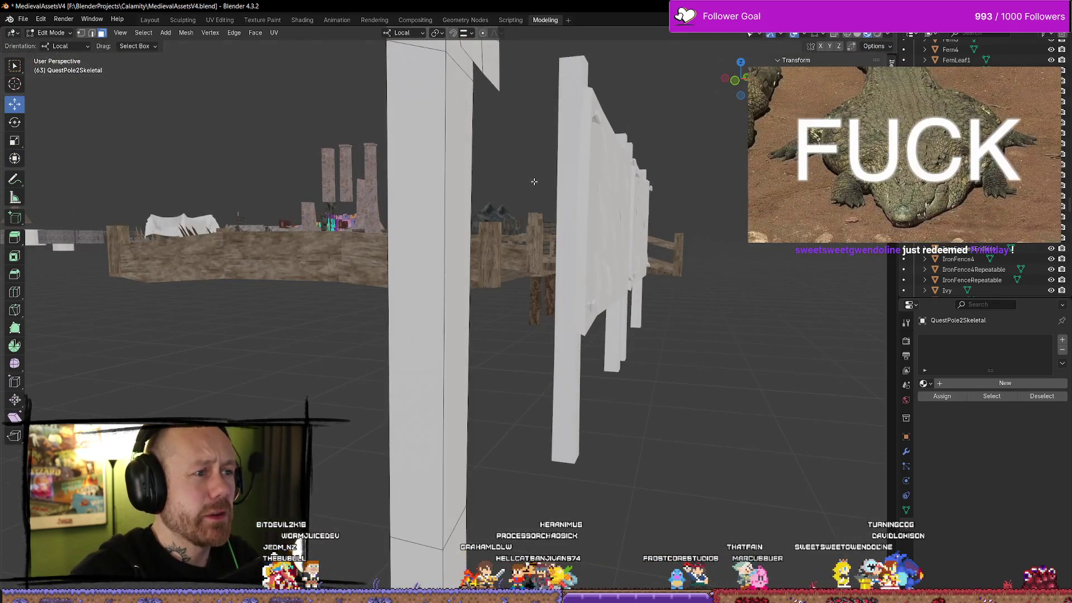
scroll(534, 187, "down", 3)
left_click(479, 205)
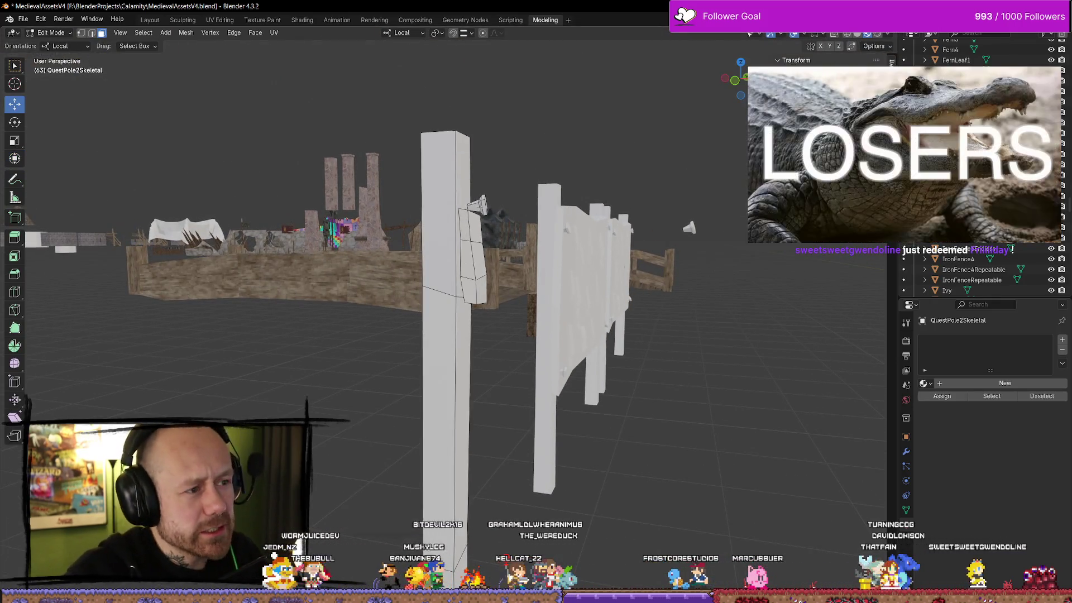
key("g")
key("x")
key("Escape")
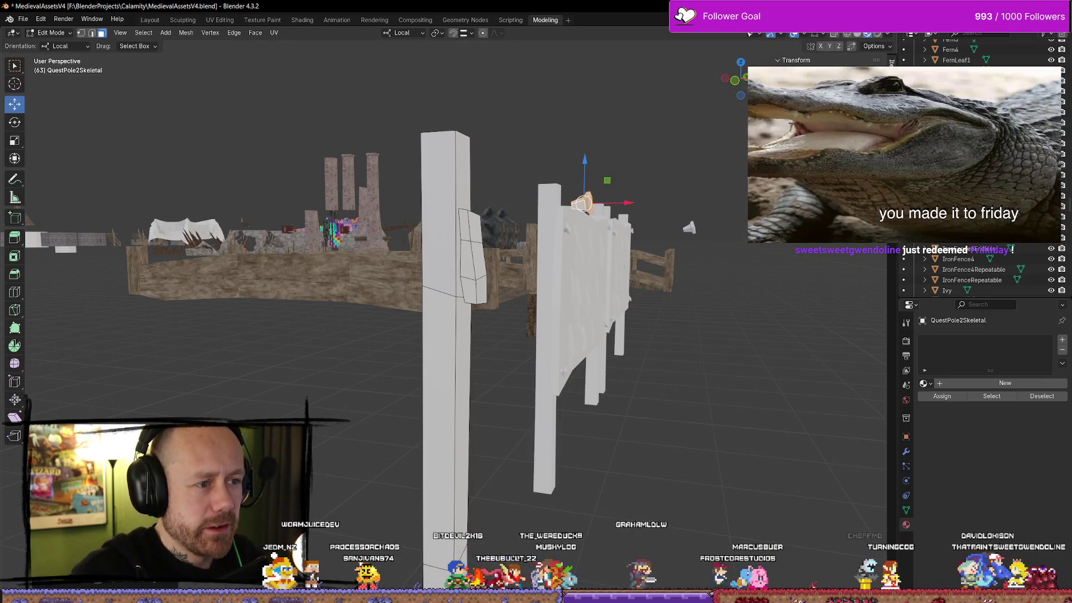
key("Tab")
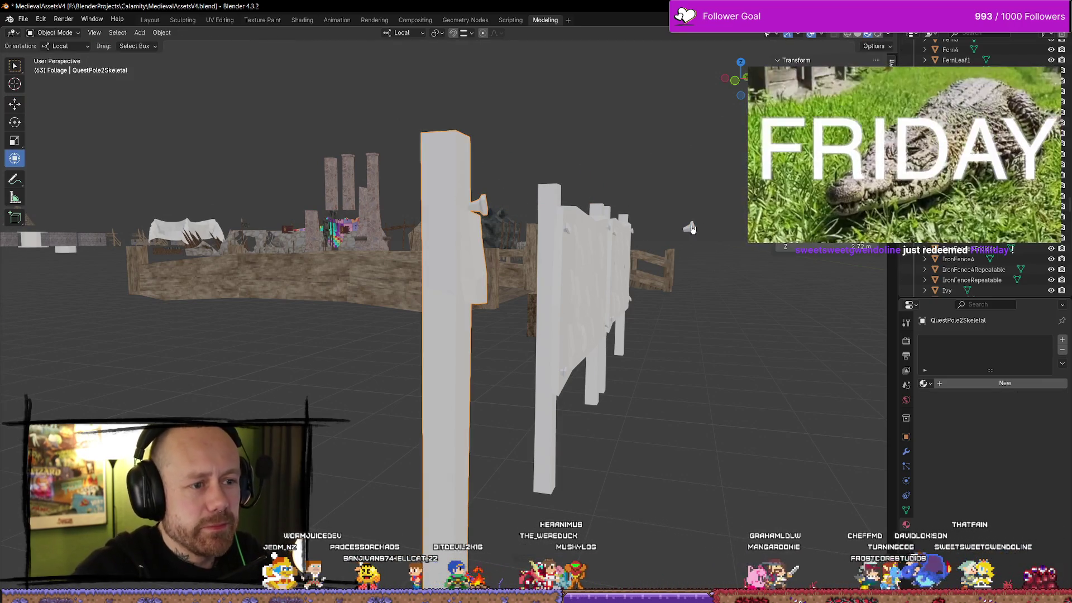
scroll(690, 228, "up", 3)
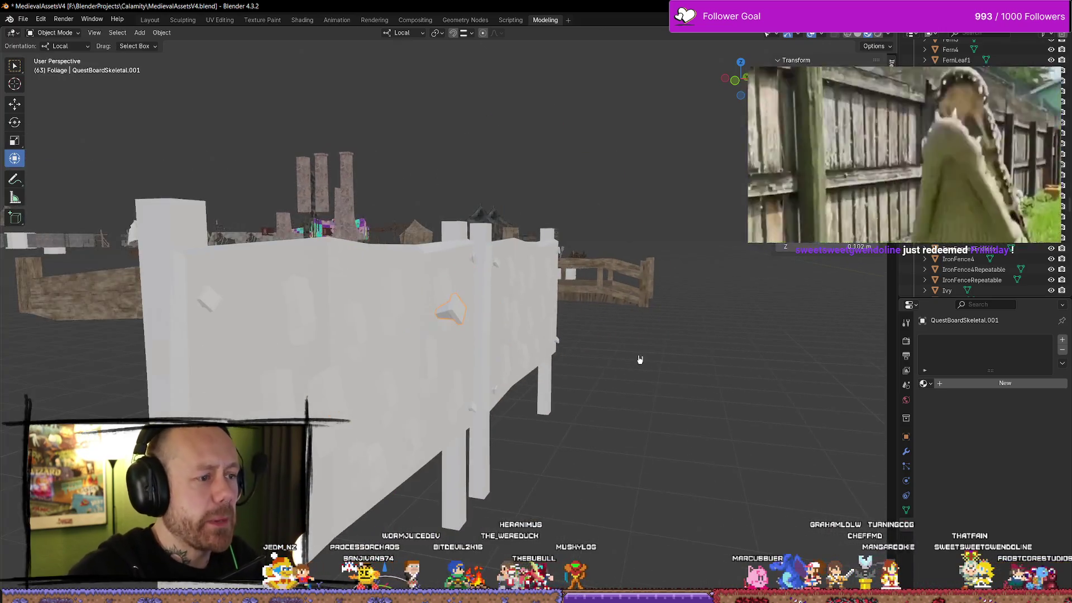
scroll(640, 359, "up", 2)
right_click(443, 311)
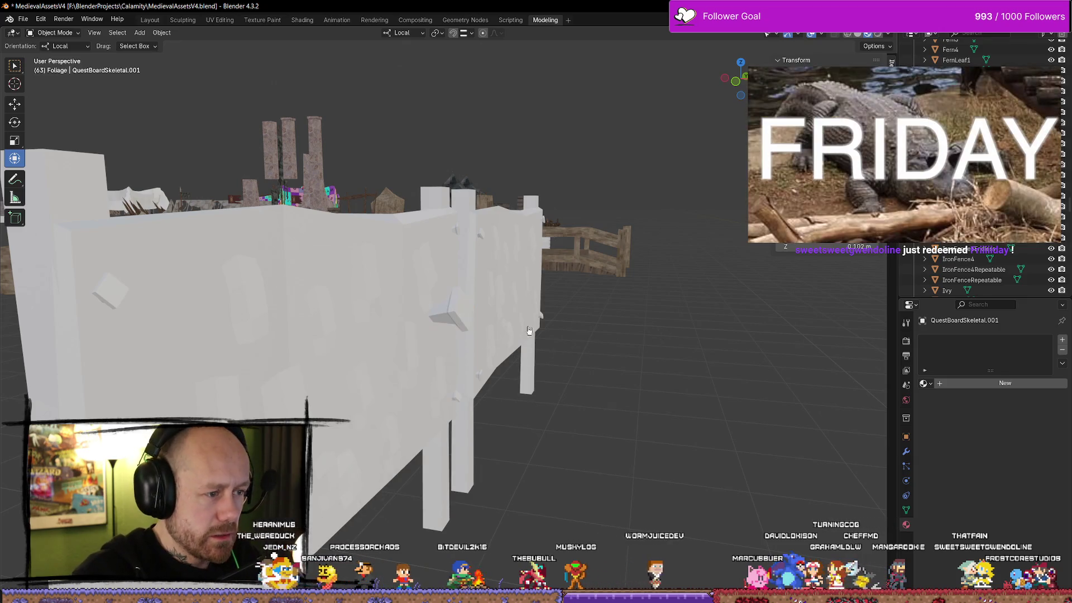
left_click(458, 313)
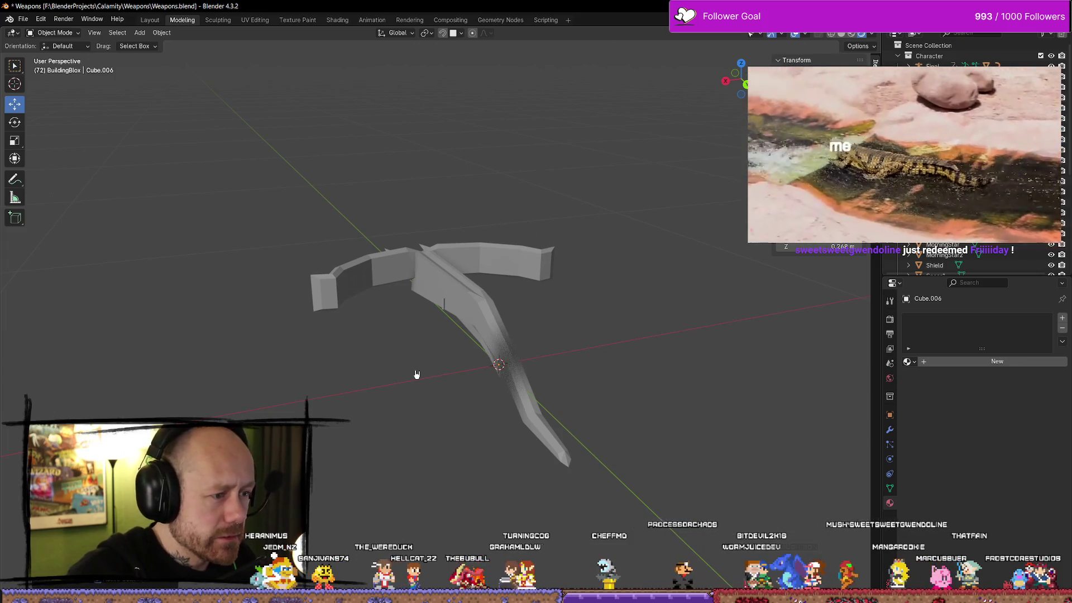
Step: Select QuestBoardSkeletal.001 and isolate it in local view
scroll(421, 378, "down", 8)
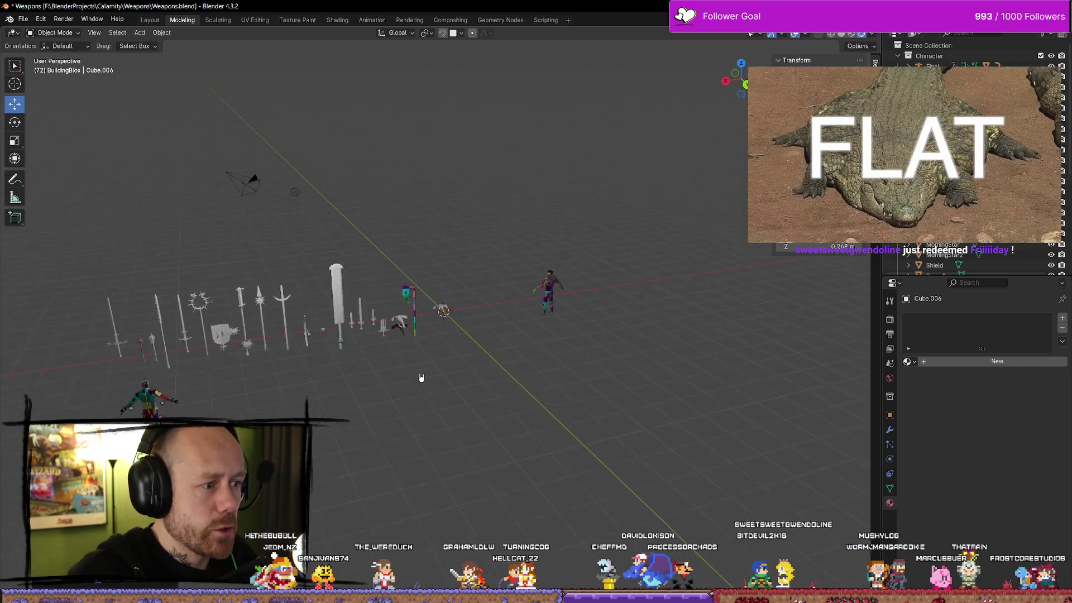
scroll(430, 375, "up", 3)
key("KP_Decimal")
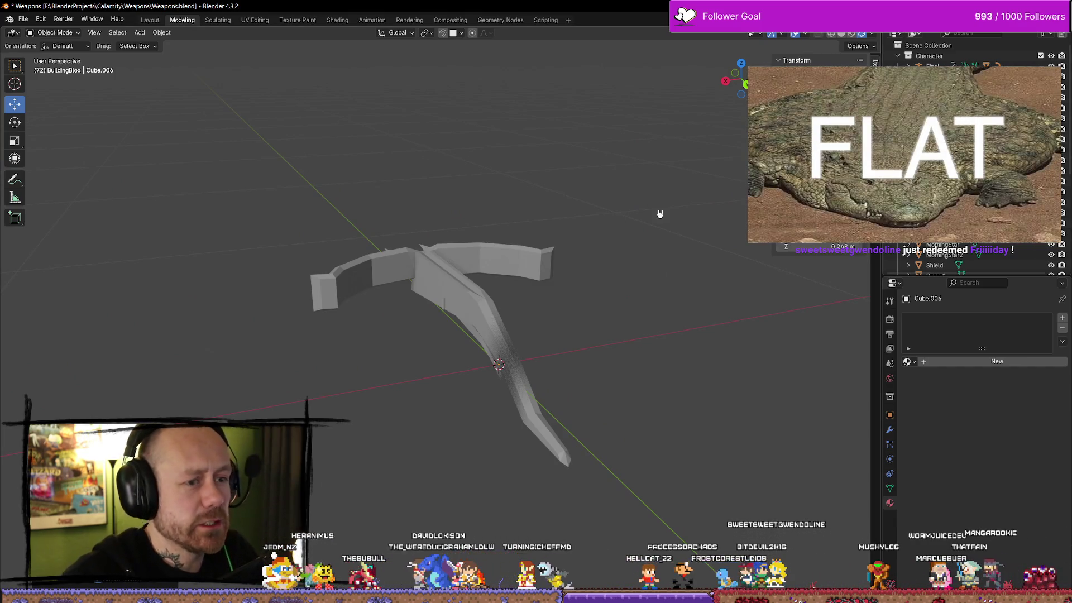
left_click(944, 245)
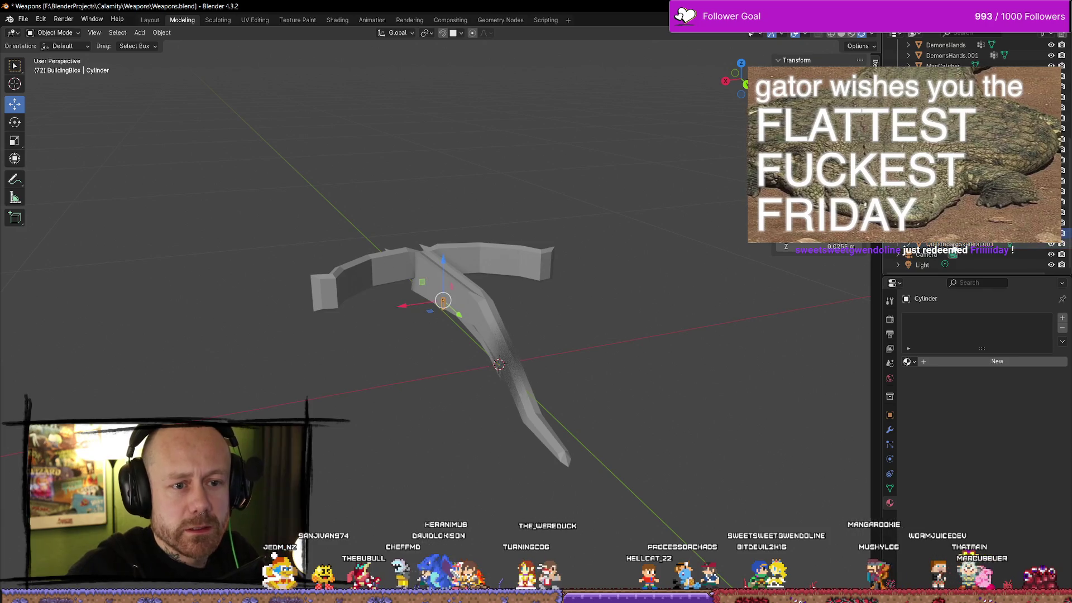
mouse_move(706, 347)
left_mouse_down()
mouse_move(818, 307)
mouse_move(677, 301)
left_mouse_up()
scroll(623, 283, "down", 5)
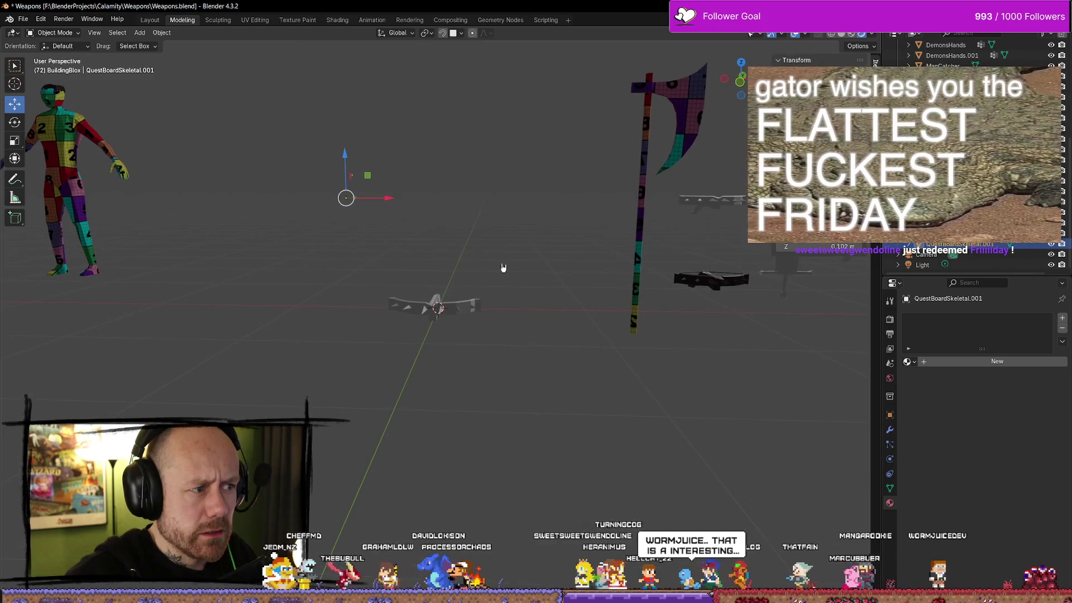
key("KP_Divide")
scroll(447, 229, "down", 5)
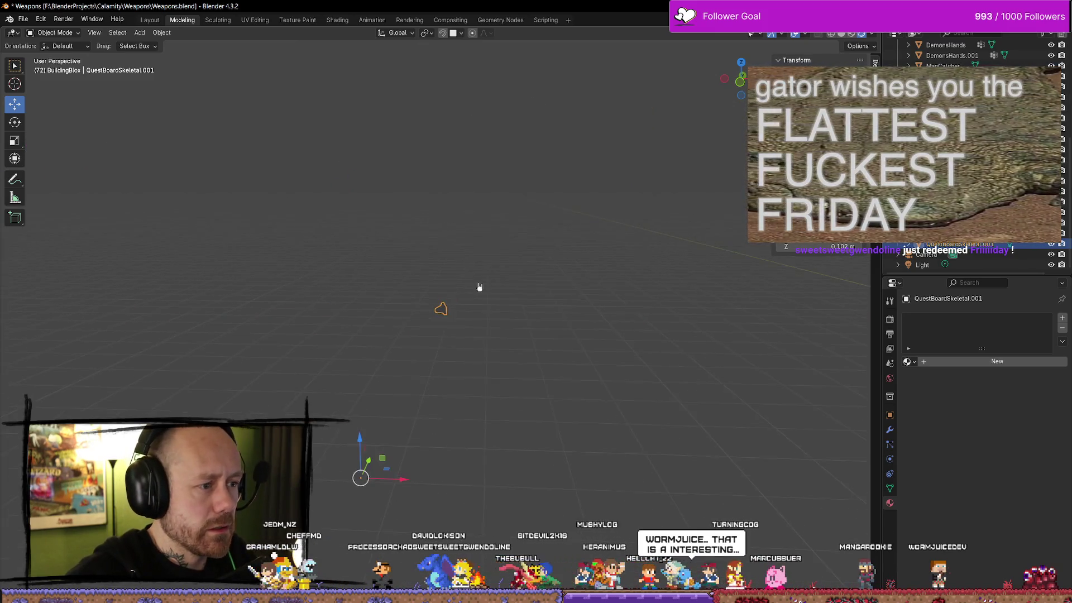
Step: Switch the viewport to Solid shading and open the piece's object context menu
mouse_move(478, 287)
left_mouse_down()
mouse_move(481, 304)
mouse_move(371, 299)
mouse_move(259, 334)
mouse_move(148, 265)
mouse_move(297, 348)
left_mouse_up()
key("z")
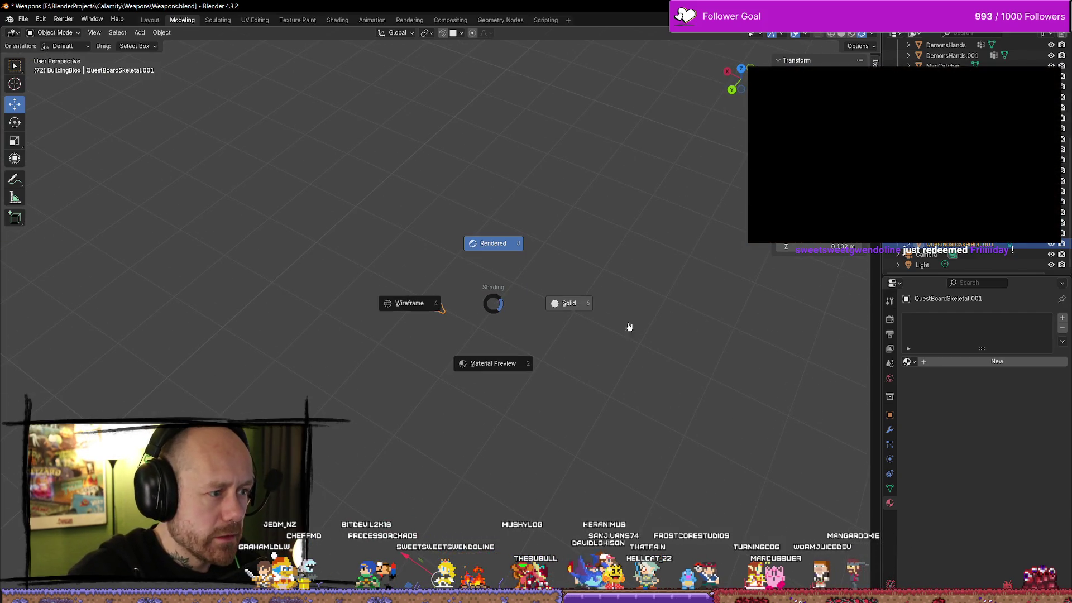
left_click(582, 306)
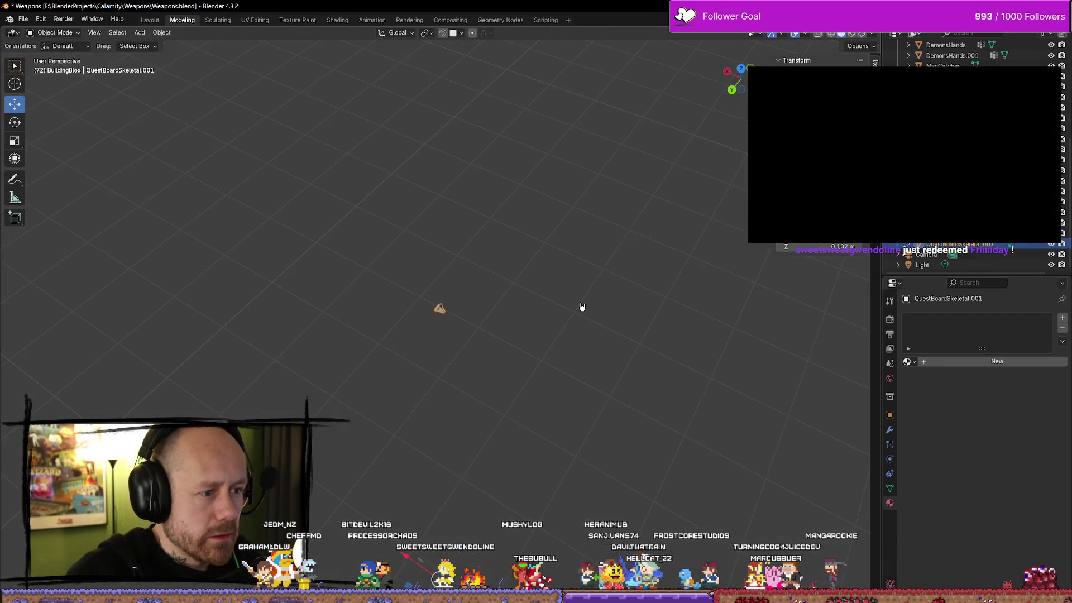
right_click(440, 311)
Step: Set QuestBoardSkeletal.001's origin to geometry and its location to 0, 0, 0, then frame it
mouse_move(398, 358)
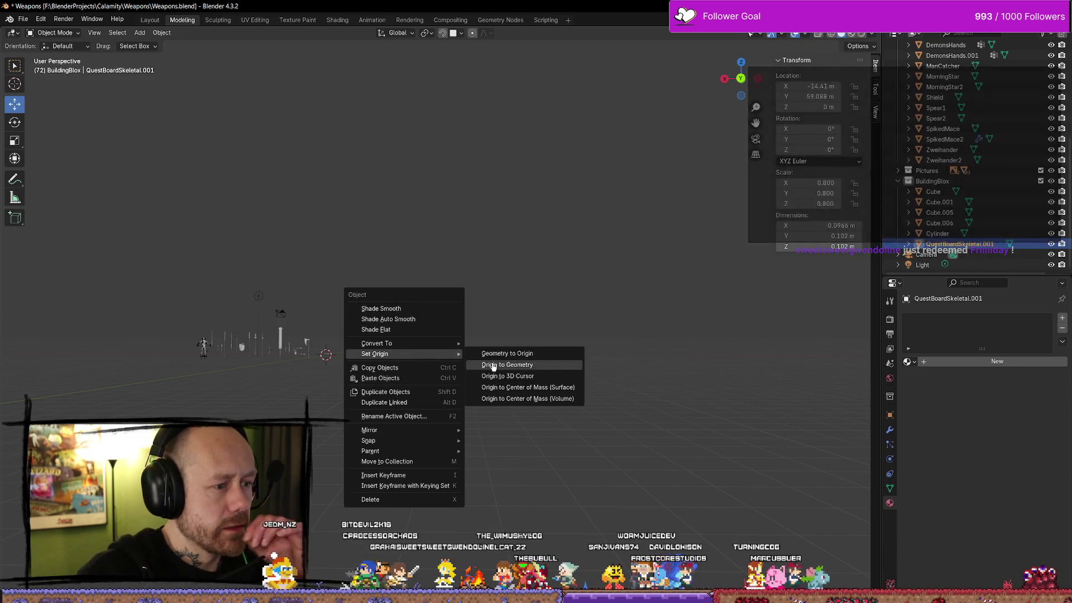
left_click(499, 365)
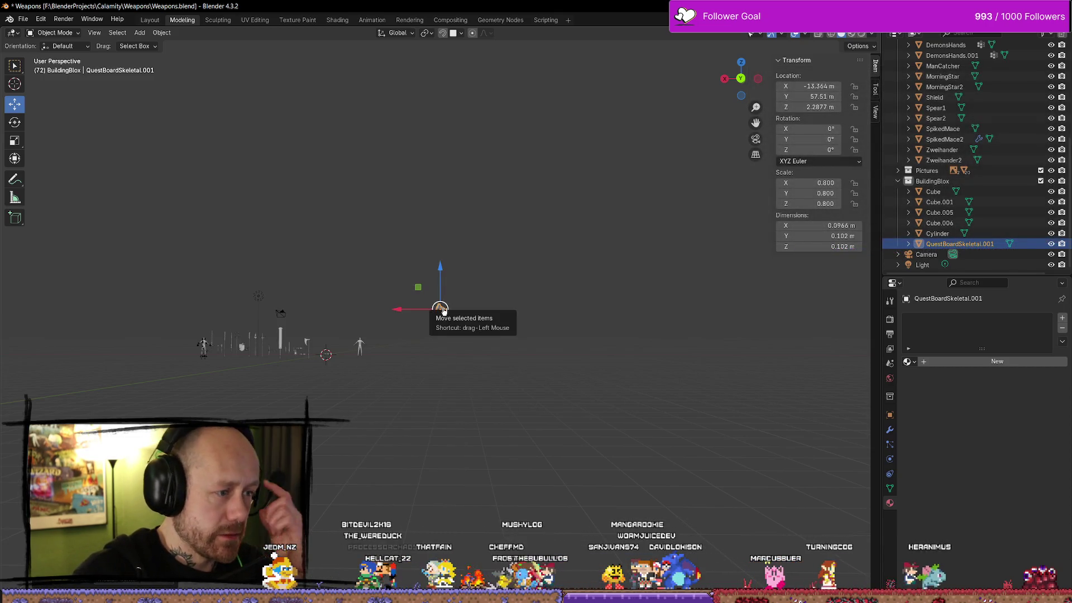
type("0")
key("Tab")
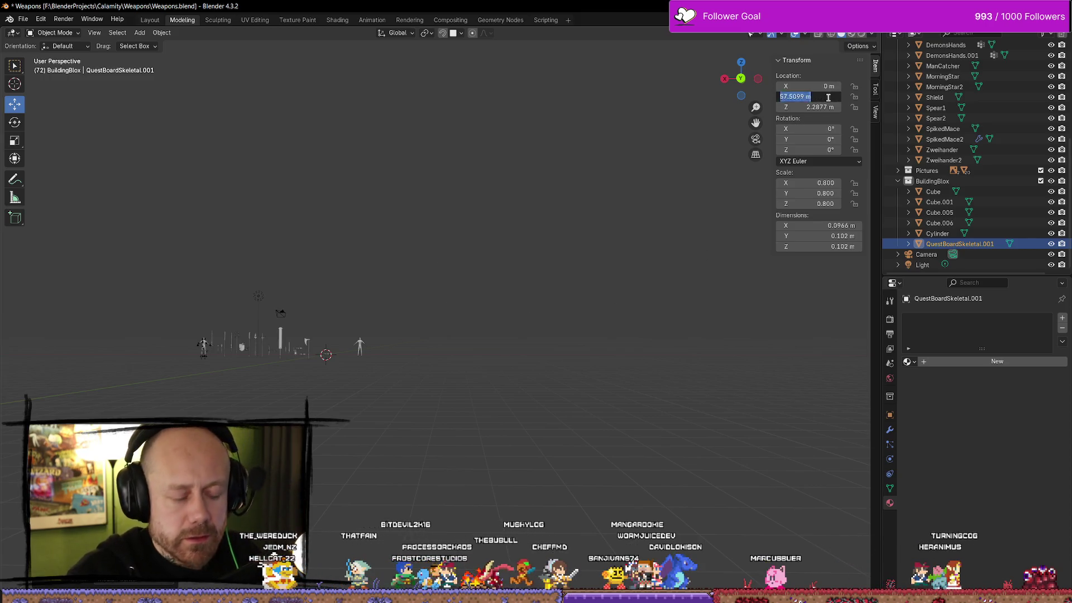
type("0")
key("Tab")
type("0")
key("Return")
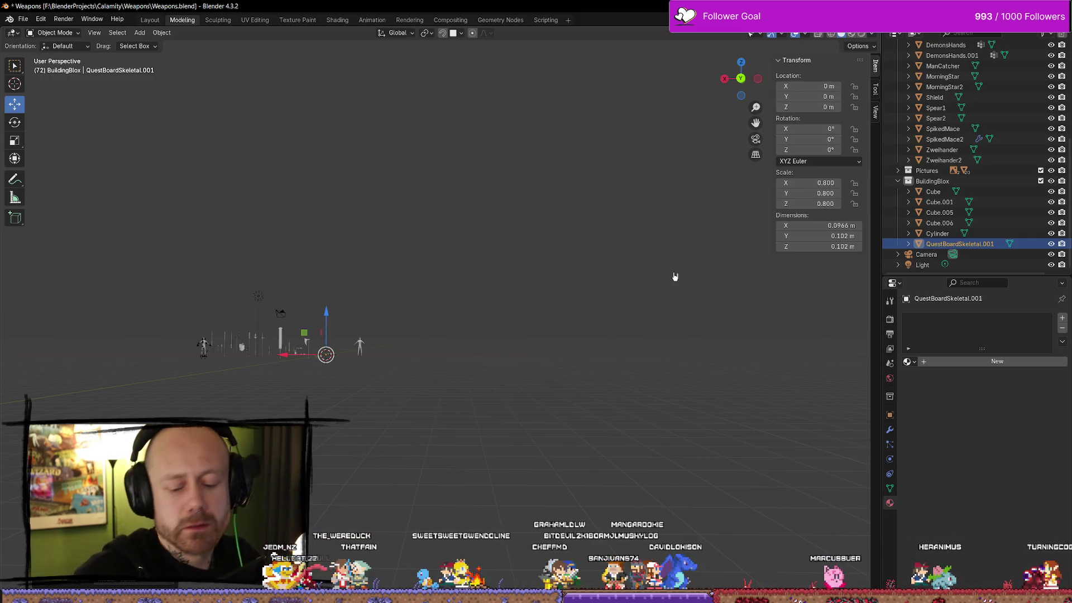
key("KP_Decimal")
scroll(662, 282, "down", 5)
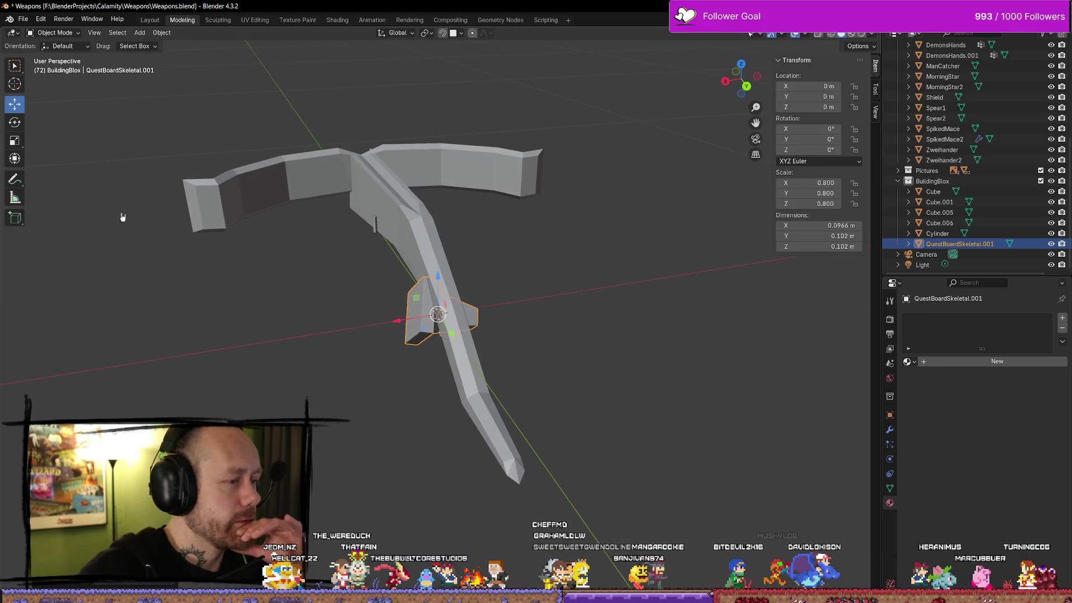
Step: Switch to the MedievalAssetsV4 window and close it
key("alt+Tab")
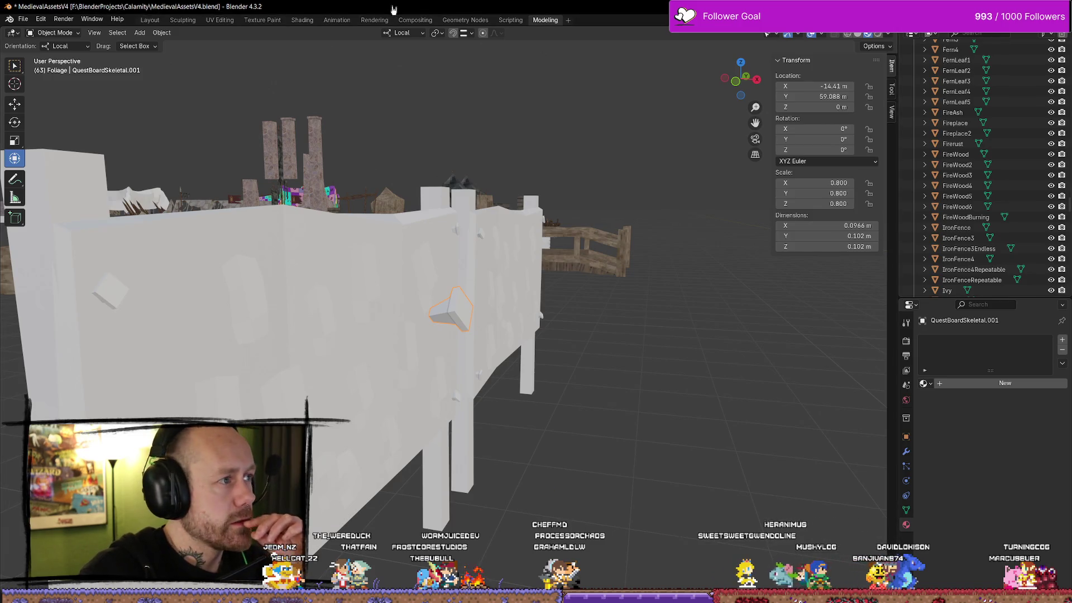
left_click_drag(1036, 17, 1023, 44)
left_click(1059, 35)
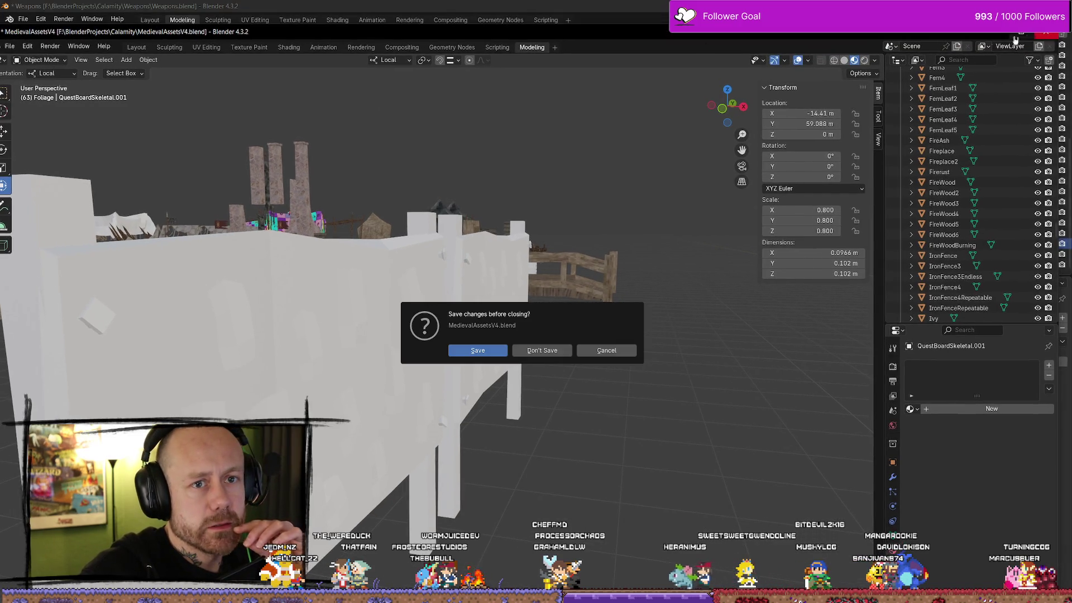
Step: Close MedievalAssetsV4 without saving and shrink QuestBoardSkeletal.001 to 0.138 scale
left_click(541, 348)
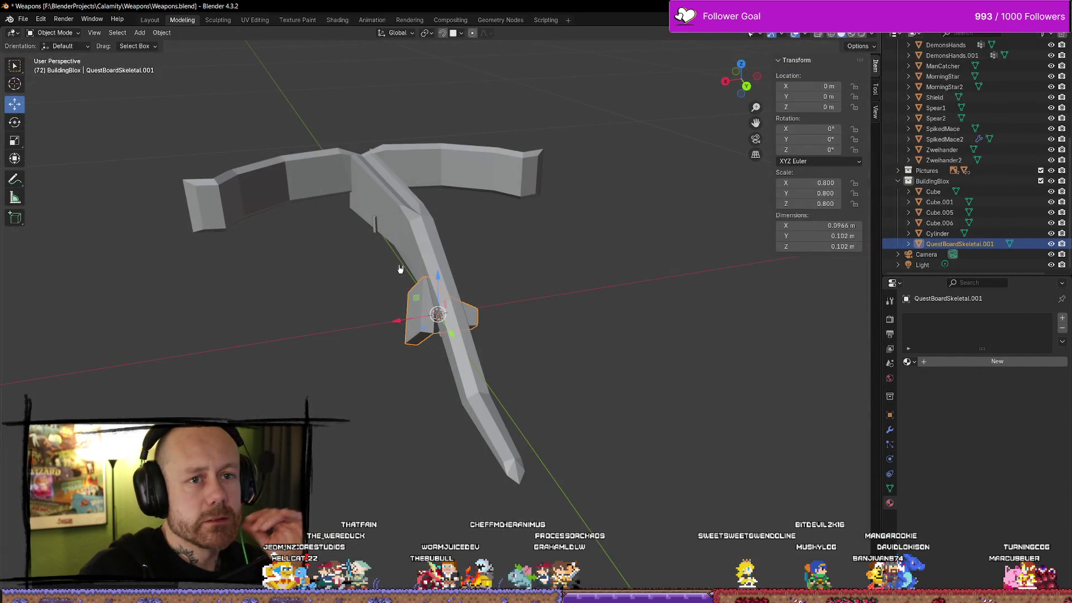
scroll(521, 301, "up", 5)
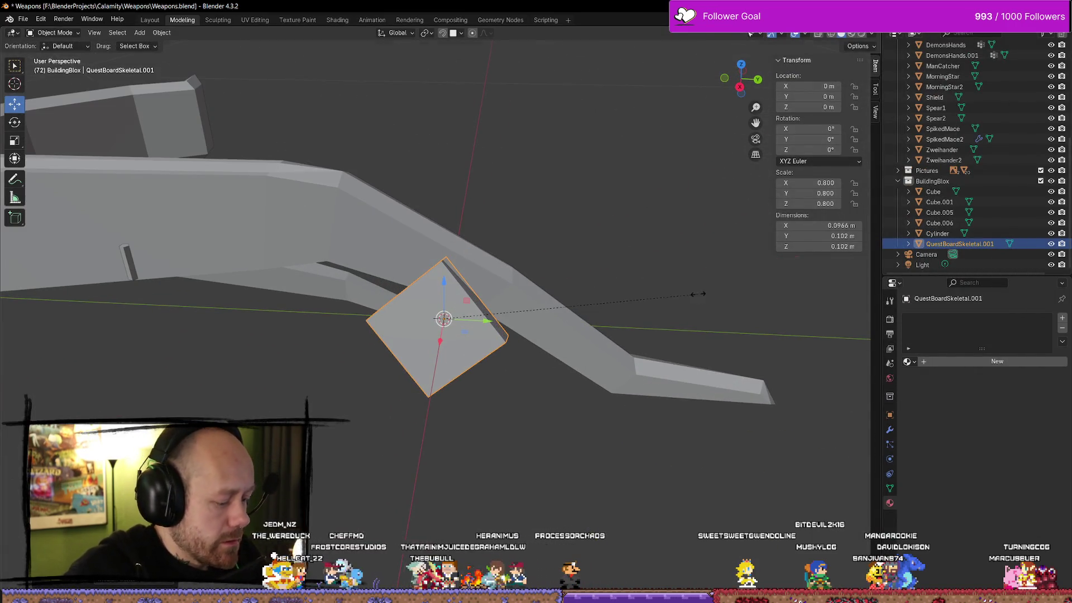
left_click(486, 306)
Step: Move the small cube along X and Y so it sits against the T-shaped build's crossbar
mouse_move(490, 323)
left_mouse_down()
mouse_move(112, 296)
mouse_move(103, 227)
left_mouse_up()
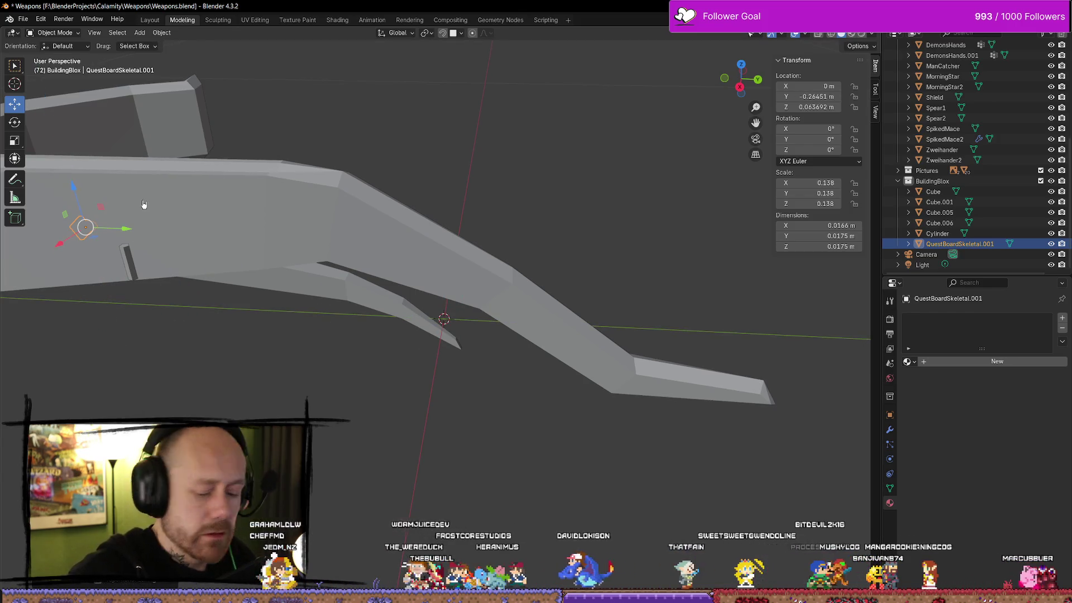
key("KP_Decimal")
scroll(441, 309, "down", 5)
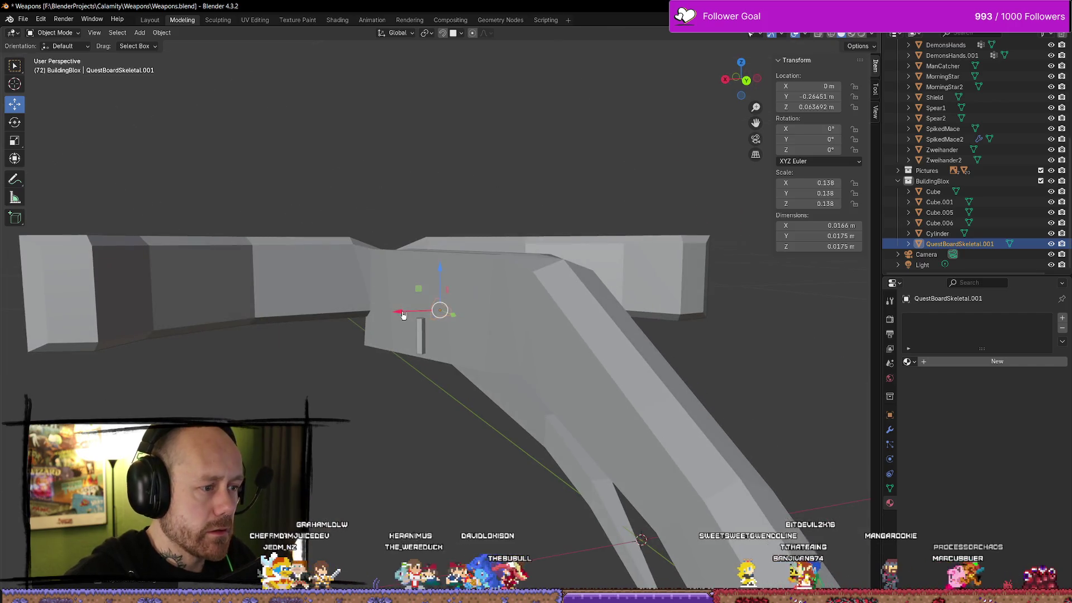
left_click_drag(403, 315, 391, 312)
scroll(419, 312, "up", 4)
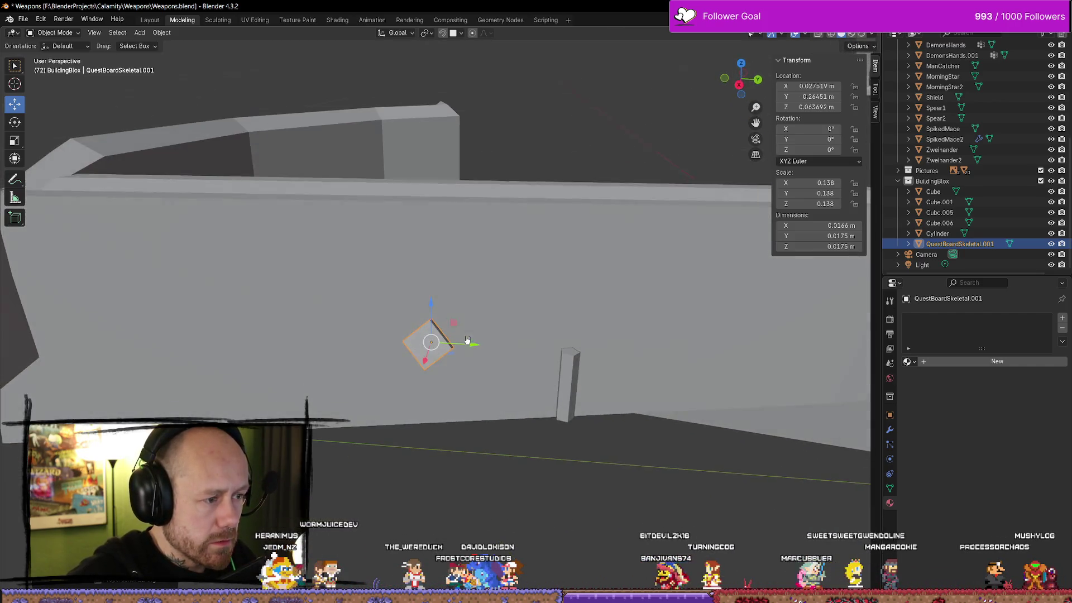
left_click_drag(469, 342, 611, 358)
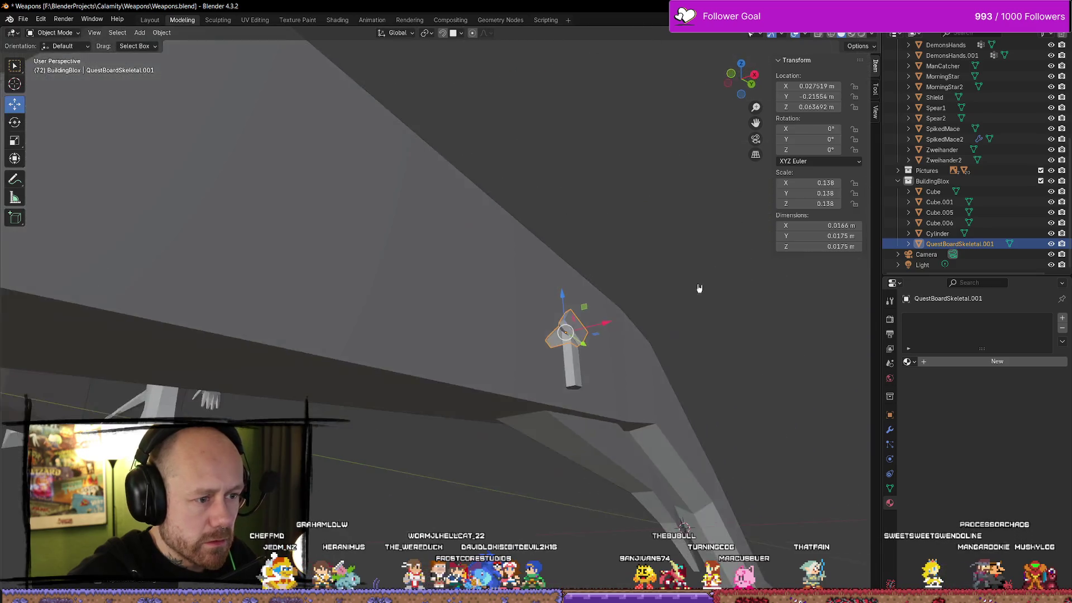
mouse_move(699, 288)
left_mouse_down()
mouse_move(770, 342)
mouse_move(708, 318)
mouse_move(438, 306)
mouse_move(426, 335)
mouse_move(502, 294)
mouse_move(508, 325)
left_mouse_up()
scroll(708, 320, "up", 4)
scroll(466, 308, "down", 3)
scroll(438, 328, "up", 2)
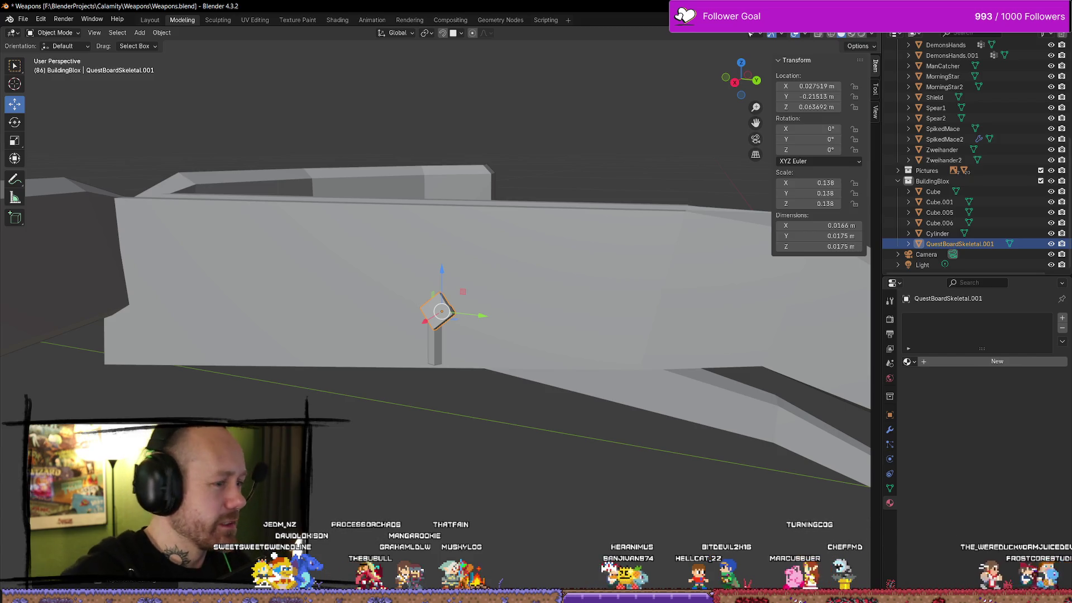
mouse_move(506, 302)
left_mouse_down()
mouse_move(509, 378)
mouse_move(498, 354)
left_mouse_up()
Step: Rotate the QuestBoardSkeletal.001 nail head to about 4.4°, 10.2° and 22.8°
key("shift+space")
left_click(471, 379)
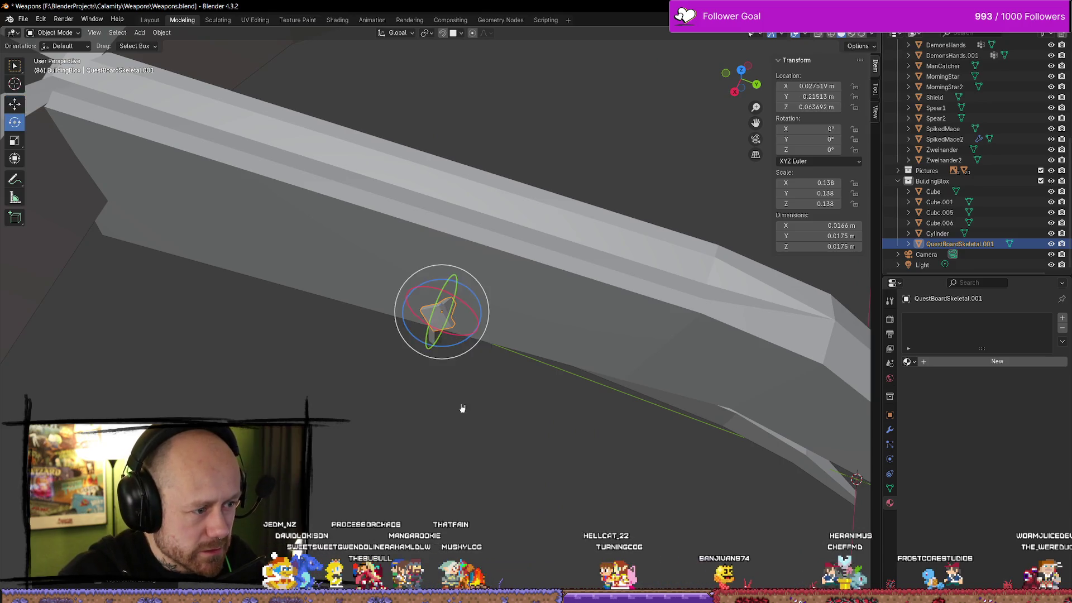
mouse_move(462, 407)
left_mouse_down()
mouse_move(431, 345)
mouse_move(438, 321)
mouse_move(460, 321)
mouse_move(437, 323)
mouse_move(430, 306)
mouse_move(404, 310)
left_mouse_up()
left_click_drag(413, 307, 546, 279)
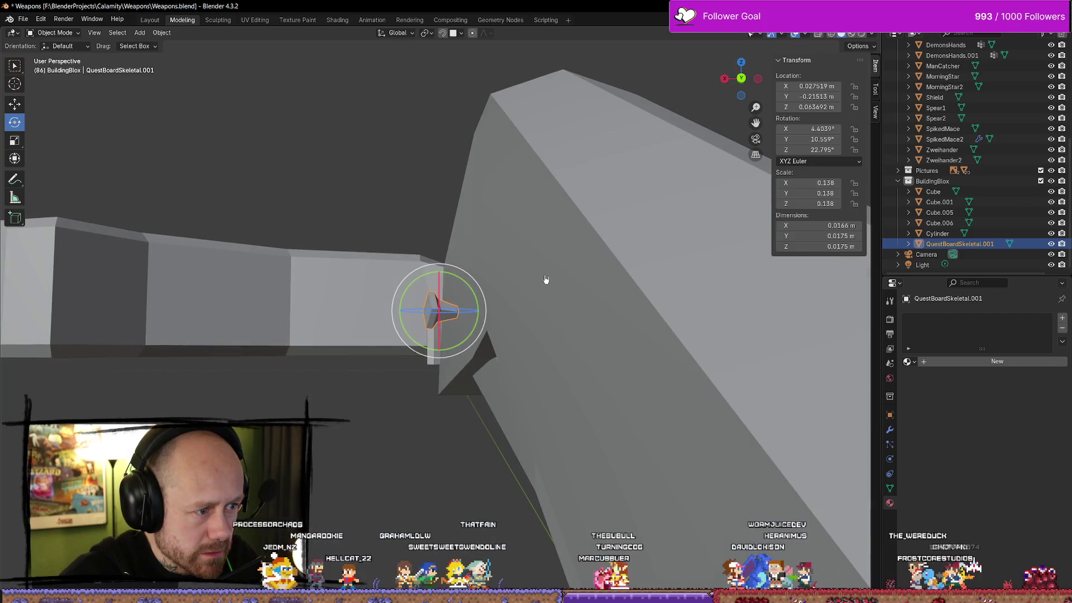
Step: Nudge the nail head along X to 0.026375 m and select the Cylinder shank
key("Tab")
mouse_move(390, 219)
left_mouse_down()
mouse_move(627, 255)
mouse_move(605, 303)
mouse_move(629, 280)
mouse_move(557, 306)
left_mouse_up()
key("Tab")
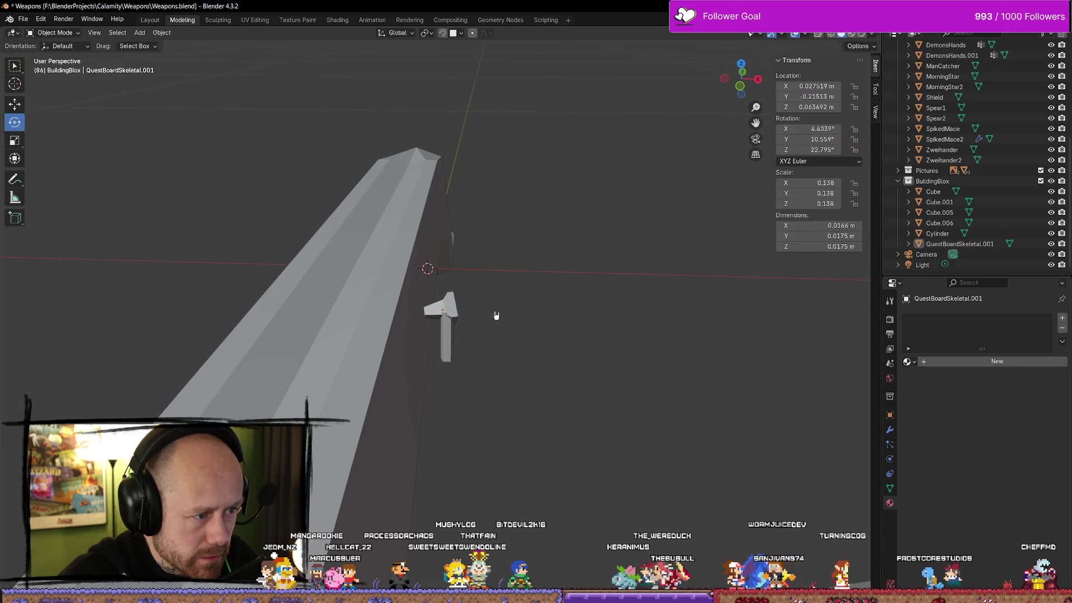
key("Tab")
key("Tab")
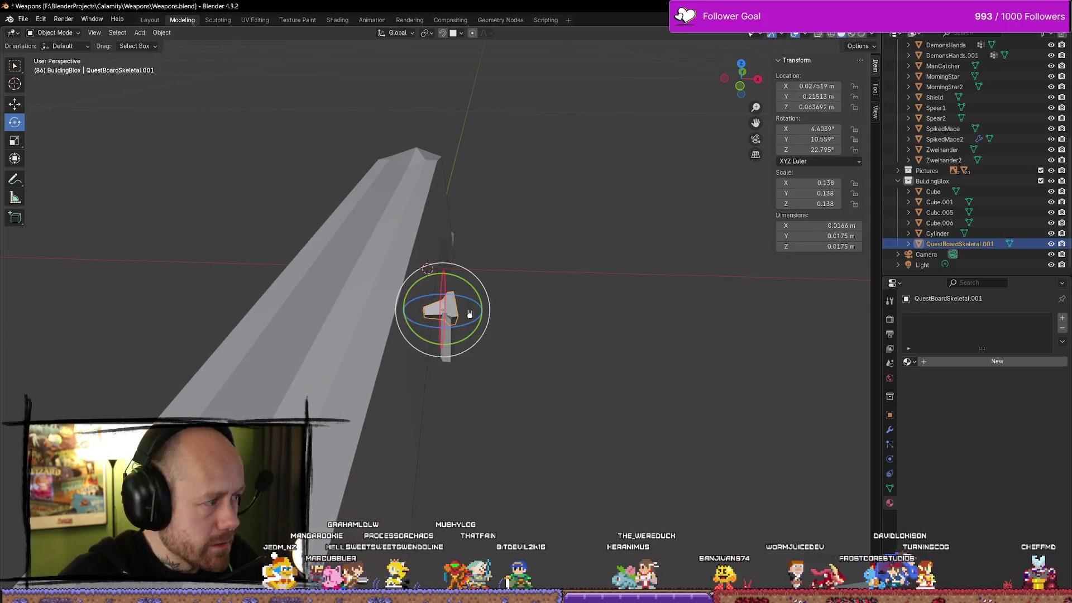
mouse_move(485, 310)
left_mouse_down()
mouse_move(502, 349)
mouse_move(450, 301)
mouse_move(465, 304)
mouse_move(406, 272)
left_mouse_up()
scroll(517, 333, "up", 5)
left_click(438, 349)
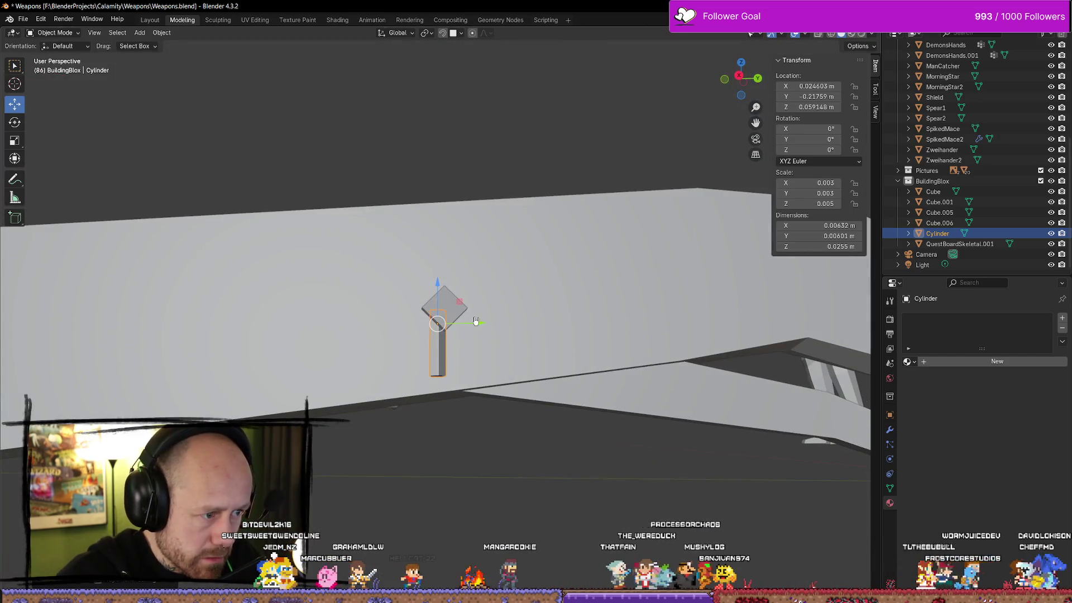
Step: Nudge the Cylinder slightly along Y and reselect it
mouse_move(481, 324)
left_mouse_down()
mouse_move(500, 344)
mouse_move(450, 349)
mouse_move(479, 311)
mouse_move(478, 347)
mouse_move(478, 335)
mouse_move(509, 328)
left_mouse_up()
scroll(450, 349, "up", 5)
scroll(510, 328, "up", 1)
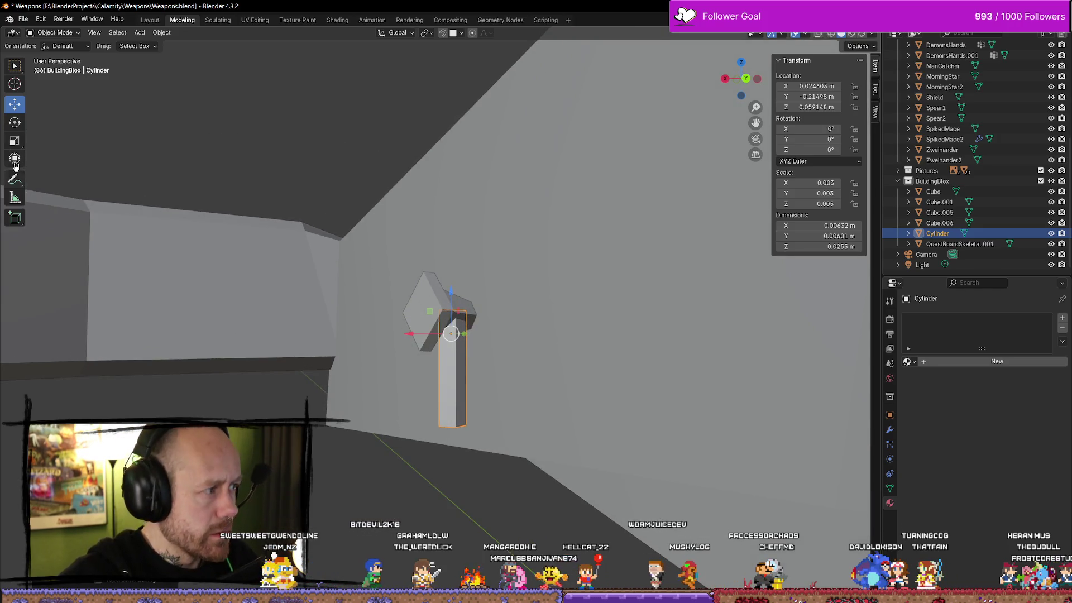
key("w")
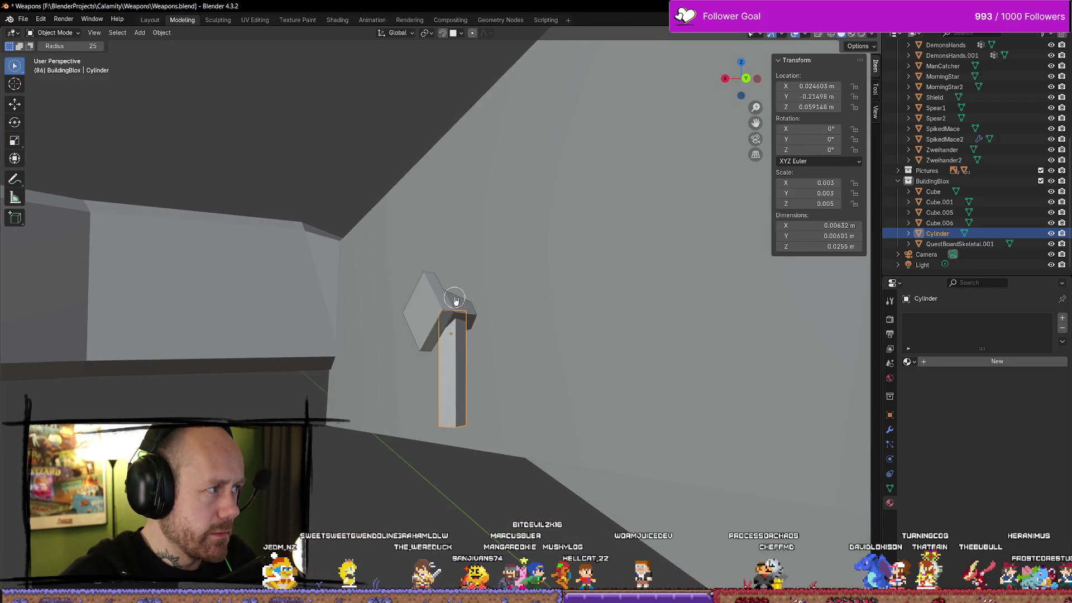
left_click(383, 417)
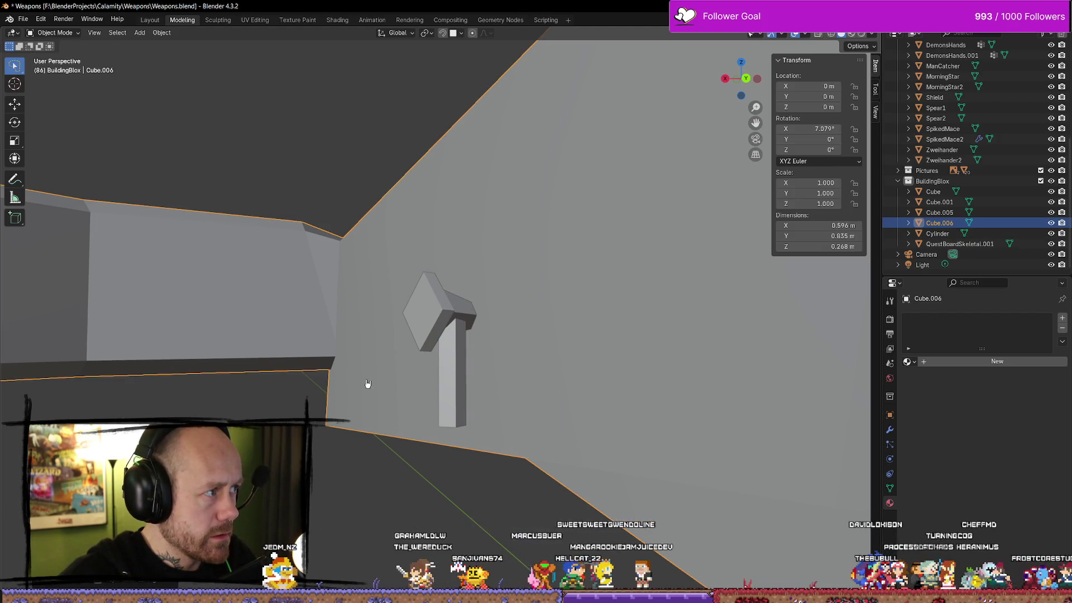
left_click(458, 396)
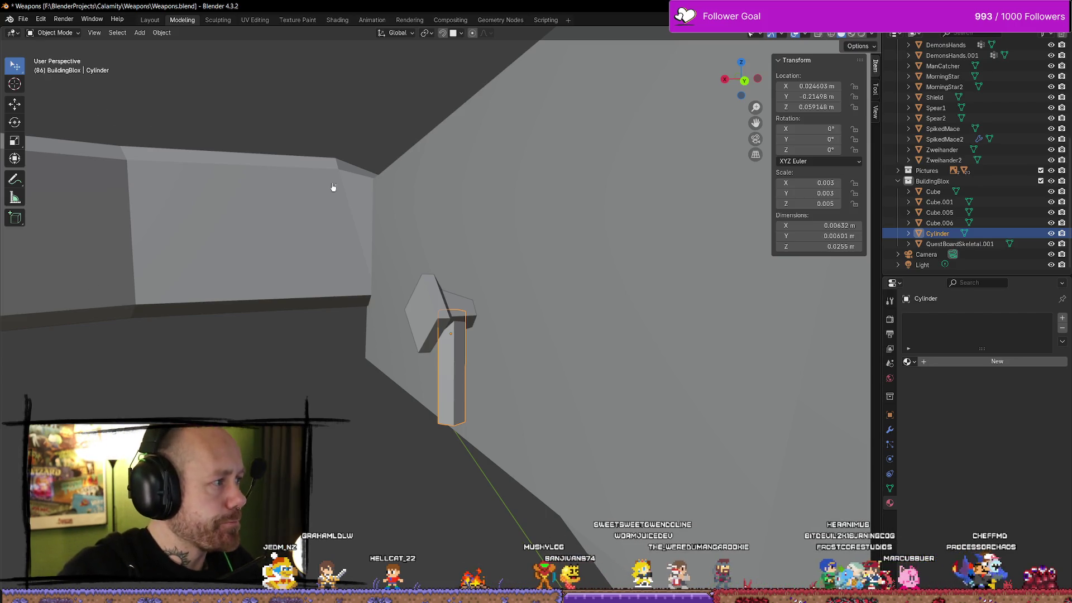
Step: Scale the Cylinder shank down along Z to about 0.0153 m tall
key("s")
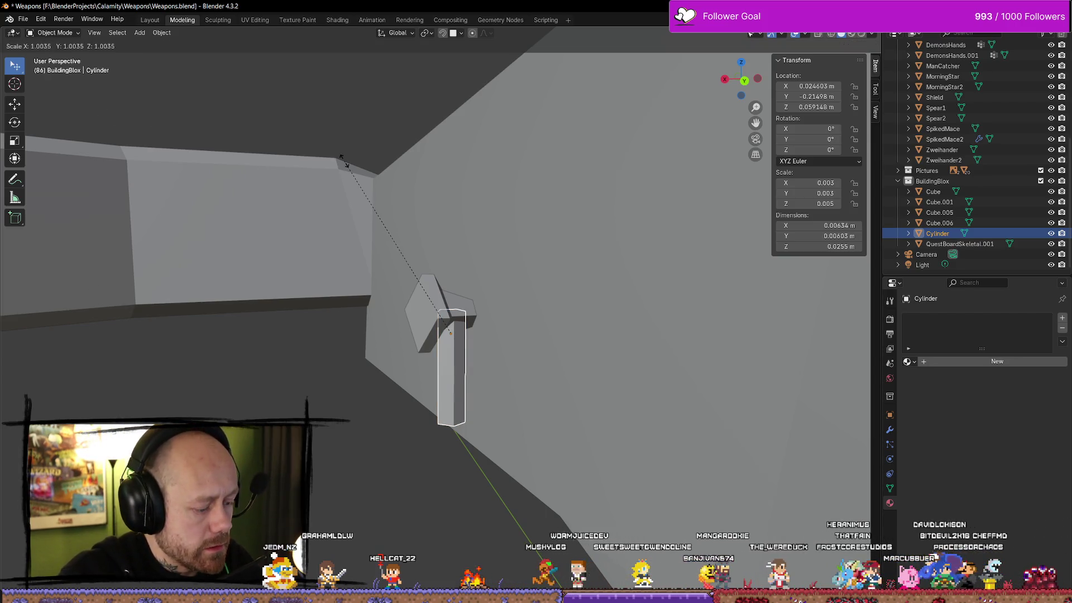
key("shift+z")
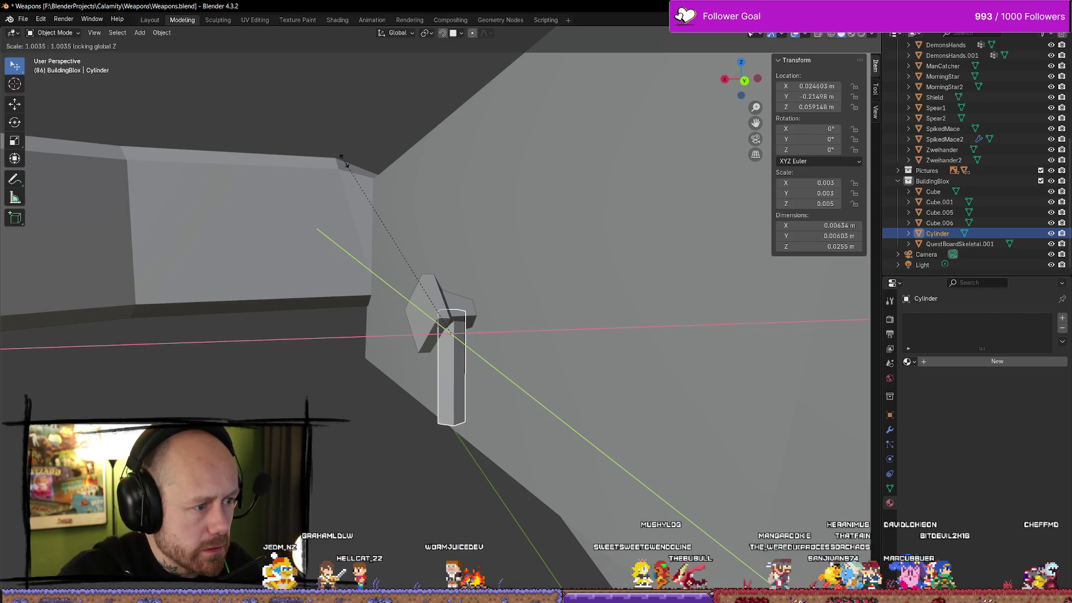
left_click(354, 166)
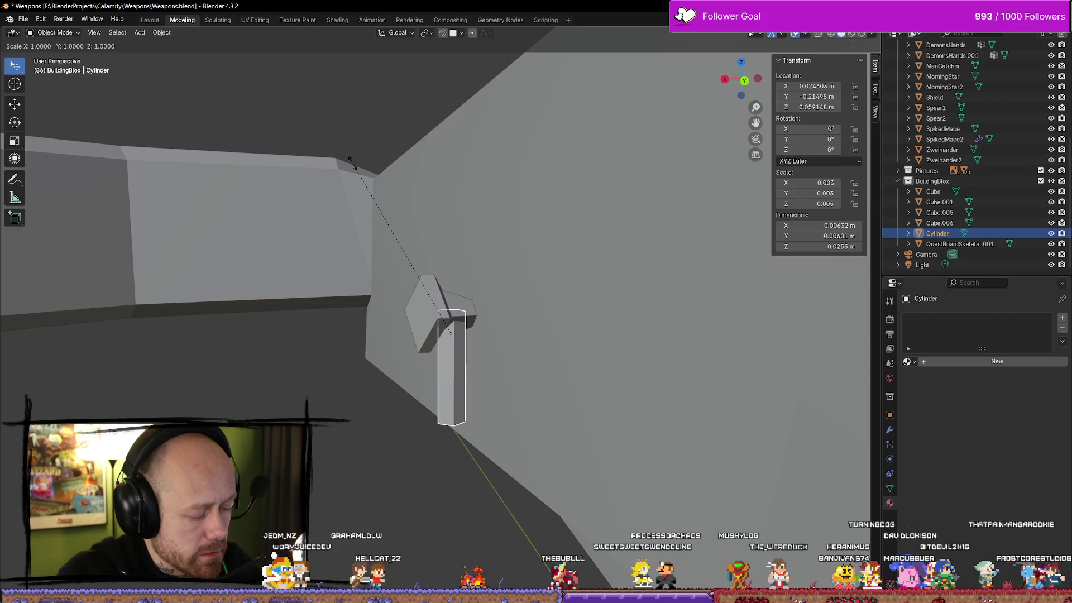
key("y")
key("x")
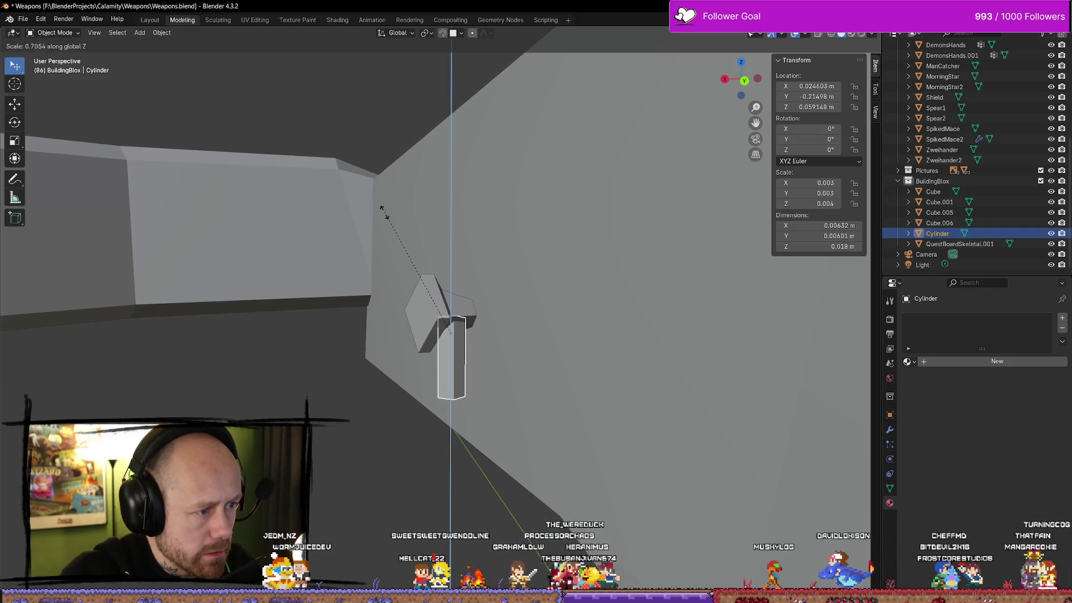
left_click(391, 229)
mouse_move(395, 235)
left_mouse_down()
mouse_move(491, 303)
mouse_move(198, 218)
left_mouse_up()
Step: Shift the Cylinder along Y to -0.21565 m beneath the head and duplicate it downward along Z
left_click(23, 107)
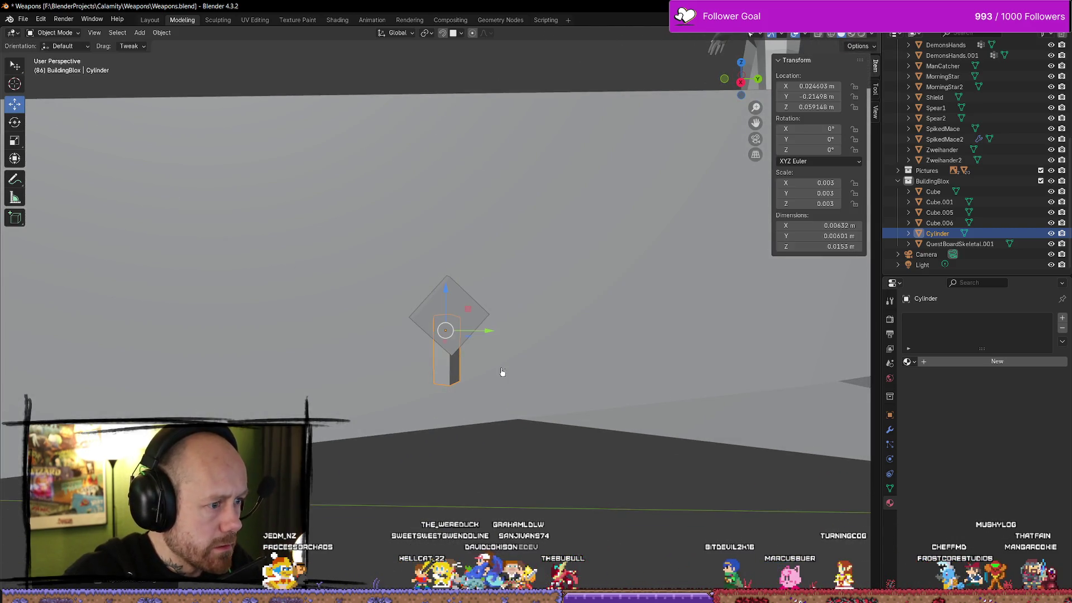
mouse_move(488, 332)
left_mouse_down()
mouse_move(452, 240)
mouse_move(378, 265)
mouse_move(388, 314)
left_mouse_up()
key("shift+d")
key("z")
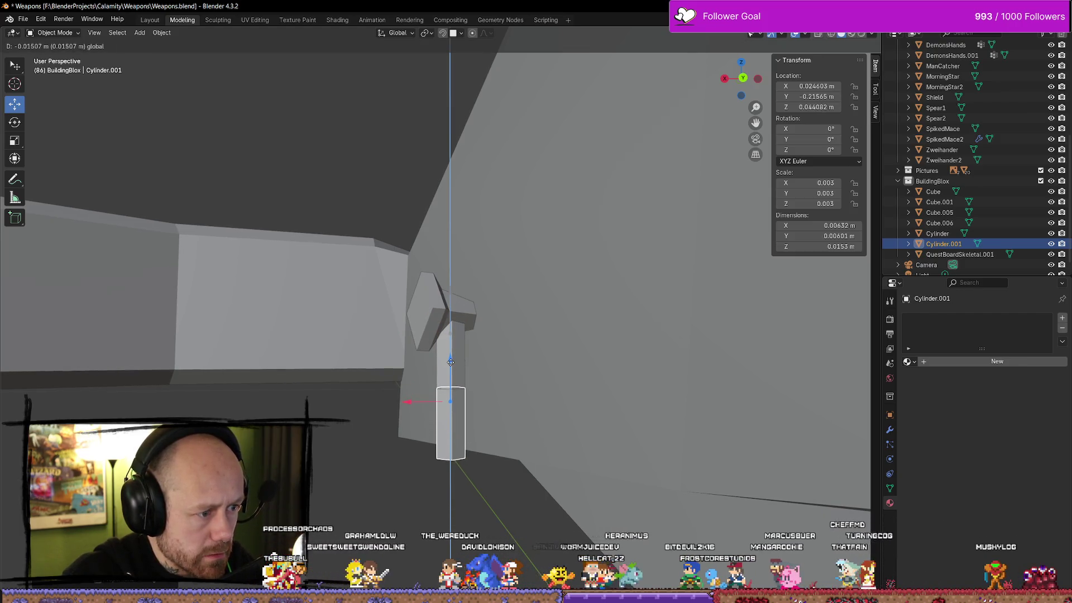
Step: Stack Cylinder.001 and a further copy, Cylinder.002 at Z 0.028964 m, below the first shank segment
left_click(450, 363)
key("shift+d")
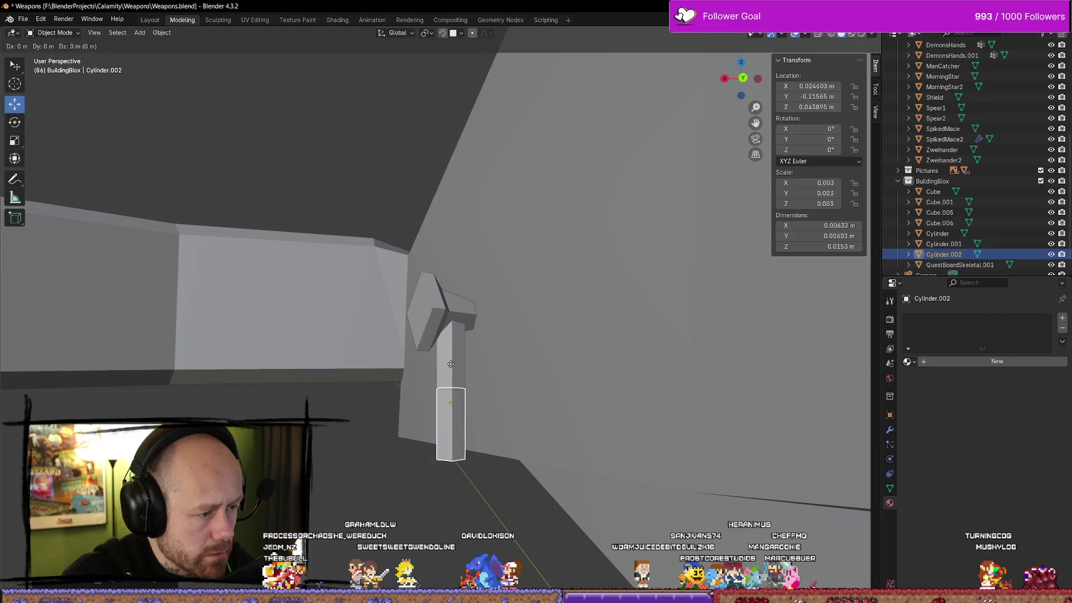
key("z")
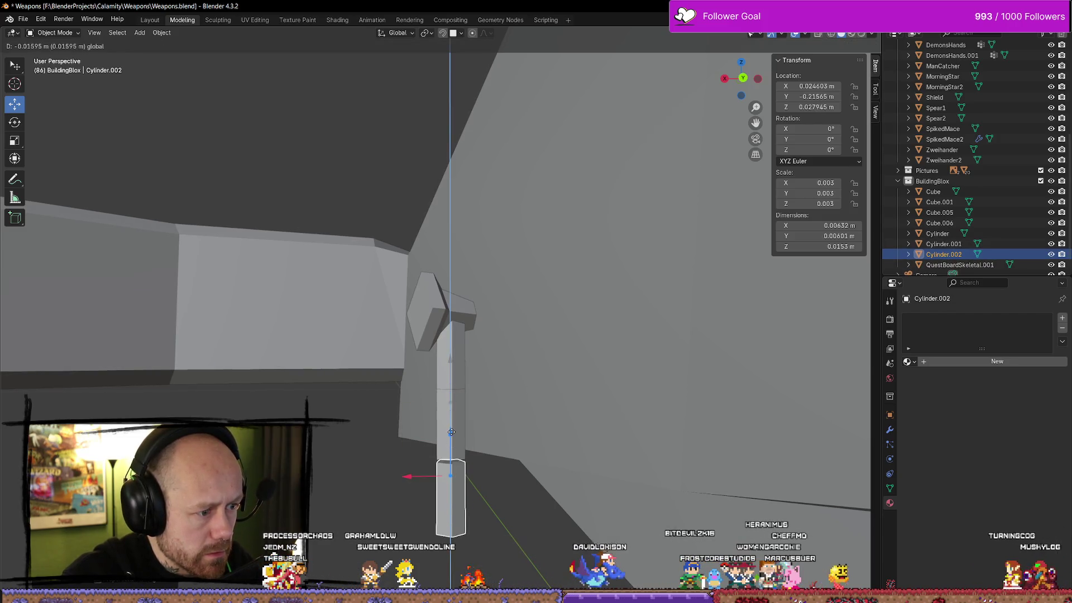
left_click(451, 429)
scroll(450, 407, "down", 8)
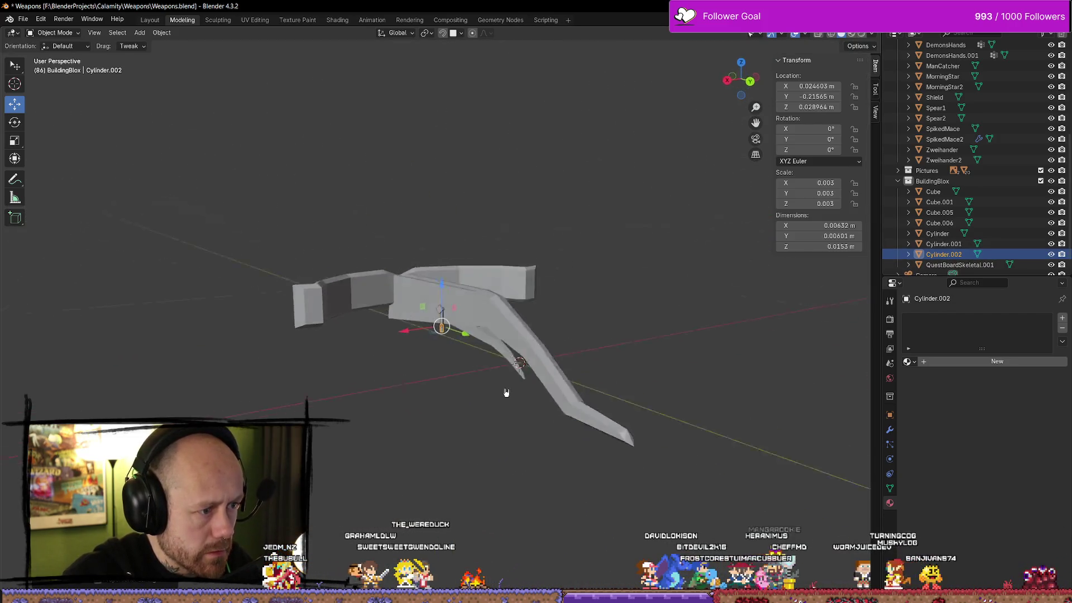
scroll(575, 372, "up", 5)
mouse_move(548, 351)
left_mouse_down()
mouse_move(725, 387)
mouse_move(462, 426)
mouse_move(430, 389)
mouse_move(545, 437)
mouse_move(601, 493)
mouse_move(483, 421)
left_mouse_up()
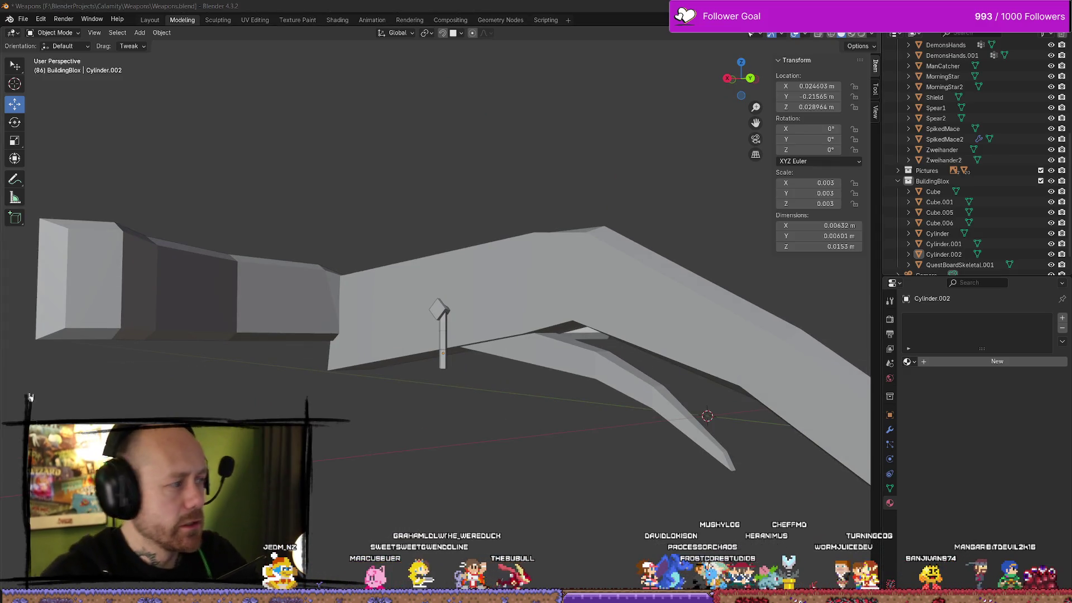
key("alt+Tab")
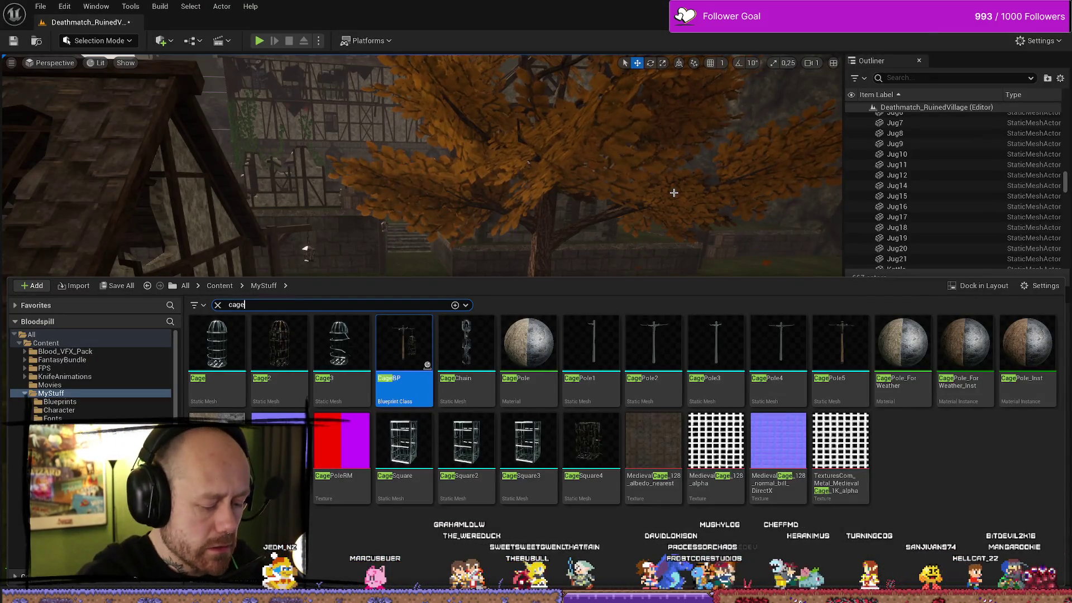
key("alt+p")
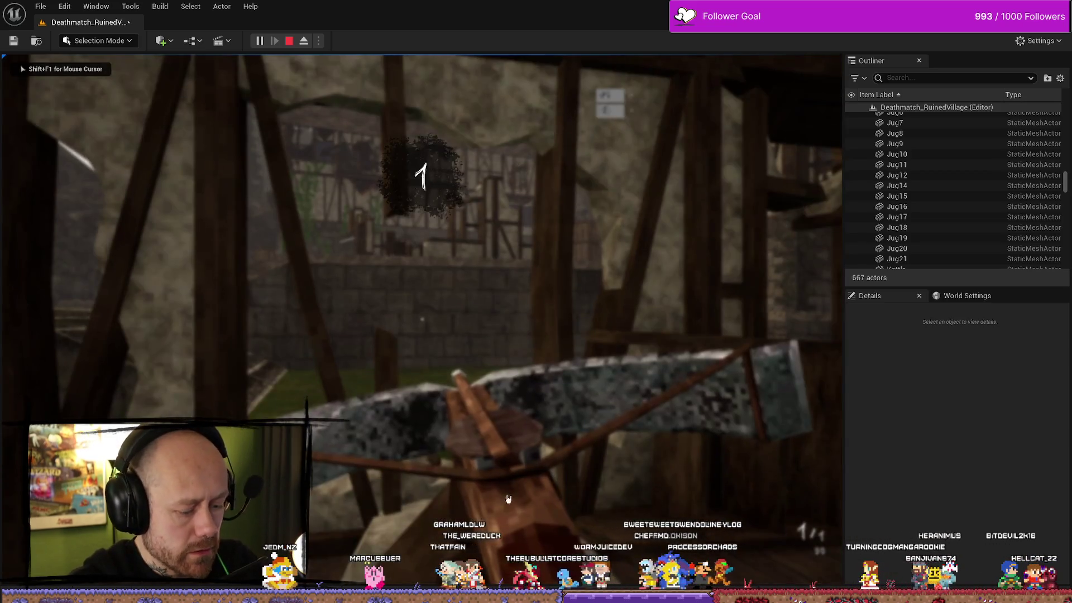
key("F11")
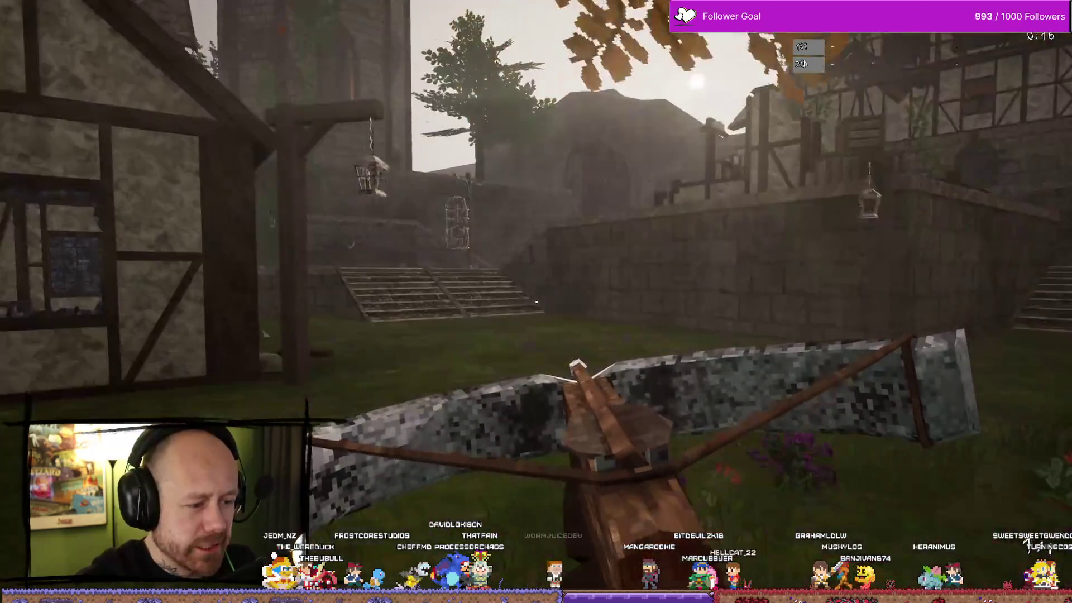
key("w")
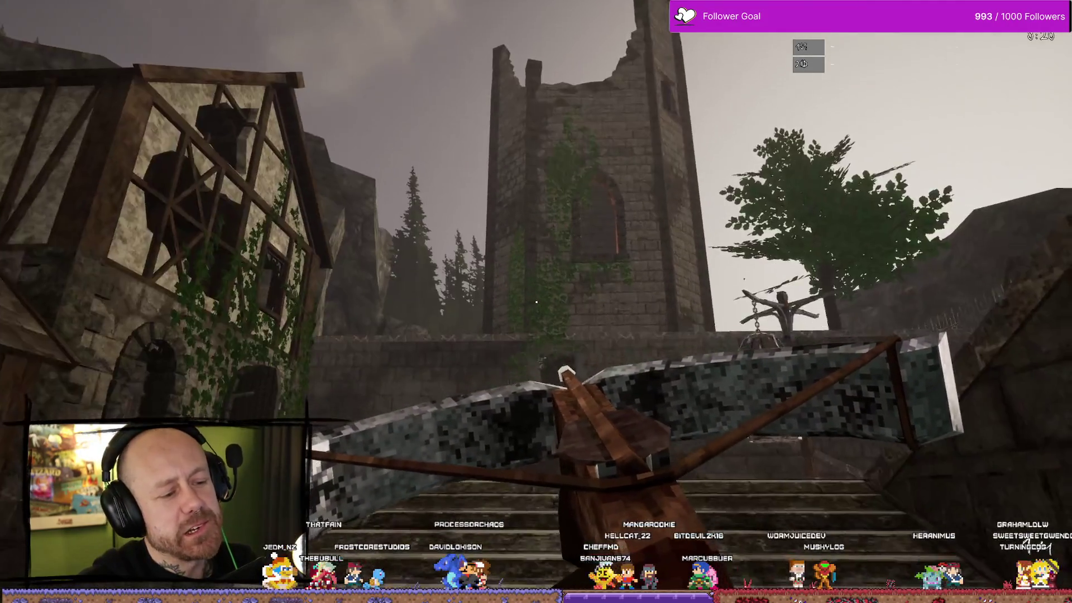
key("Escape")
key("ctrl+space")
key("alt+Tab")
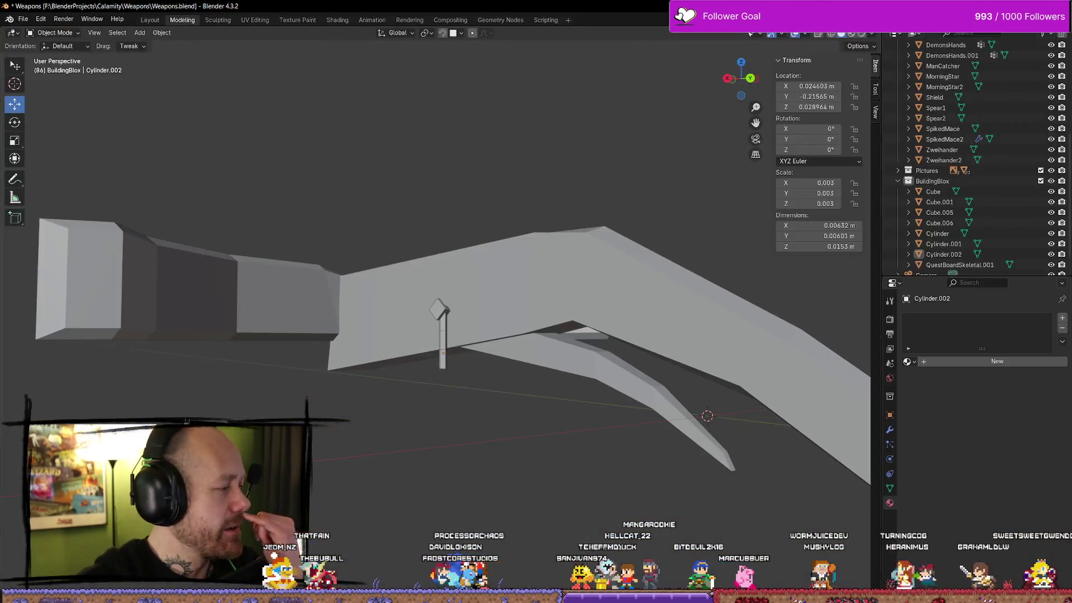
Step: Delete Cylinder.002 and shorten the upper Cylinder along Z
scroll(430, 358, "up", 3)
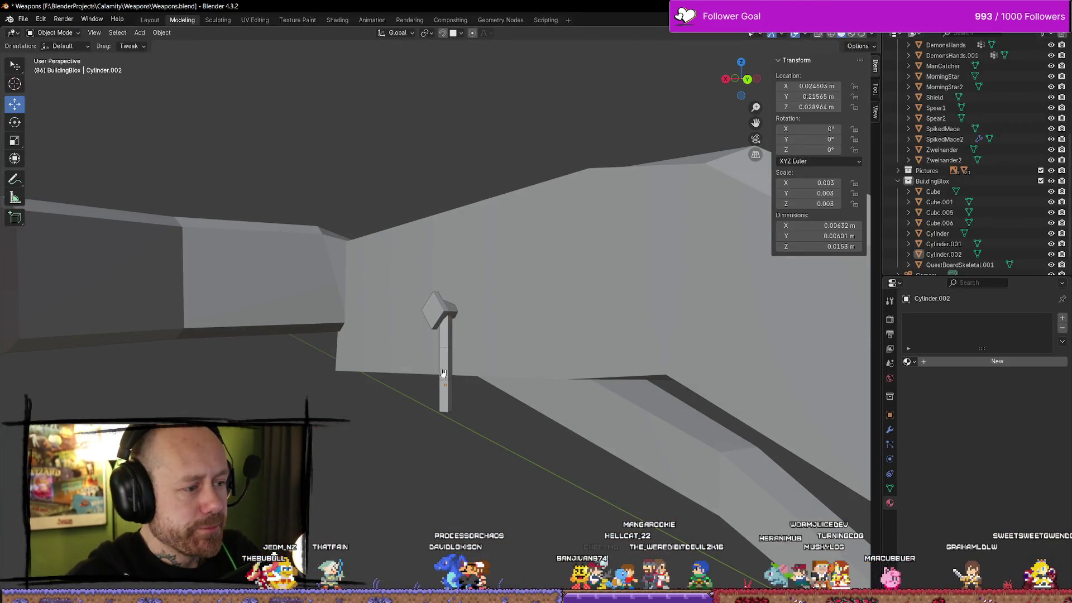
left_click(446, 399)
key("Delete")
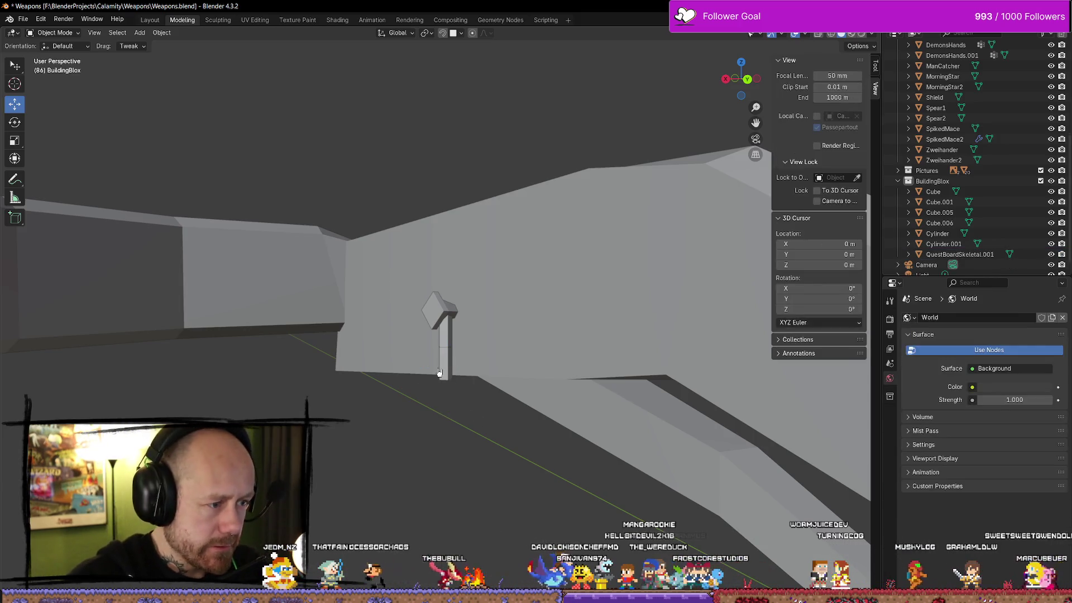
left_click(450, 348)
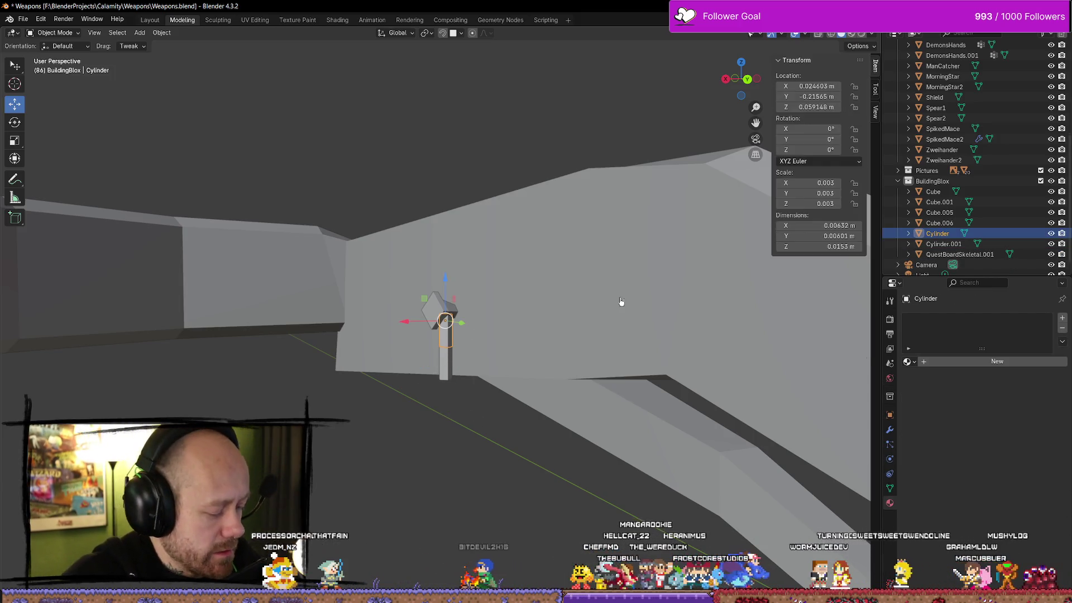
key("s")
key("z")
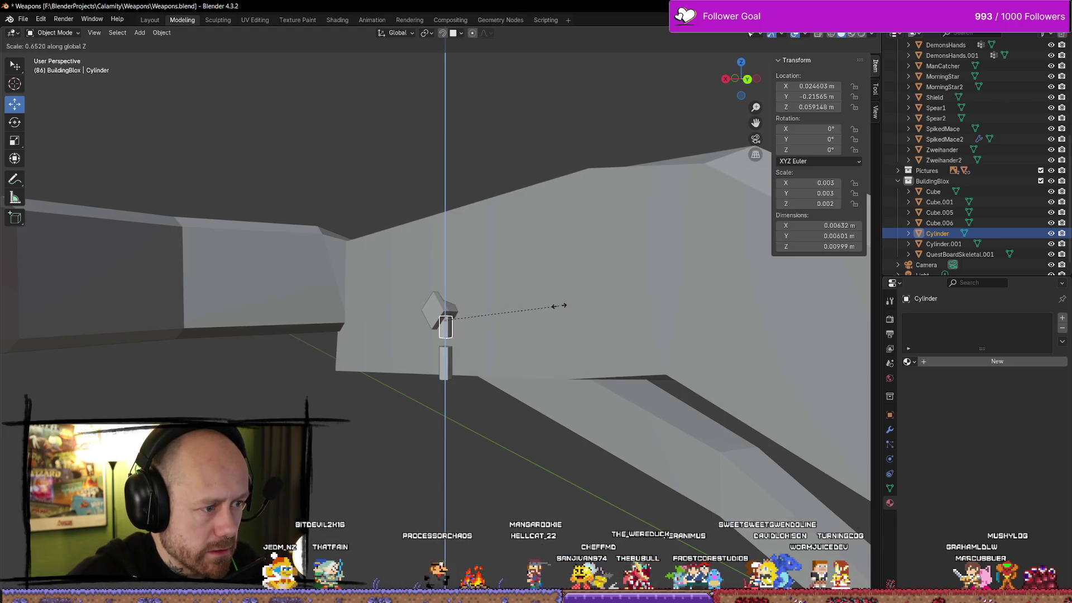
left_click(559, 306)
Step: Replace Cylinder.001 with a fresh copy of the shortened cylinder placed directly below it
left_click(460, 380)
key("Delete")
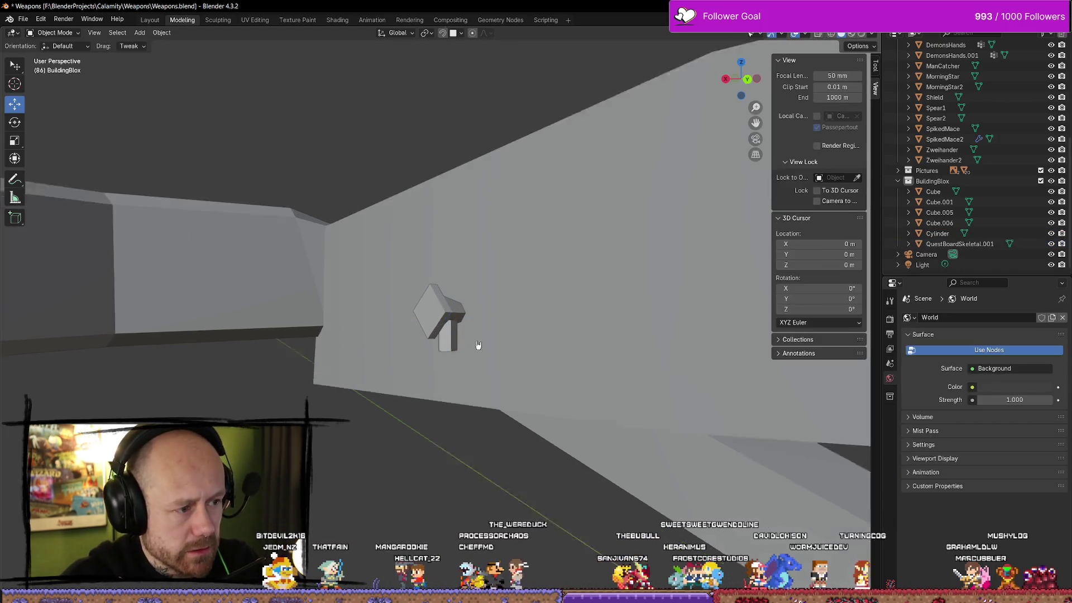
scroll(457, 358, "up", 3)
left_click(458, 358)
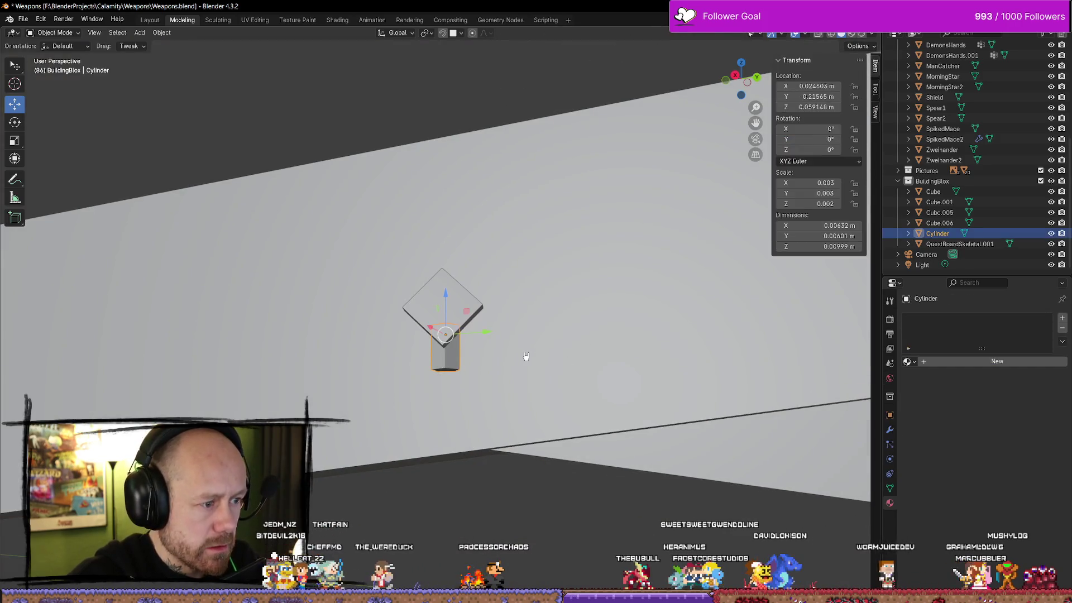
key("shift+d")
right_click(525, 354)
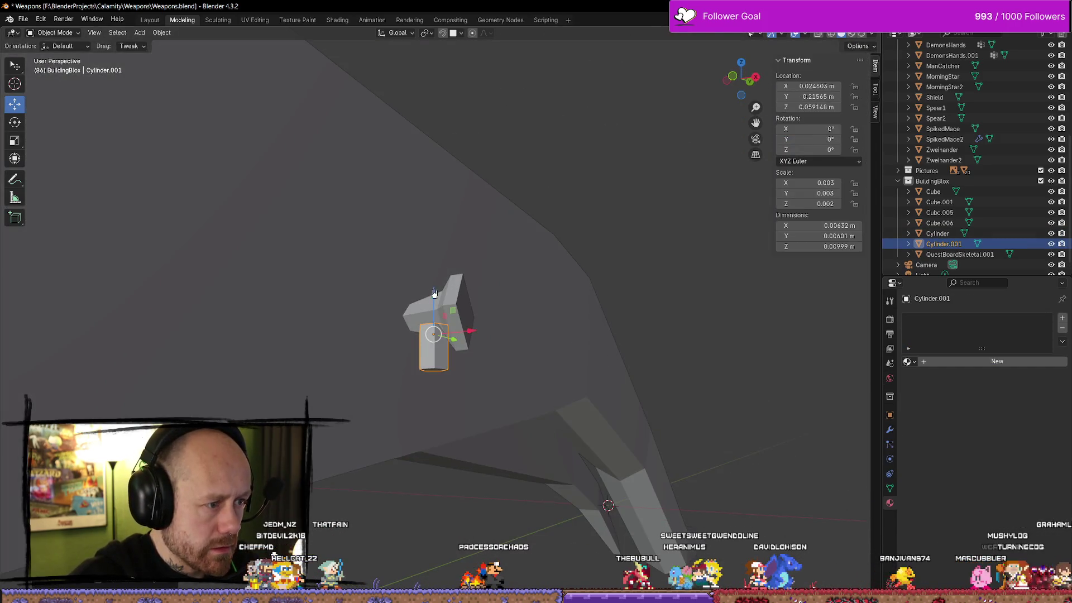
mouse_move(434, 293)
left_mouse_down()
mouse_move(435, 338)
mouse_move(524, 382)
left_mouse_up()
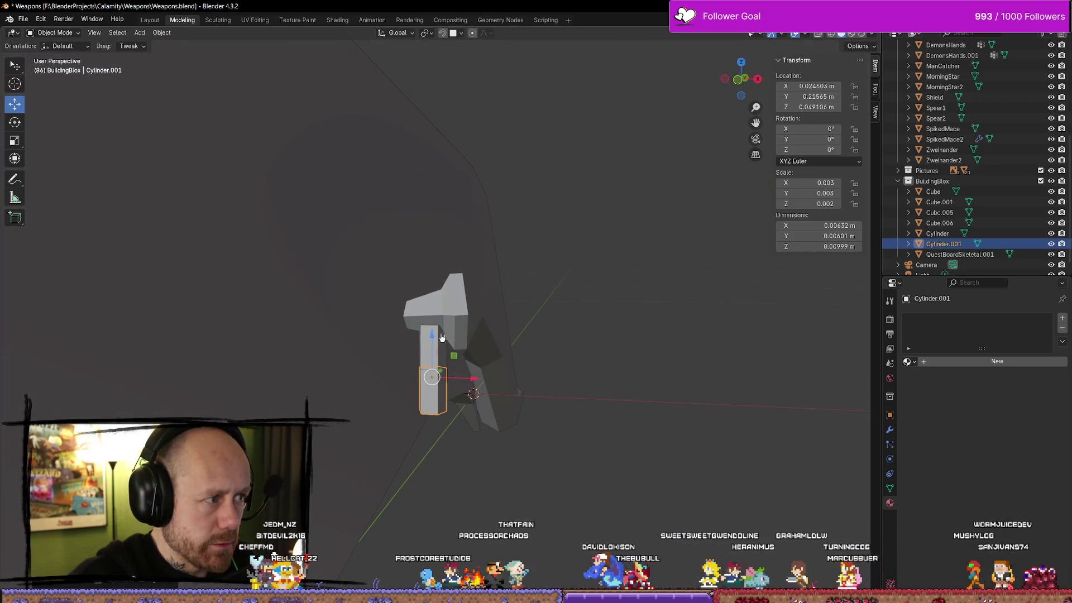
Step: Check the nail head and both shank segments by selecting each in turn
left_click(431, 310)
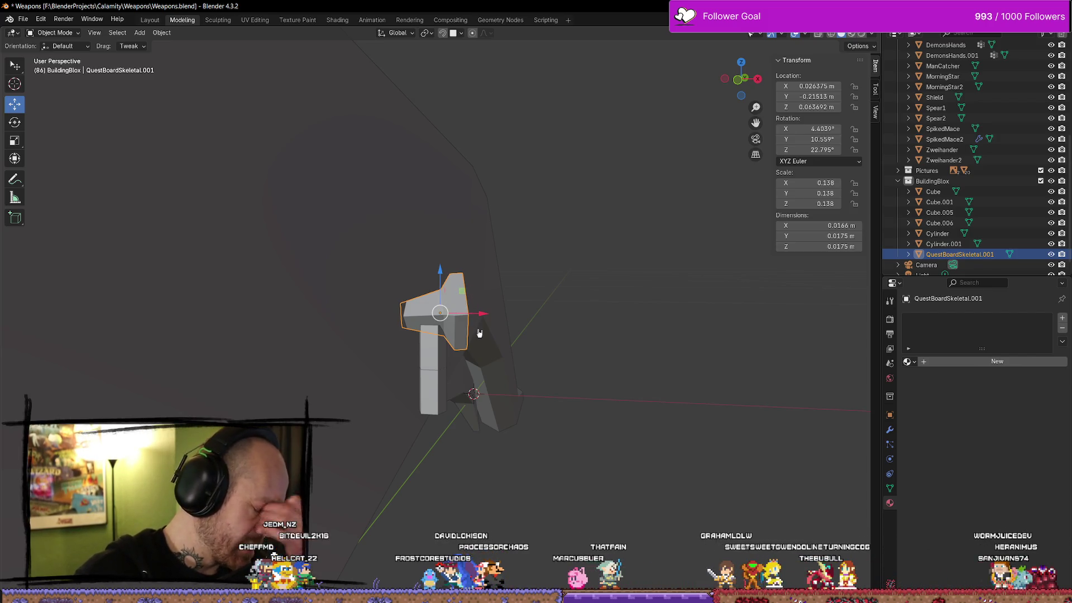
left_click(434, 335)
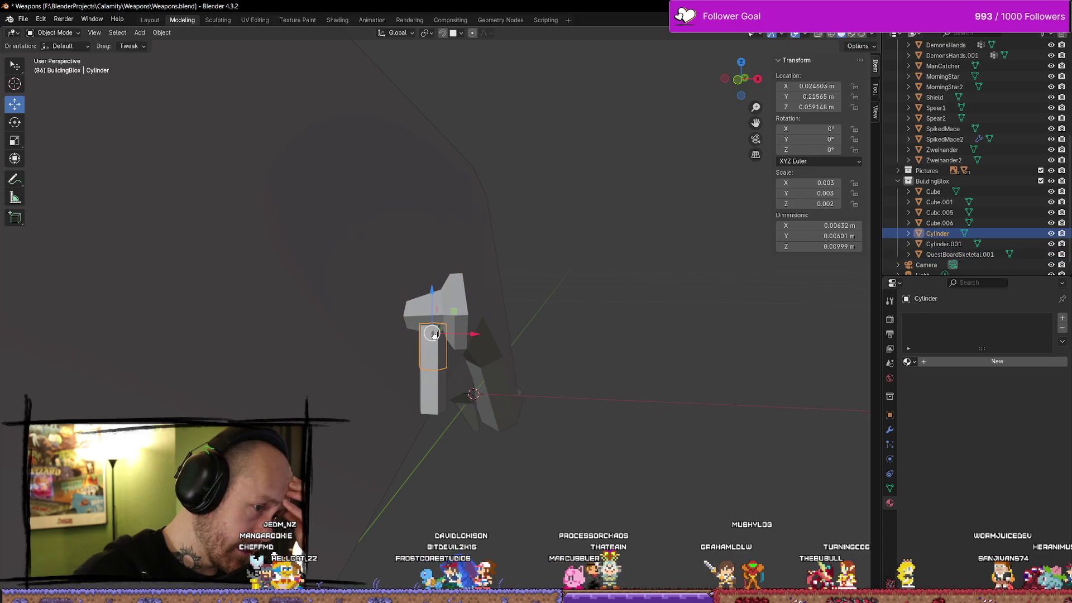
left_click(428, 312)
left_click(437, 363)
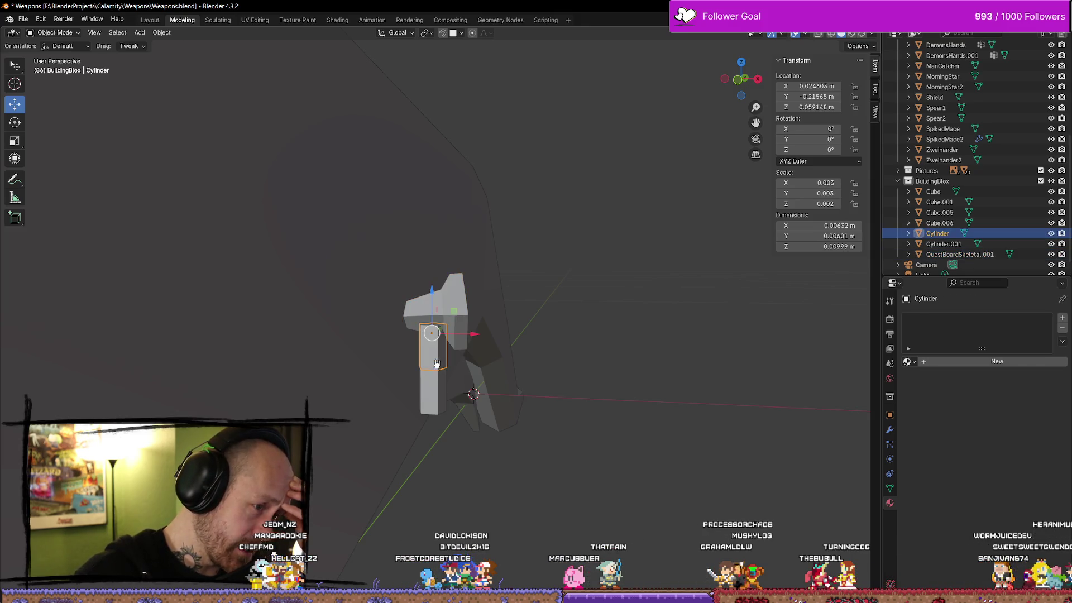
left_click(432, 385)
mouse_move(460, 440)
left_mouse_down()
mouse_move(572, 398)
mouse_move(505, 371)
mouse_move(422, 396)
mouse_move(420, 448)
mouse_move(469, 457)
mouse_move(615, 445)
mouse_move(669, 485)
mouse_move(441, 476)
mouse_move(493, 431)
mouse_move(575, 387)
mouse_move(685, 410)
mouse_move(720, 457)
mouse_move(603, 476)
mouse_move(491, 447)
mouse_move(477, 476)
mouse_move(484, 457)
mouse_move(600, 444)
mouse_move(687, 471)
mouse_move(696, 497)
mouse_move(488, 464)
mouse_move(481, 378)
mouse_move(567, 441)
mouse_move(579, 407)
mouse_move(586, 469)
mouse_move(586, 448)
mouse_move(491, 390)
mouse_move(501, 375)
mouse_move(488, 351)
mouse_move(538, 352)
mouse_move(424, 361)
mouse_move(350, 352)
mouse_move(576, 387)
mouse_move(600, 451)
mouse_move(497, 400)
mouse_move(661, 359)
left_mouse_up()
Step: Apply scale and rotation on the QuestBoardSkeletal.001 nail head
left_click(480, 363)
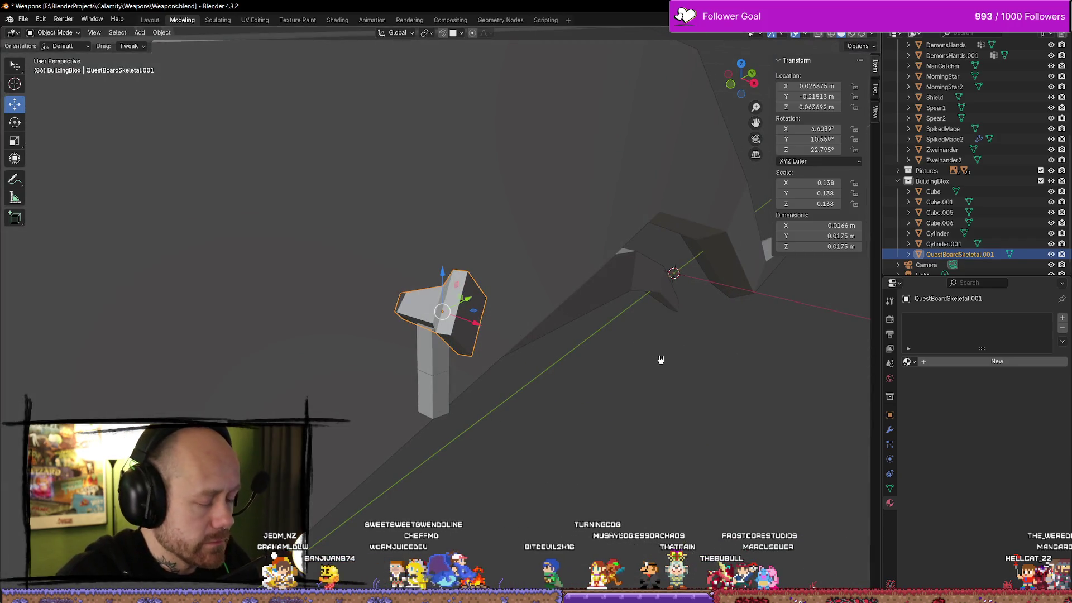
key("ctrl+a")
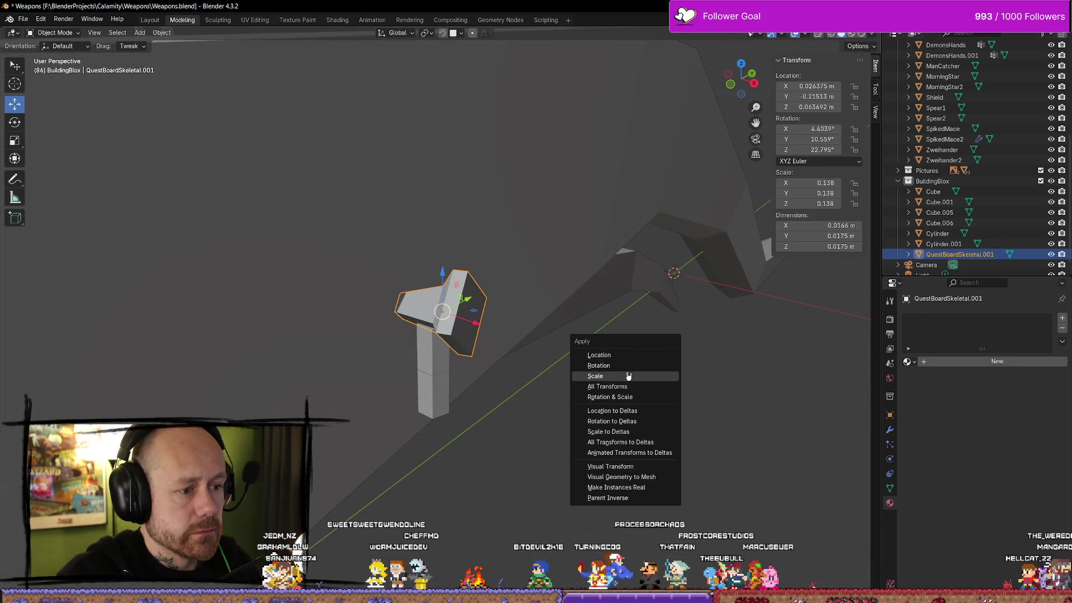
left_click(627, 372)
key("ctrl+a")
left_click(604, 363)
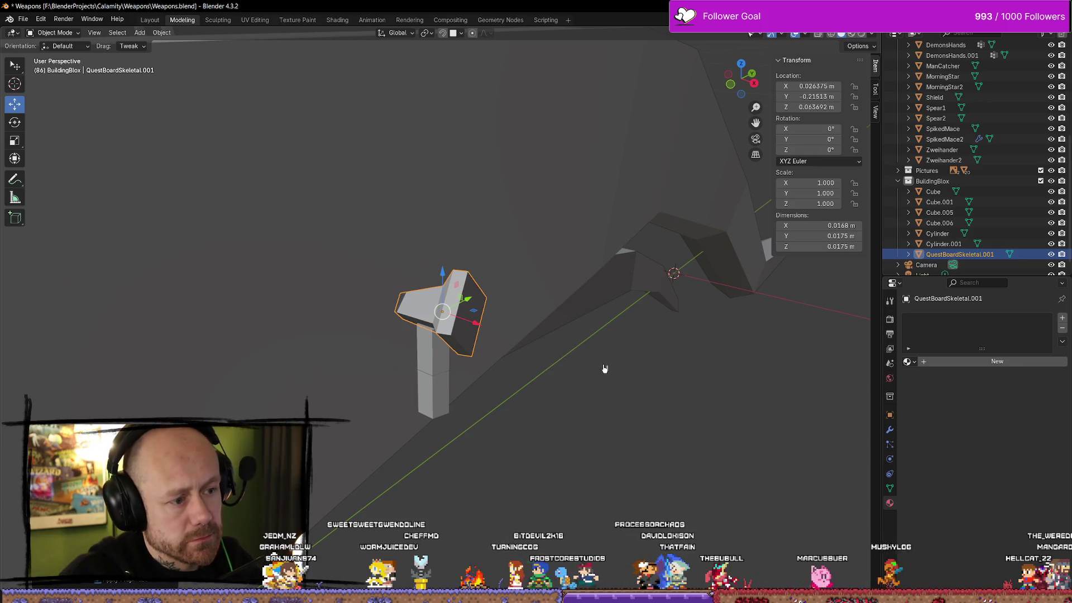
key("ctrl+a")
left_click(746, 347)
Step: Apply scale on the upper Cylinder so it reads 1.000
left_click(438, 360)
key("ctrl+a")
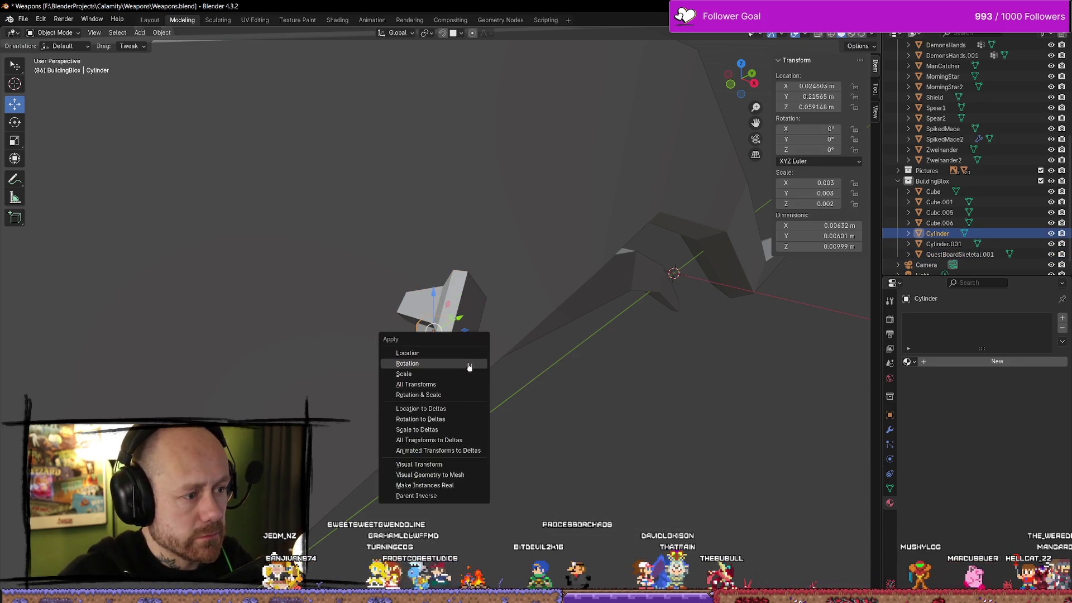
left_click(441, 364)
key("ctrl+a")
left_click(410, 373)
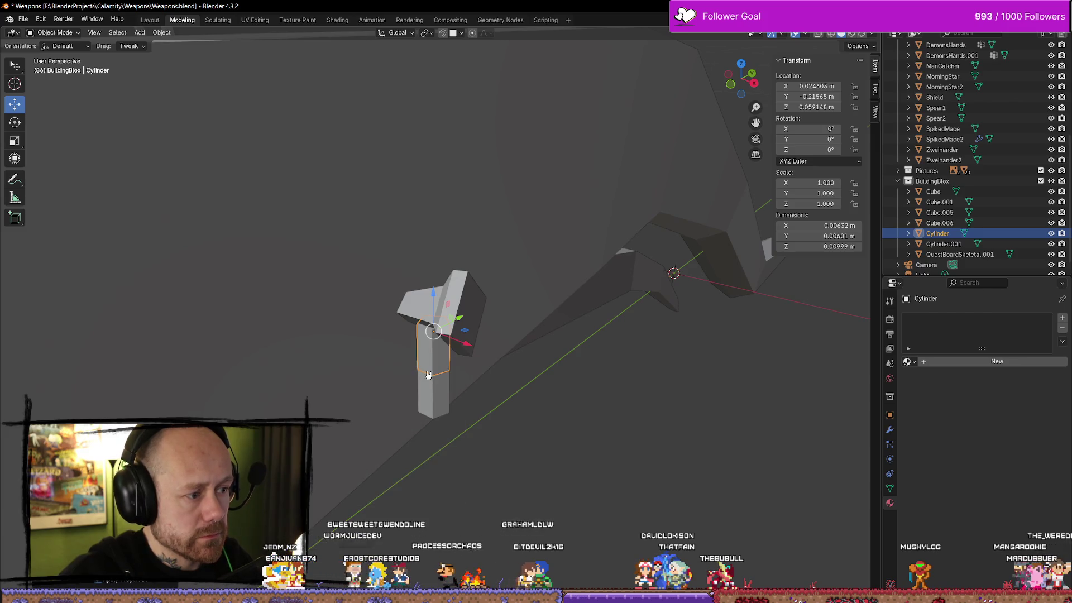
Step: Delete the lower Cylinder.001 segment
left_click(441, 391)
key("ctrl+a")
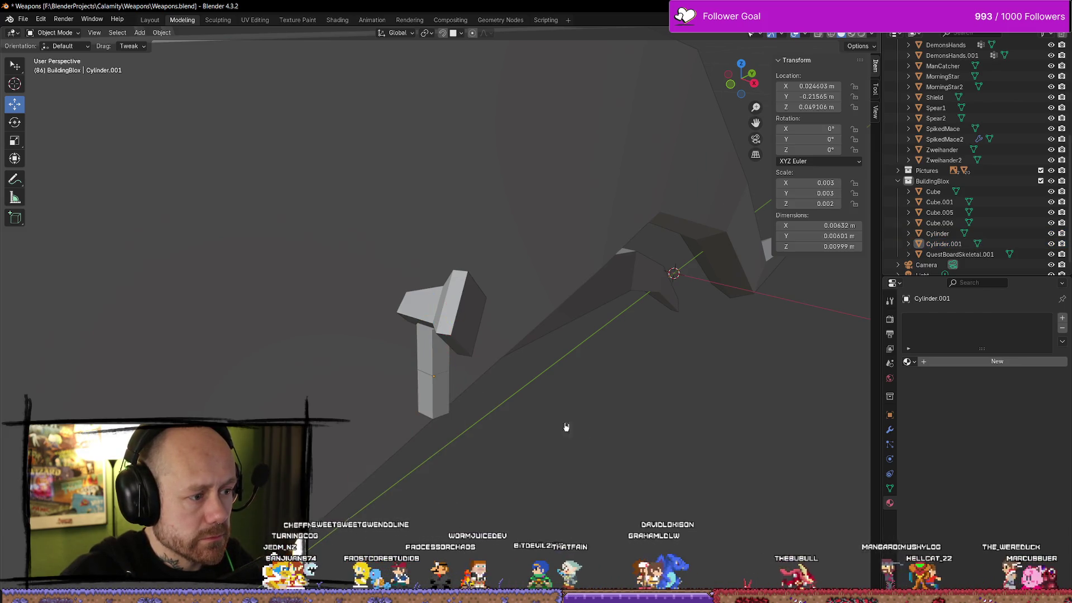
key("Delete")
left_click(441, 363)
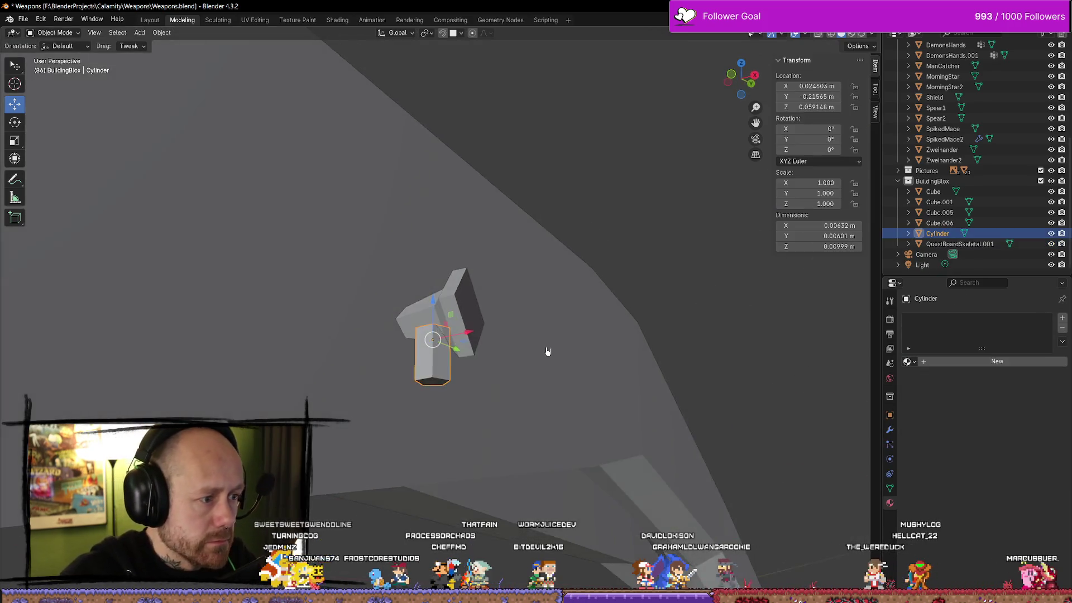
mouse_move(547, 351)
left_mouse_down()
mouse_move(331, 372)
mouse_move(342, 388)
mouse_move(419, 390)
mouse_move(598, 376)
mouse_move(580, 379)
left_mouse_up()
scroll(331, 371, "up", 3)
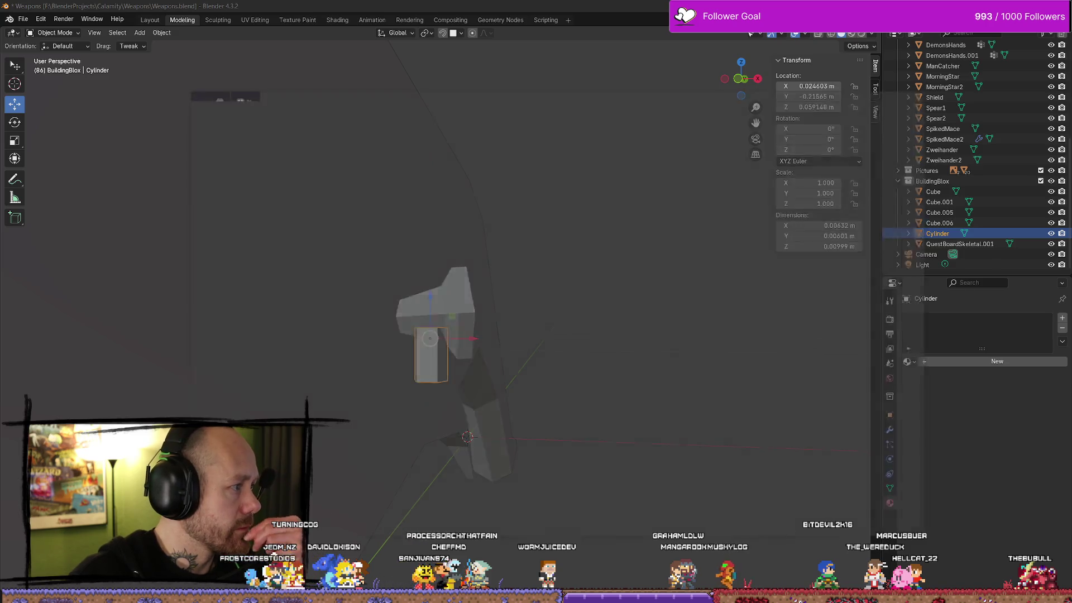
Step: Scroll back to the top of the Physics Constraint guide, then minimize the browser
key("alt+Tab")
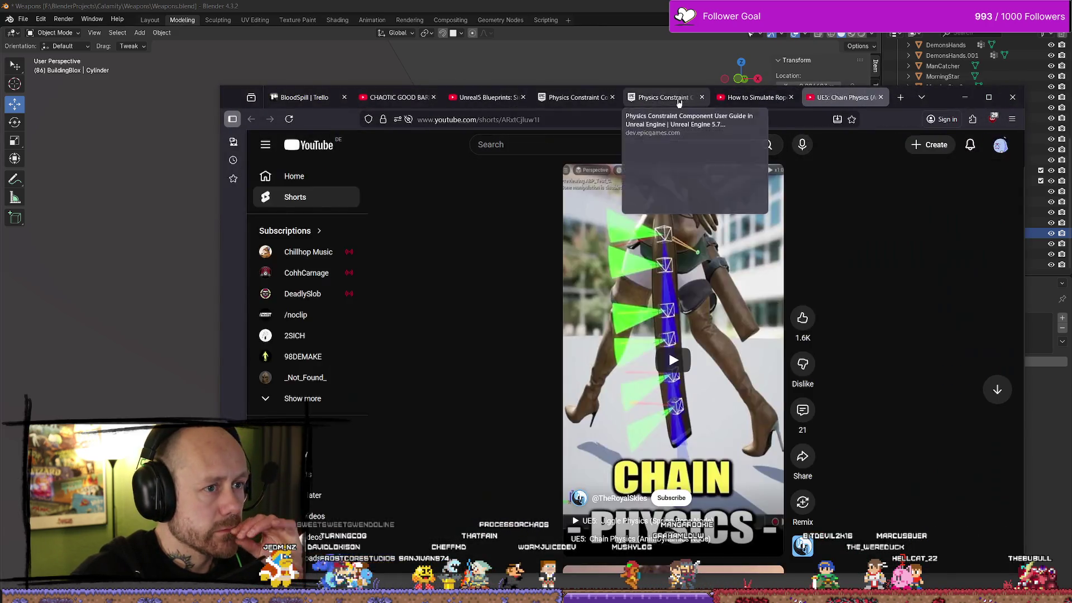
left_click(679, 102)
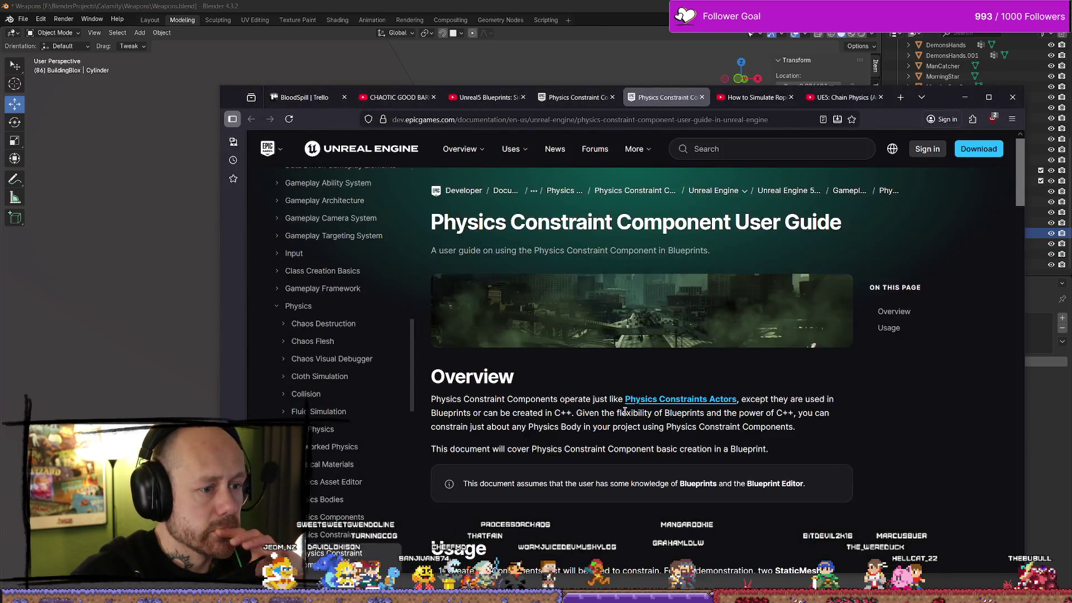
scroll(688, 374, "down", 15)
scroll(688, 374, "up", 3)
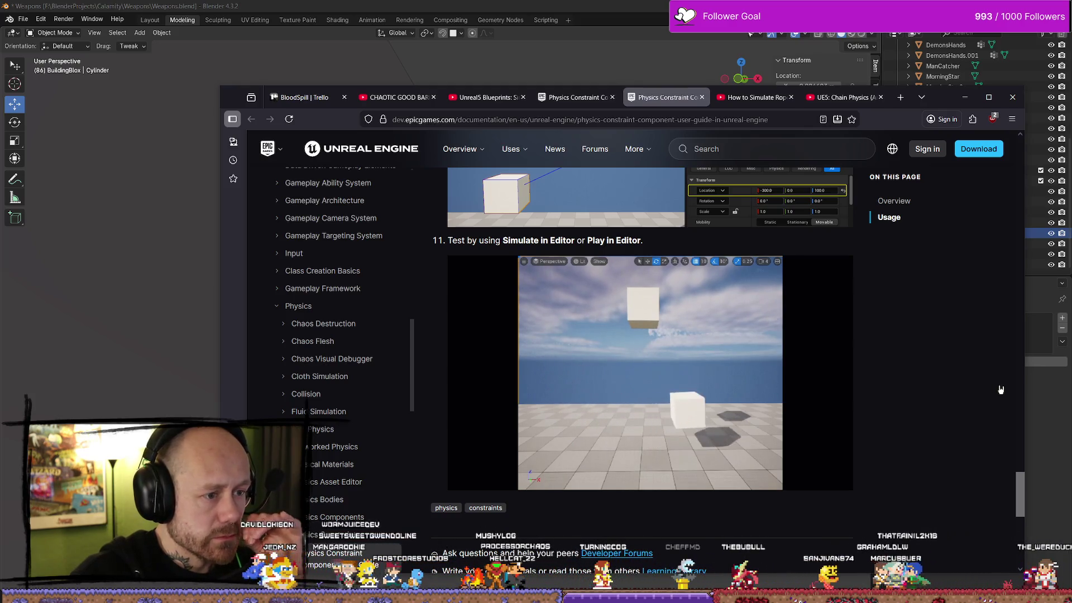
scroll(860, 413, "up", 4)
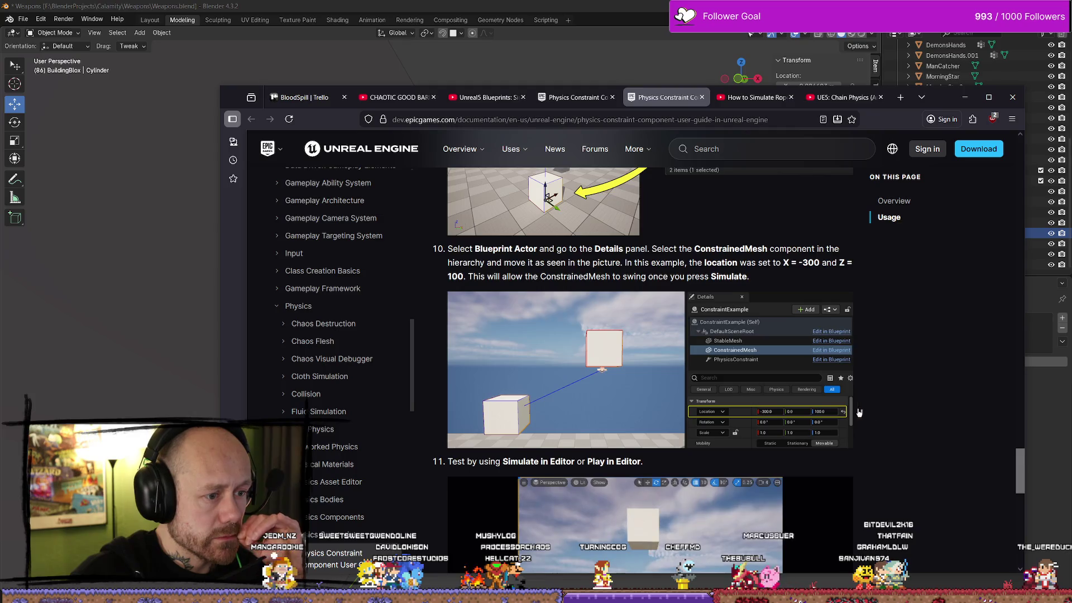
scroll(859, 413, "up", 10)
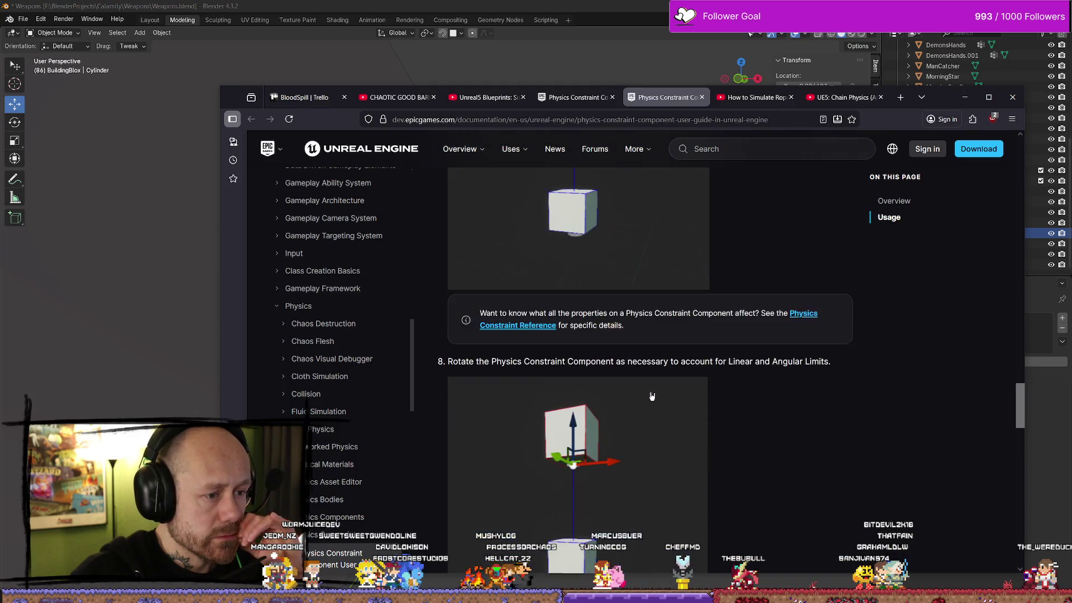
scroll(650, 391, "up", 7)
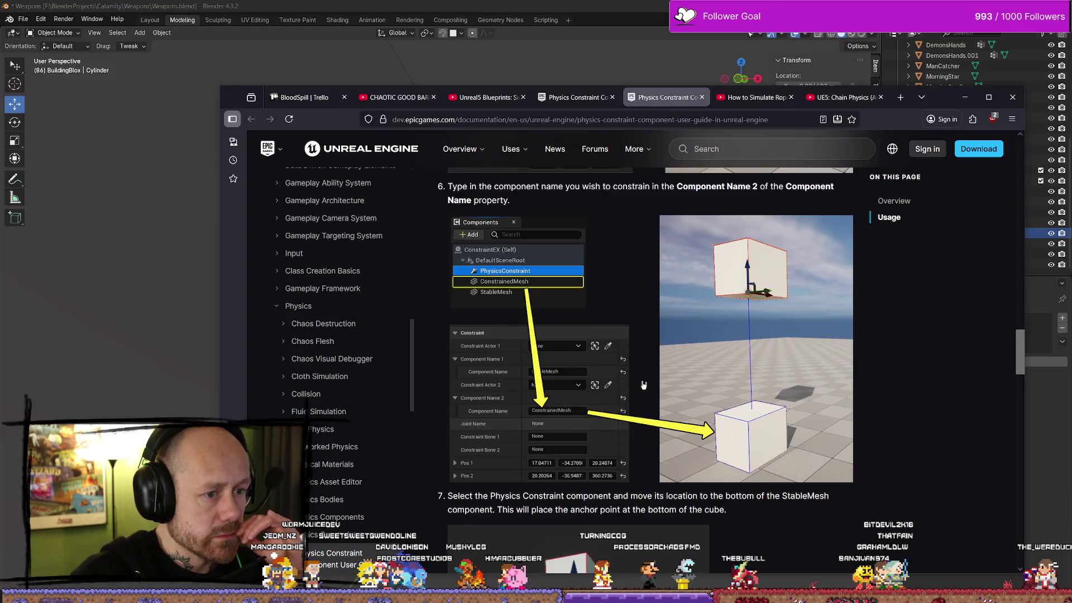
scroll(643, 386, "up", 7)
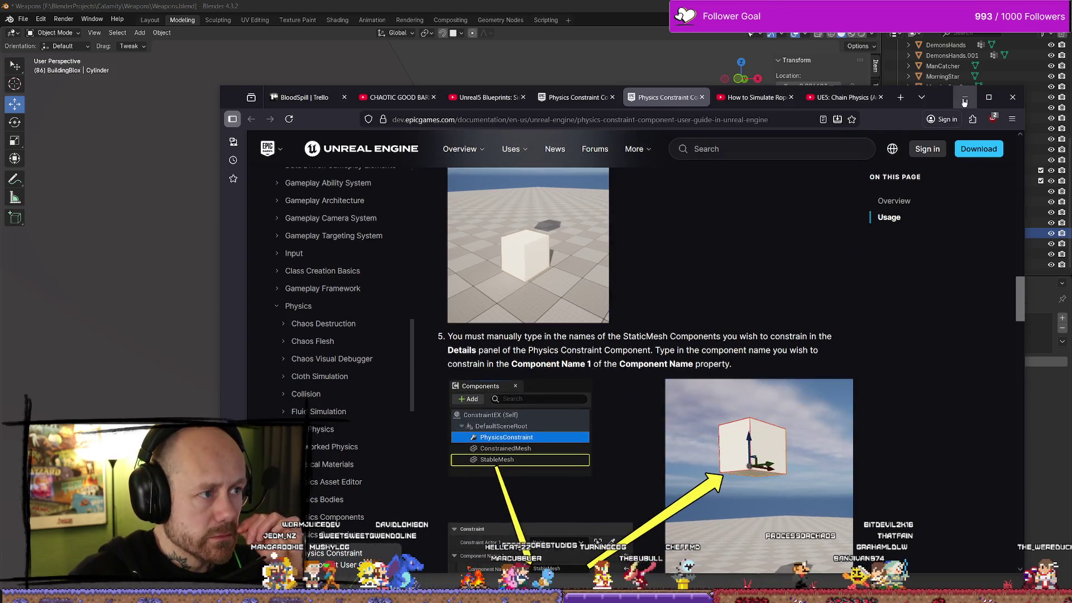
left_click(965, 98)
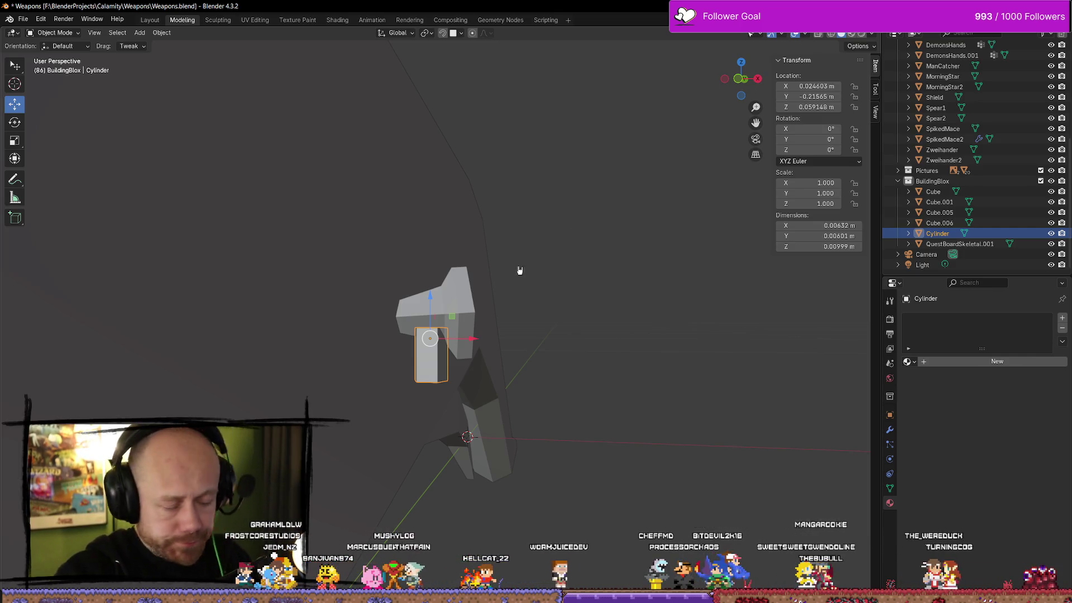
Step: Rename the Cylinder object to CharmRope in the Outliner
scroll(519, 271, "up", 3)
left_click(514, 431)
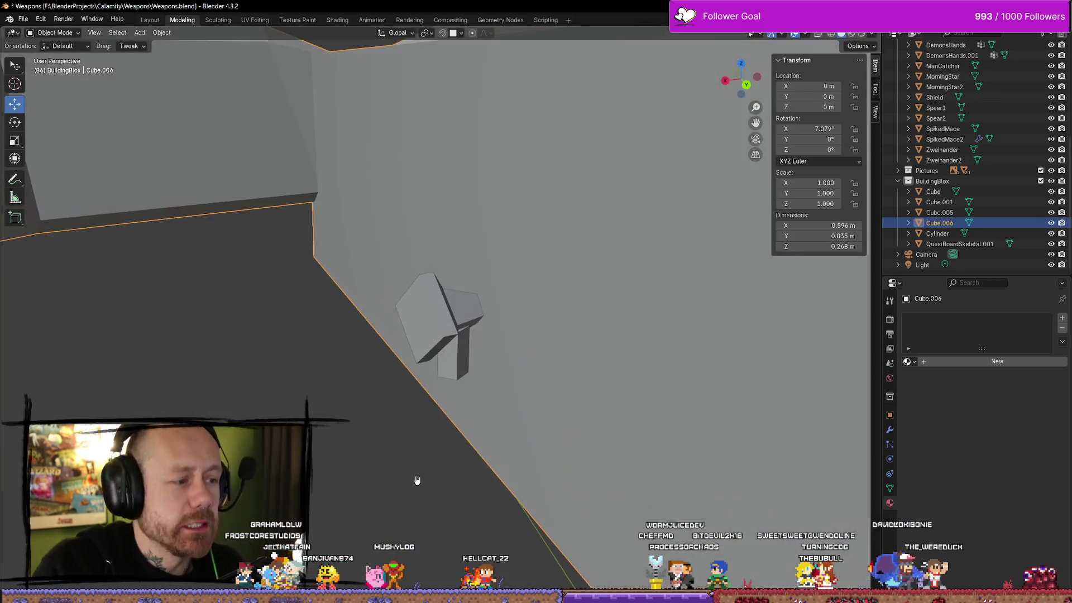
scroll(416, 480, "down", 3)
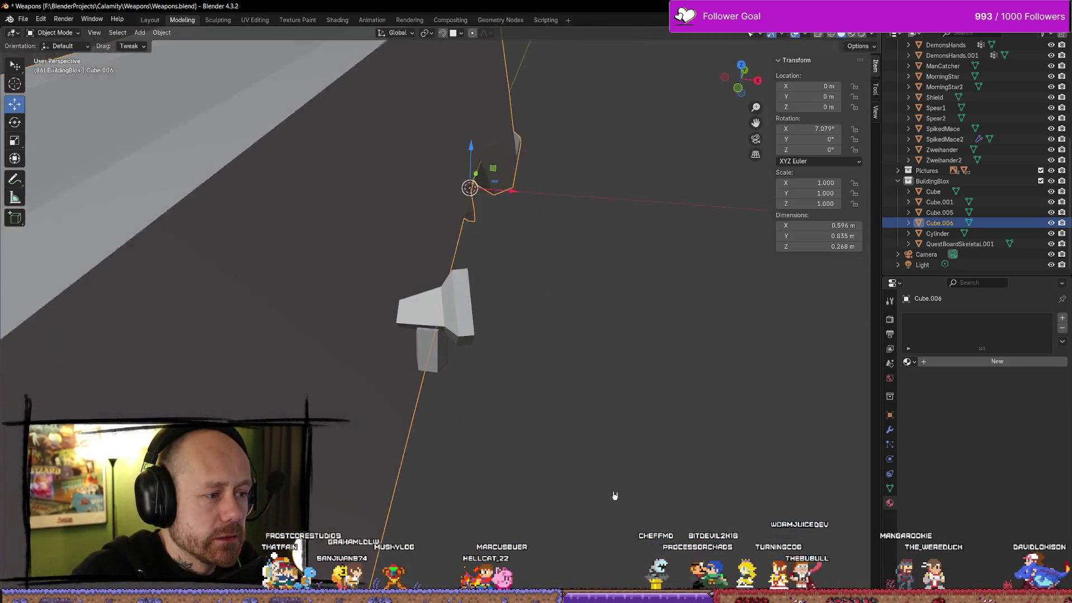
scroll(615, 496, "down", 3)
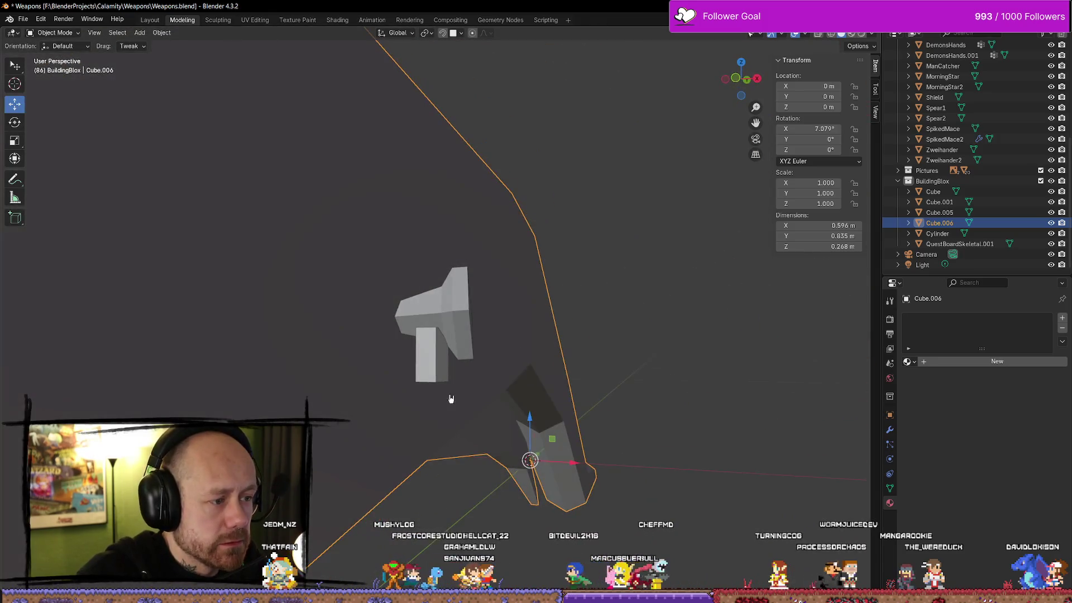
left_click(443, 380)
scroll(545, 443, "up", 5)
double_click(949, 233)
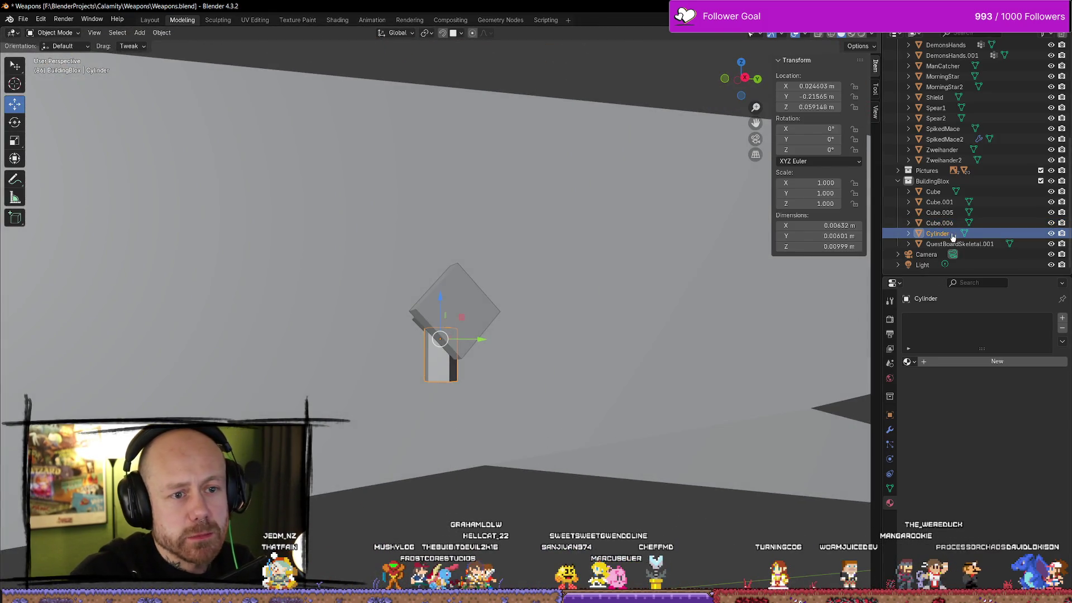
type("Charm")
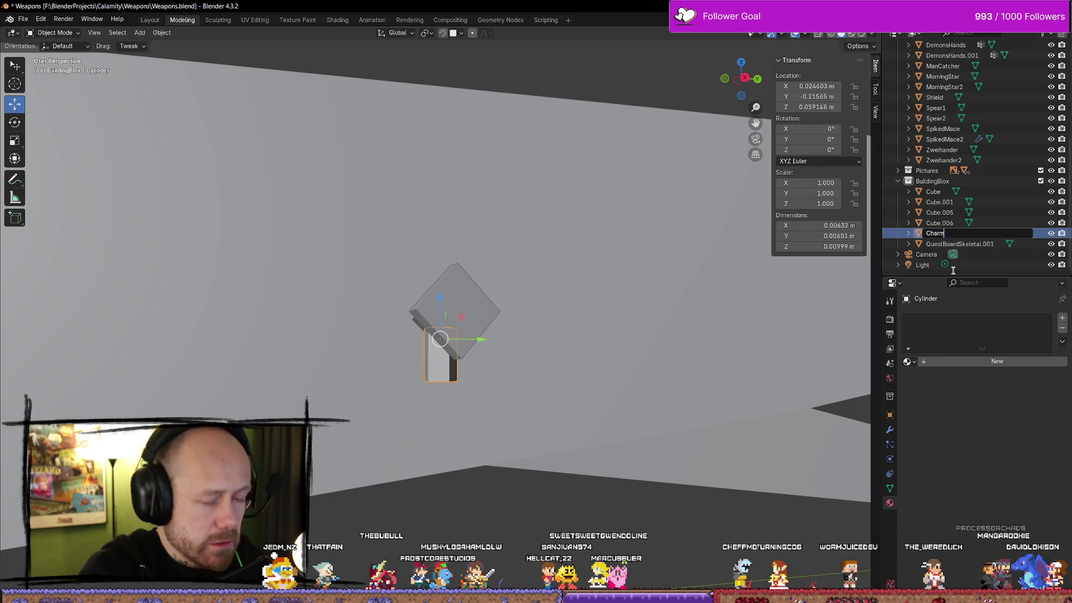
type("Rope")
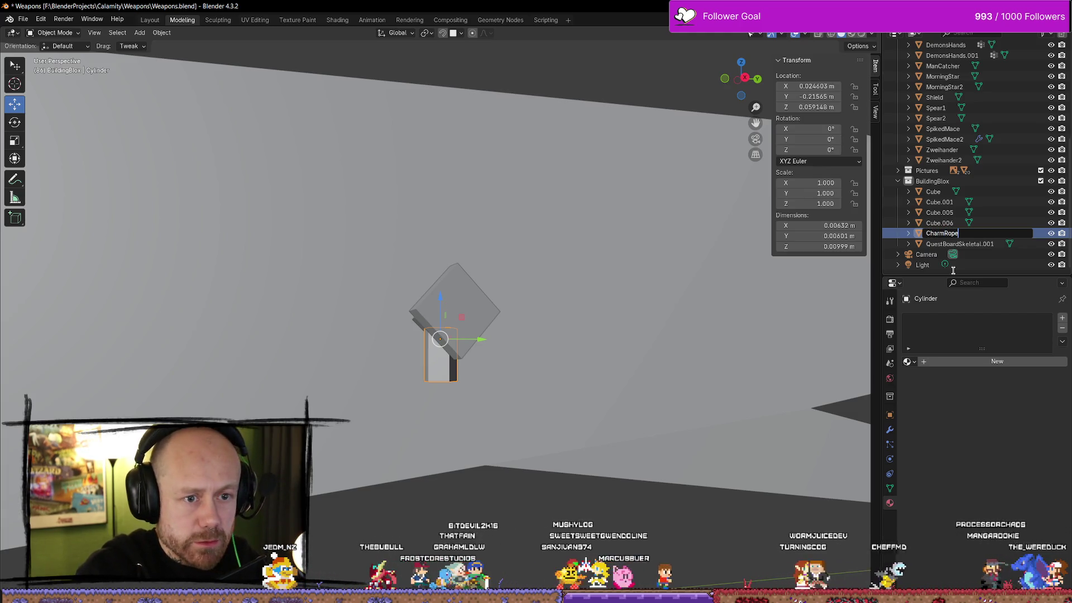
key("Return")
Step: Rename QuestBoardSkeletal.001 to CharmNail and select both pieces with CharmNail active
left_click(413, 310)
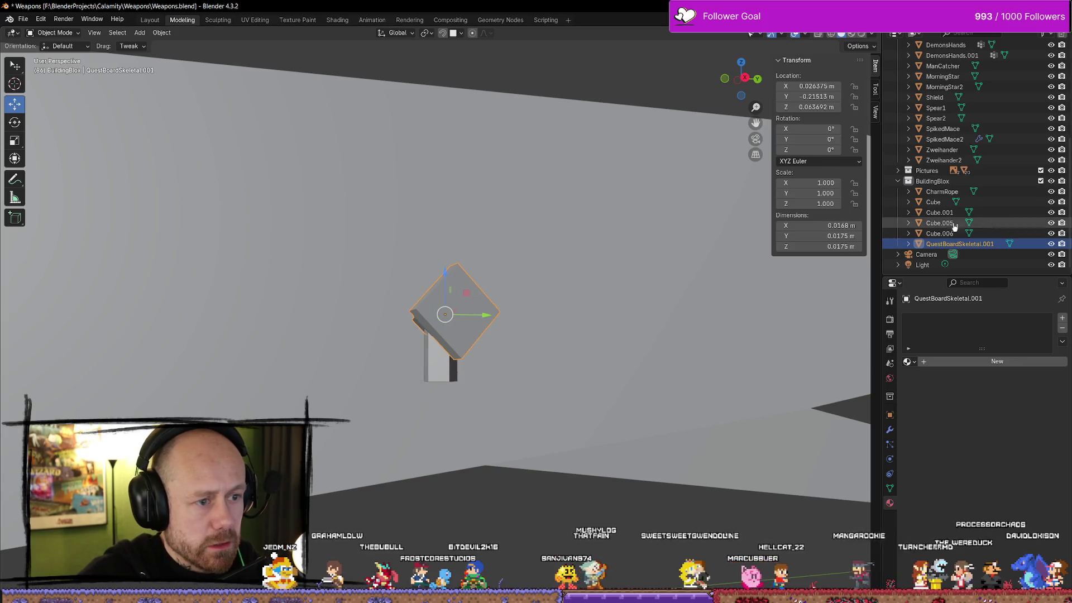
double_click(985, 243)
type("CharmNail")
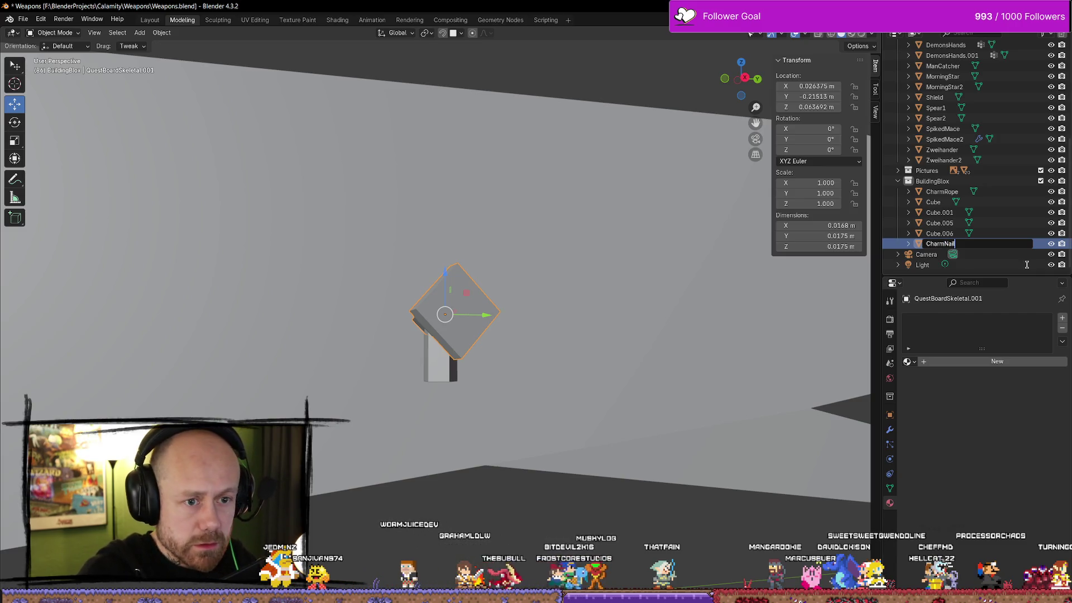
key("Return")
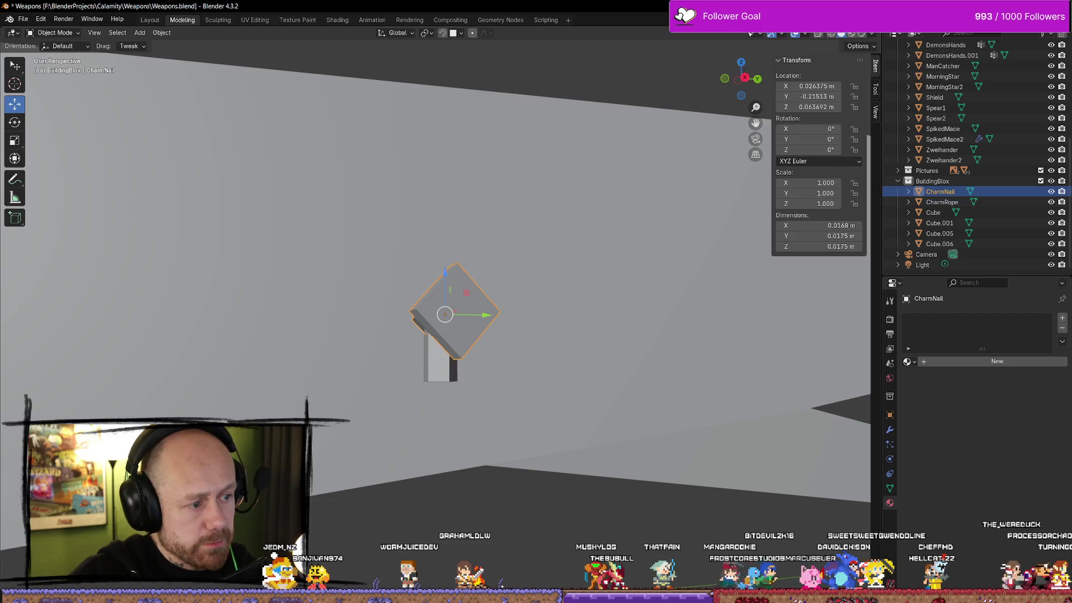
left_click_drag(502, 335, 549, 353)
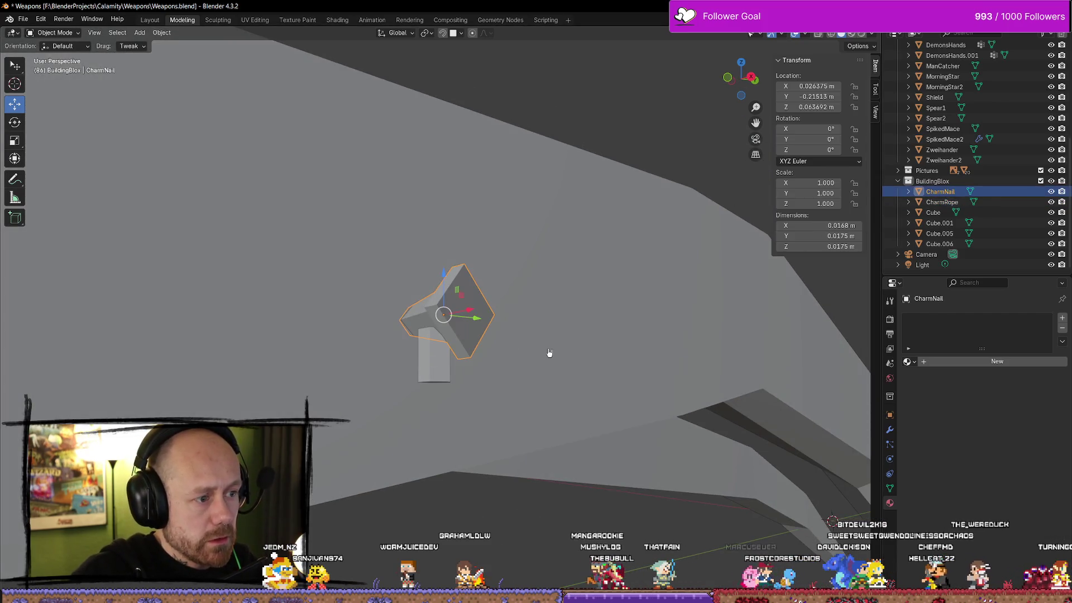
left_click(491, 468)
left_click(433, 375)
left_click(472, 318, "shift")
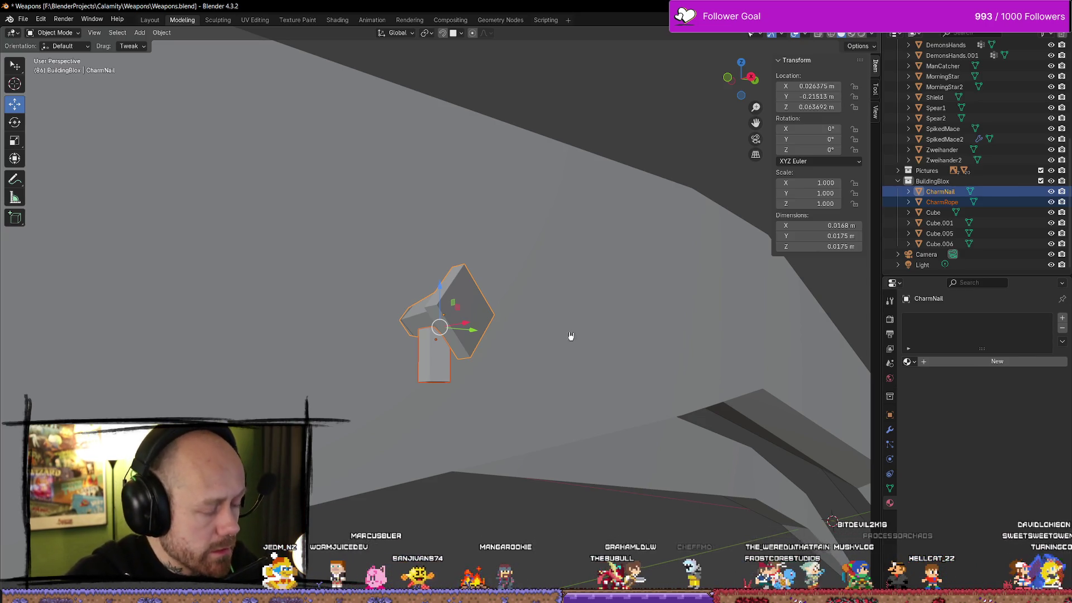
Step: Via the Ctrl+E FBX export, target a new MyMeshes/WeaponCharms folder and export both charms
key("ctrl+e")
left_click(593, 364)
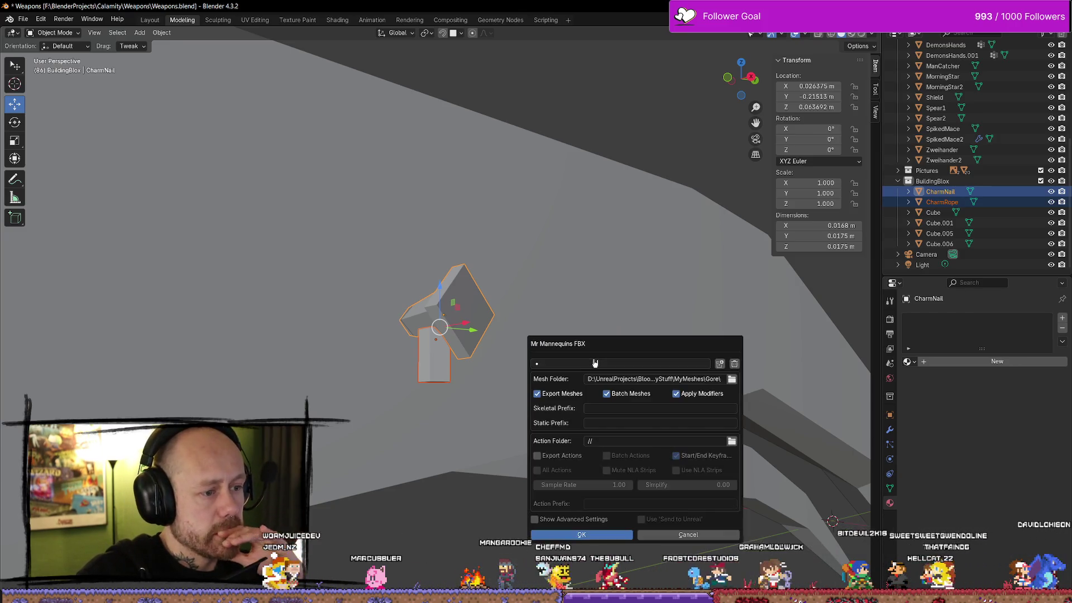
left_click(734, 383)
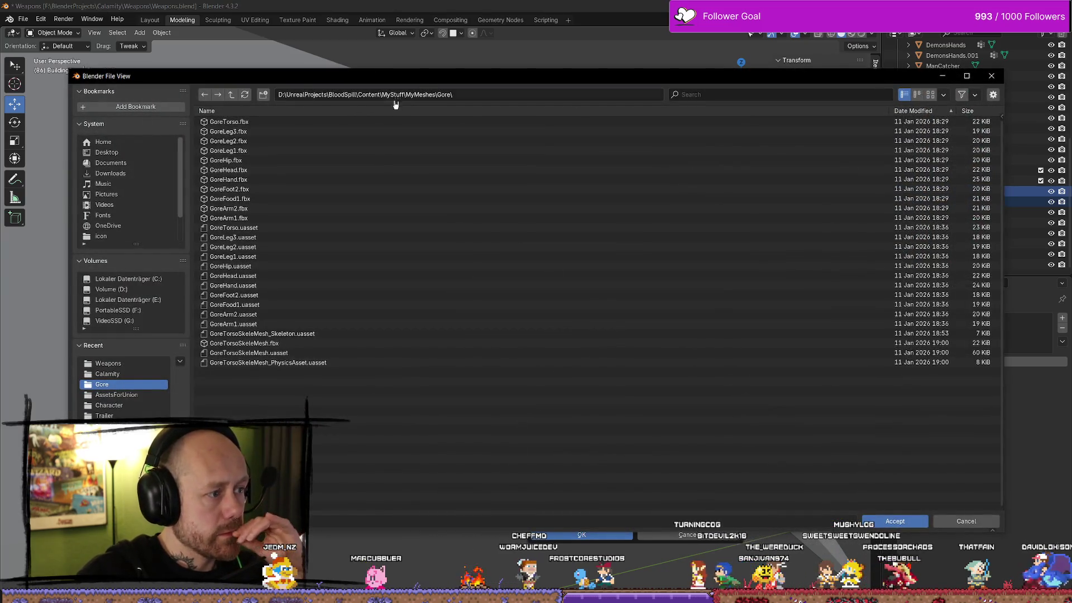
key("BackSpace")
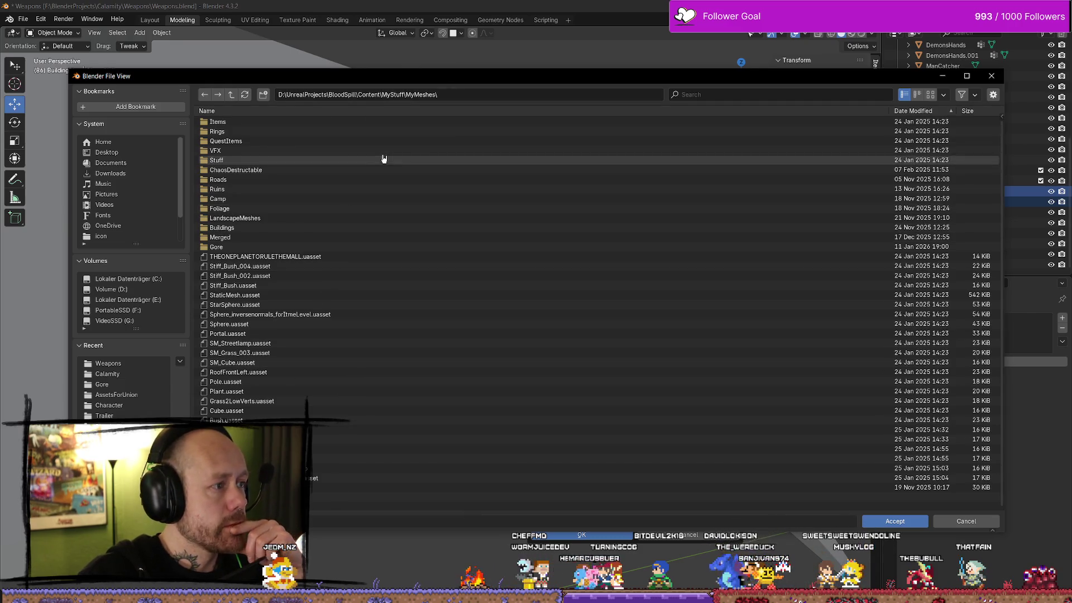
left_click(264, 94)
type("WeaponCharms")
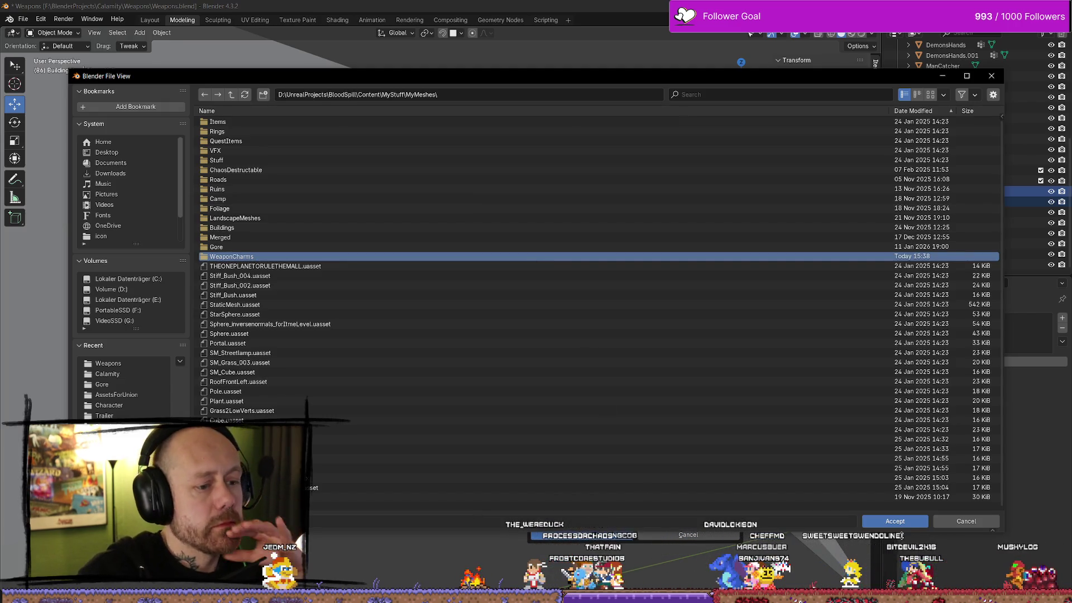
left_click(909, 520)
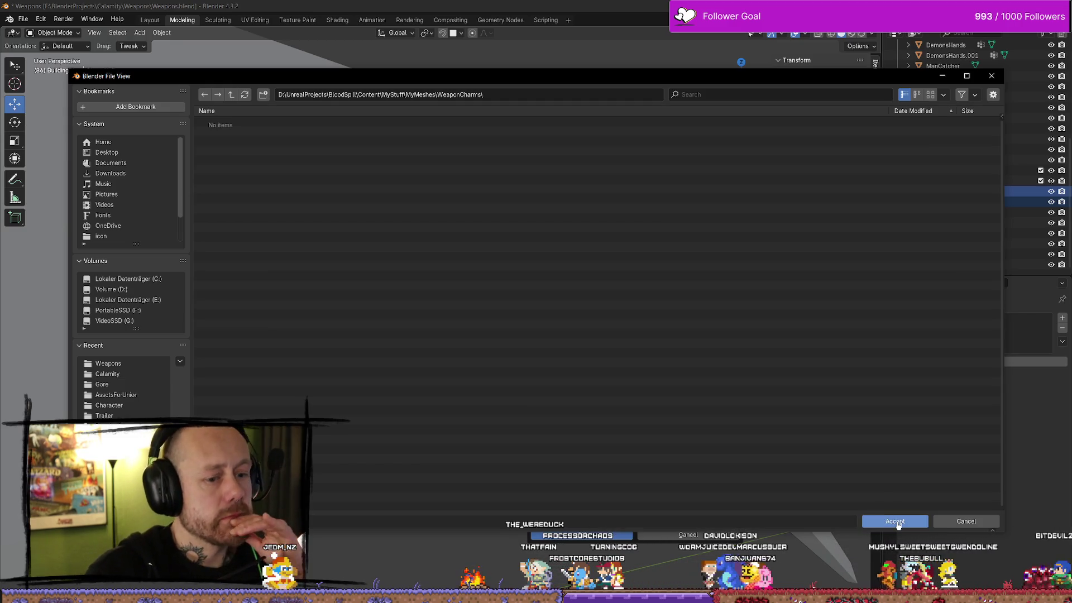
left_click(895, 521)
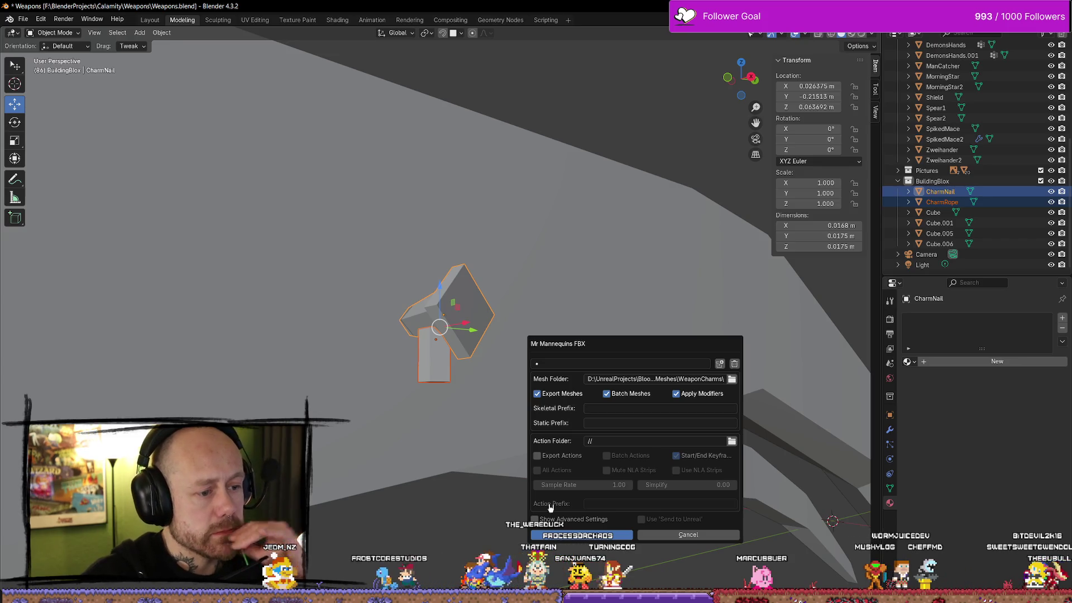
left_click(584, 536)
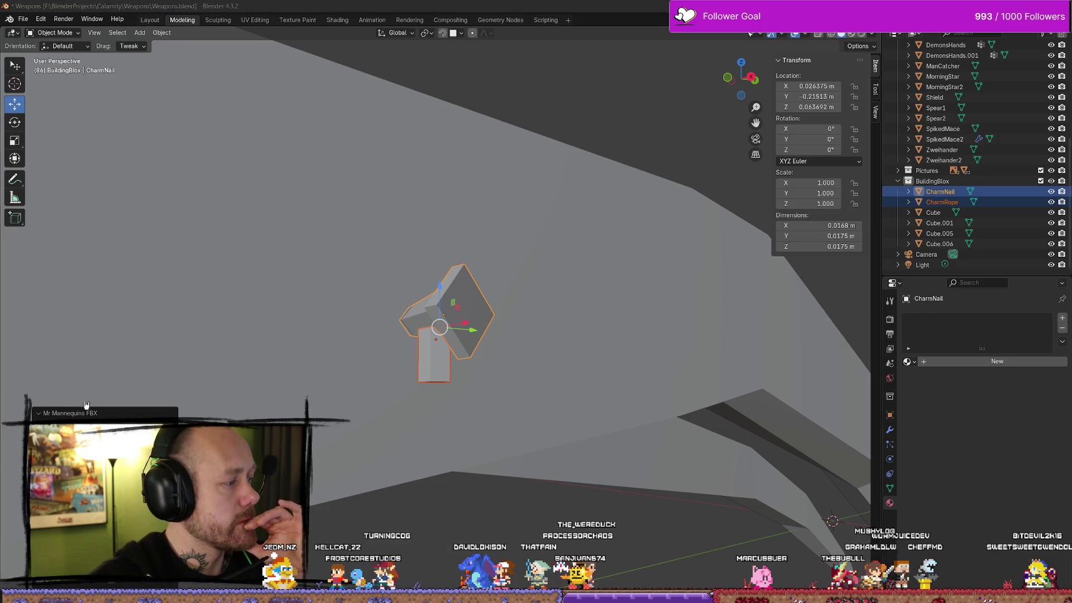
key("alt+Tab")
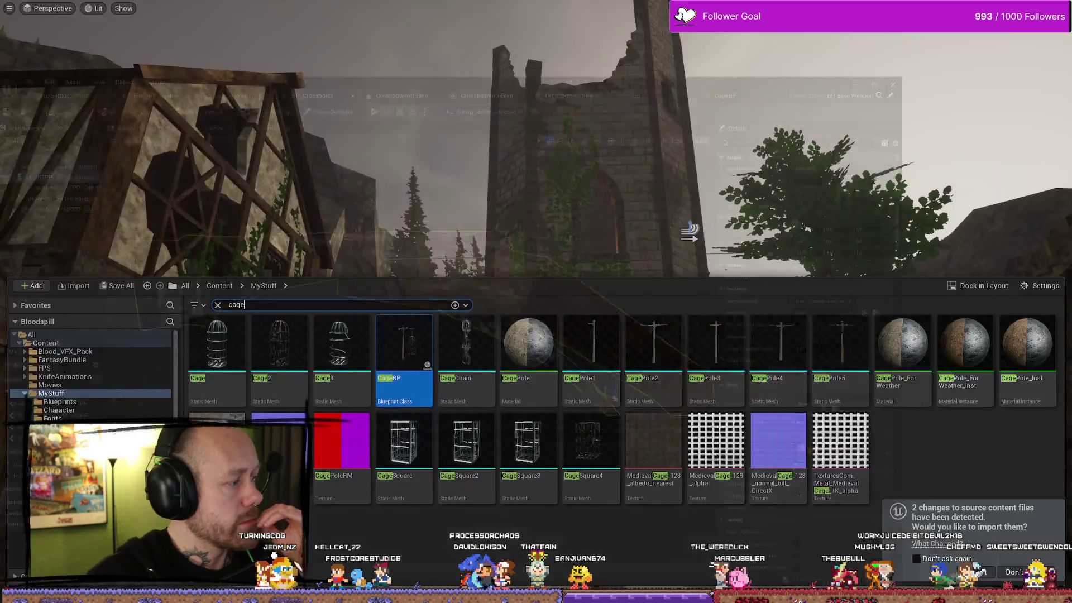
Step: Accept the detected FBX source changes and import CharmRope and CharmNail into WeaponCharms
left_click(981, 575)
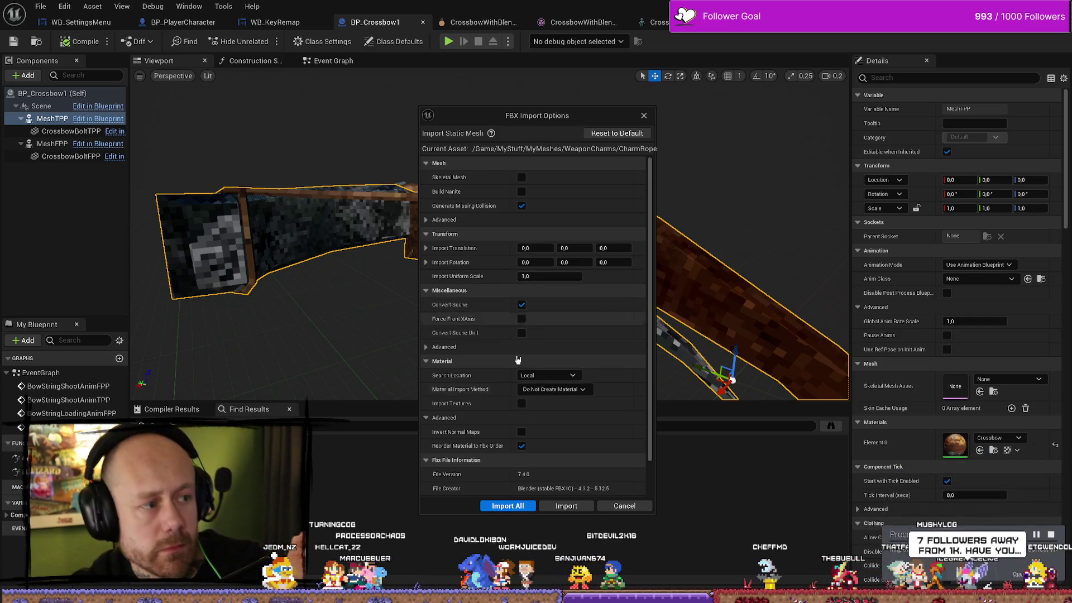
scroll(607, 281, "down", 2)
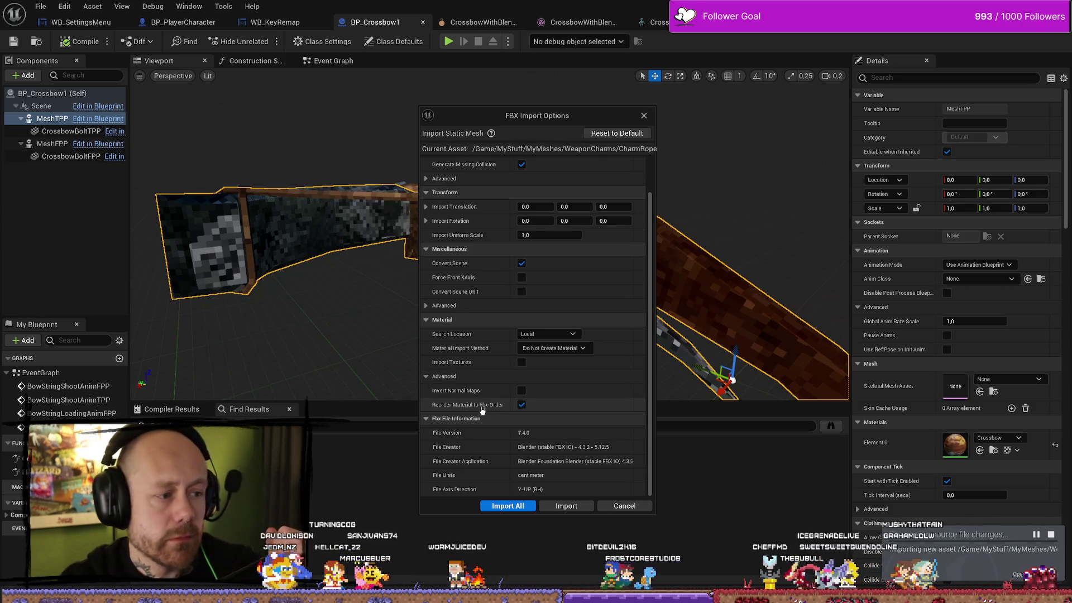
left_click(570, 508)
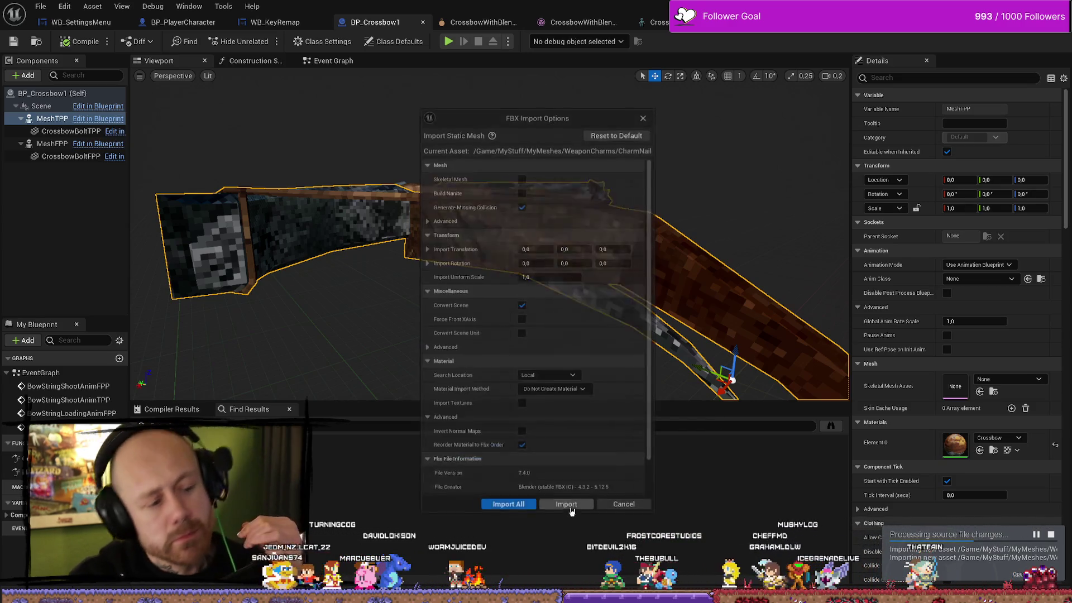
left_click(571, 505)
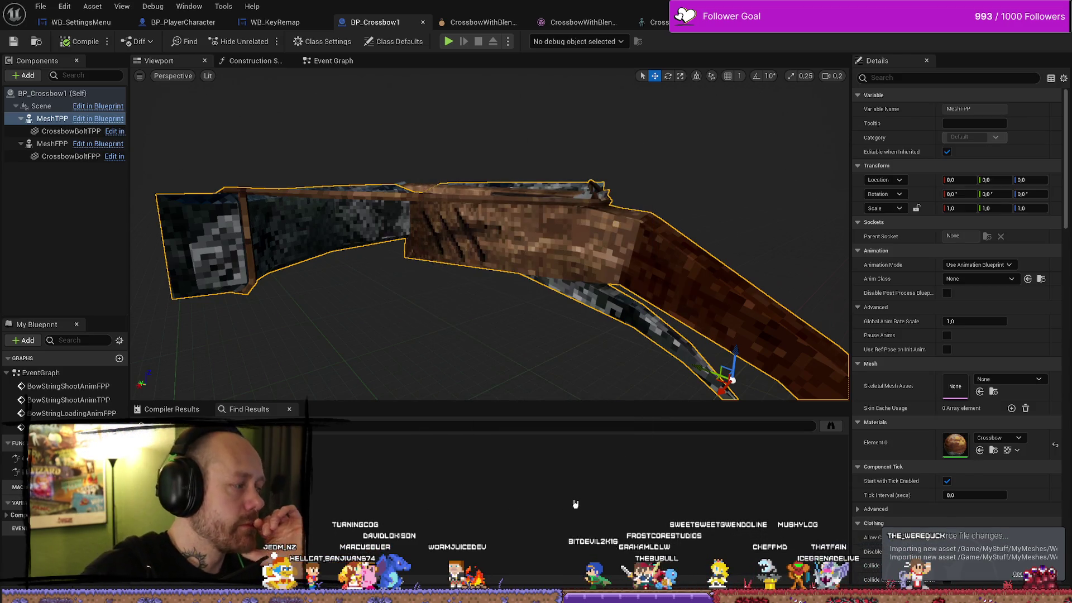
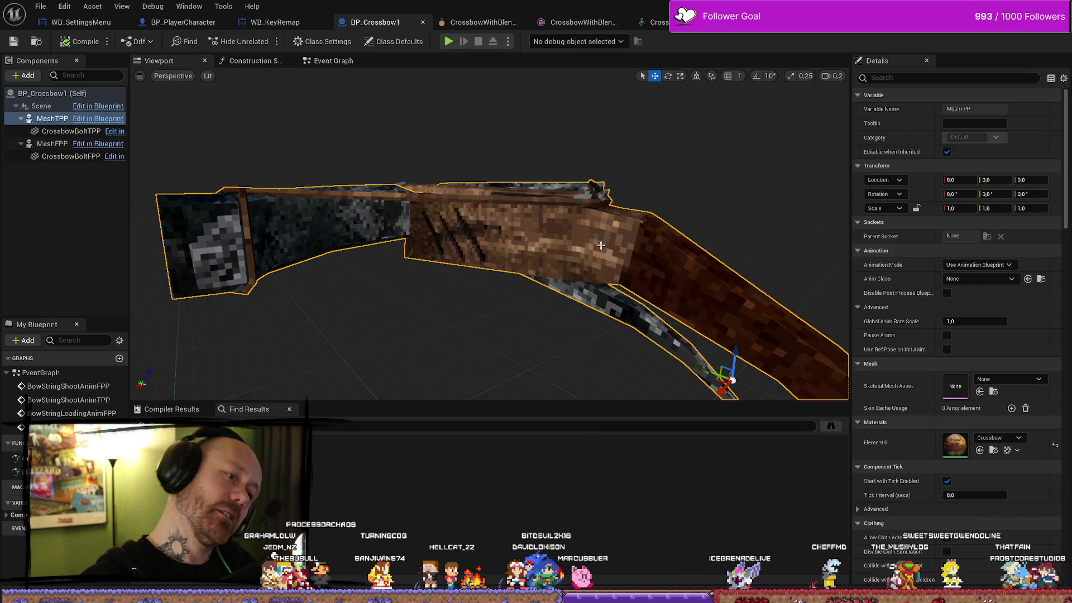
Step: Briefly open the asset drawer, clear the cage search, then return to the crossbow's wooden side
scroll(600, 245, "up", 10)
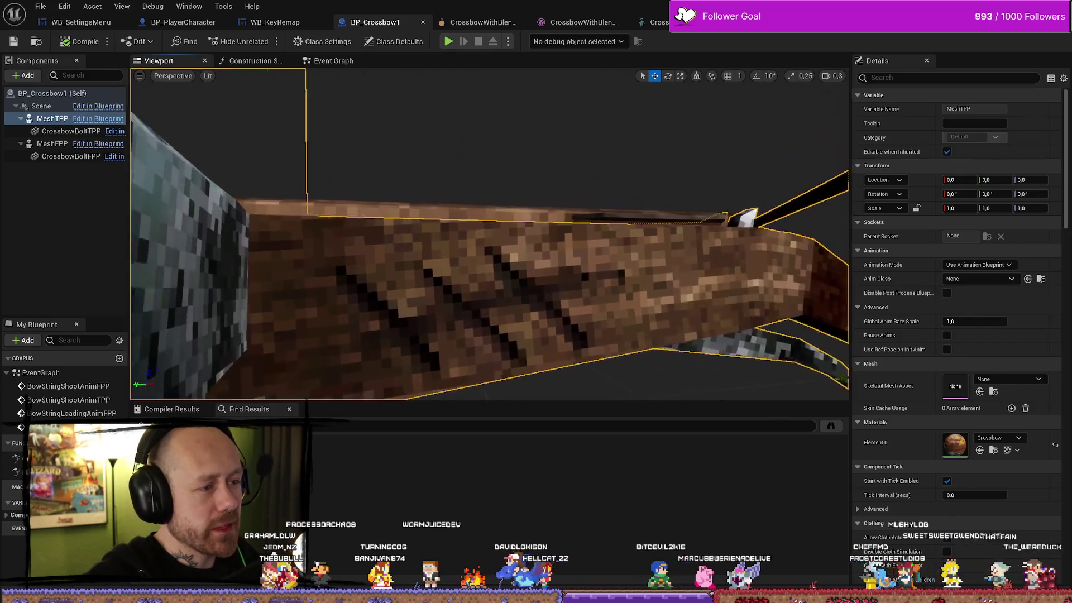
scroll(489, 234, "down", 5)
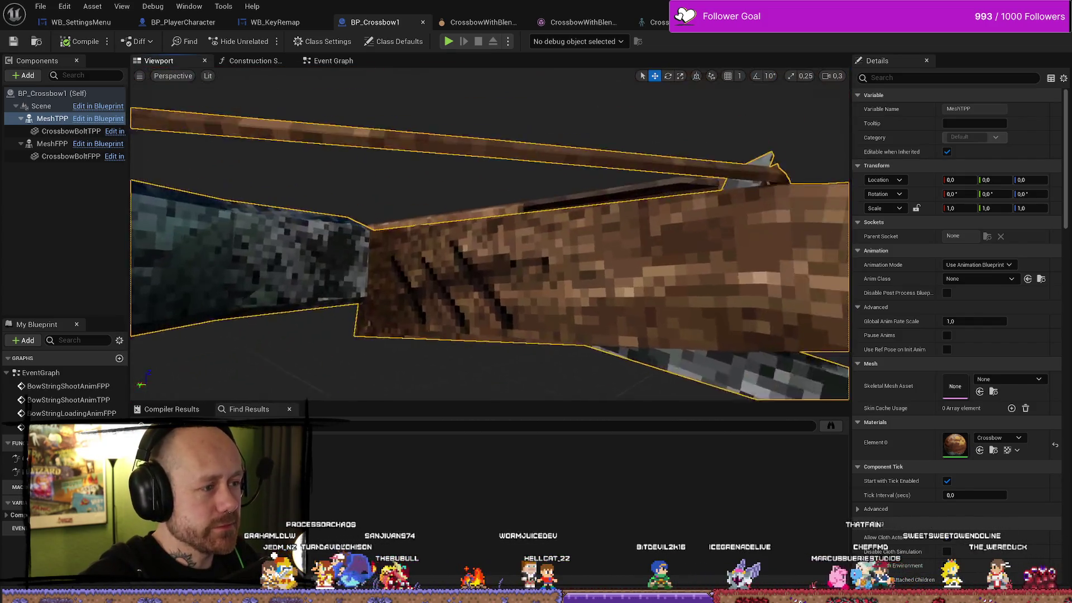
scroll(489, 233, "up", 3)
key("ctrl+space")
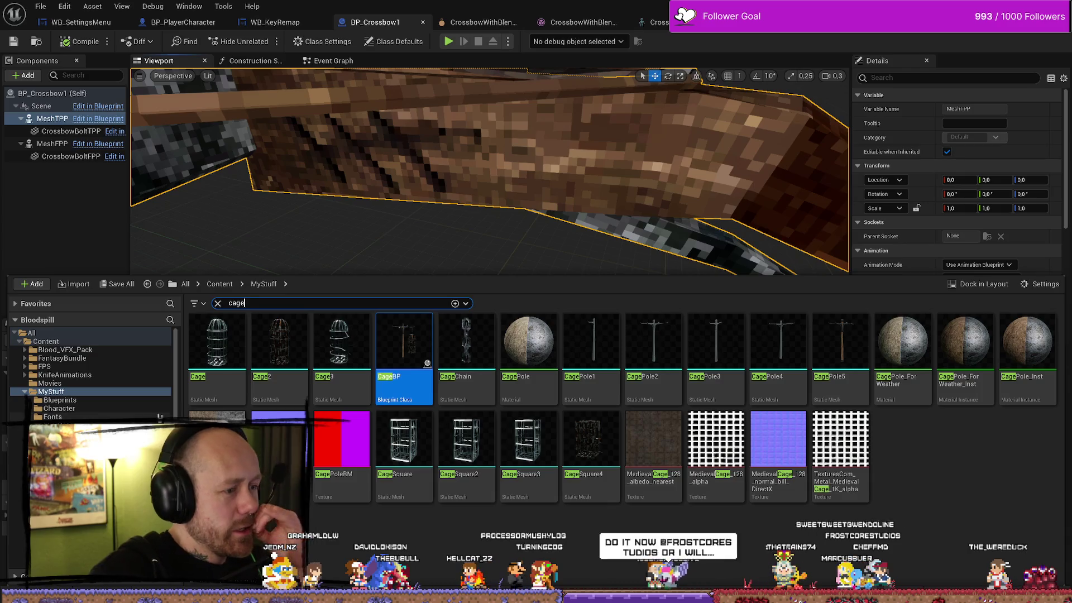
left_click(218, 303)
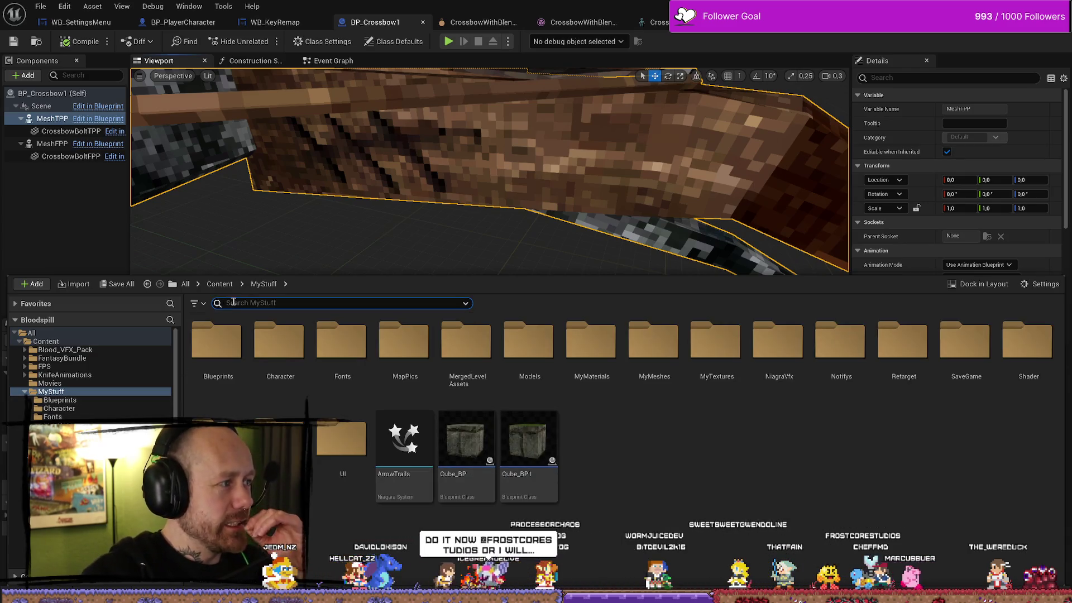
left_click(425, 245)
left_click_drag(494, 218, 605, 194)
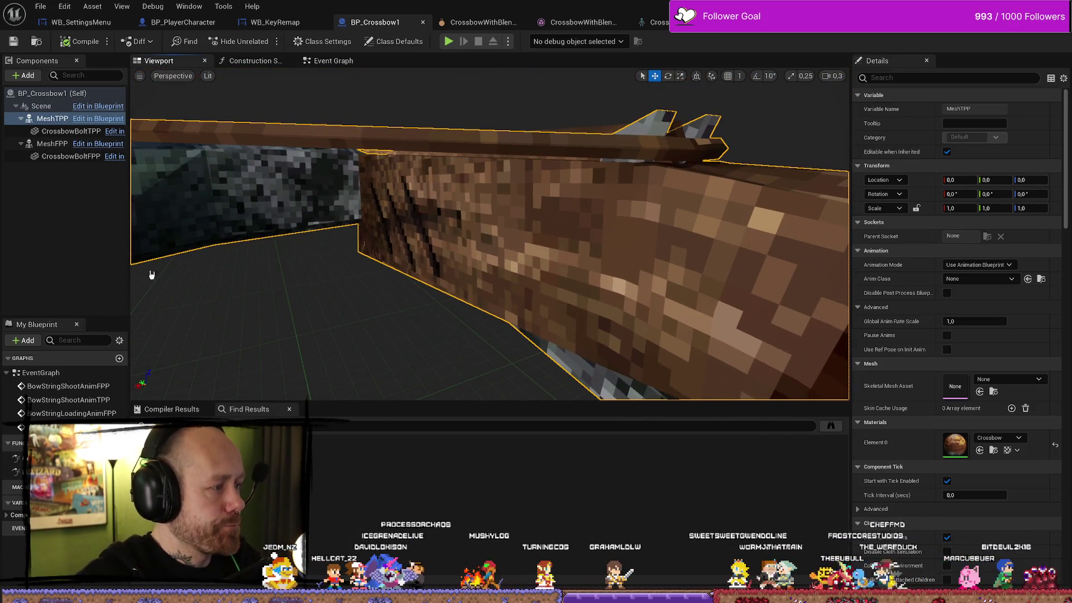
Step: Inspect the CrossbowBoltTPP, MeshTPP and MeshFPP components in the Components panel
left_click(72, 256)
left_click(78, 131)
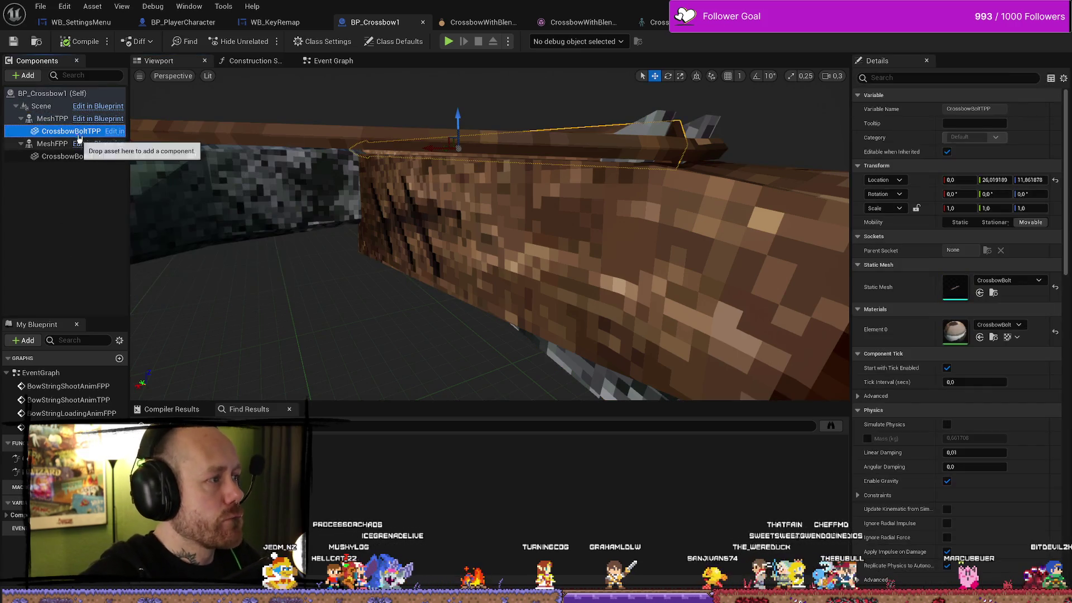
left_click(52, 118)
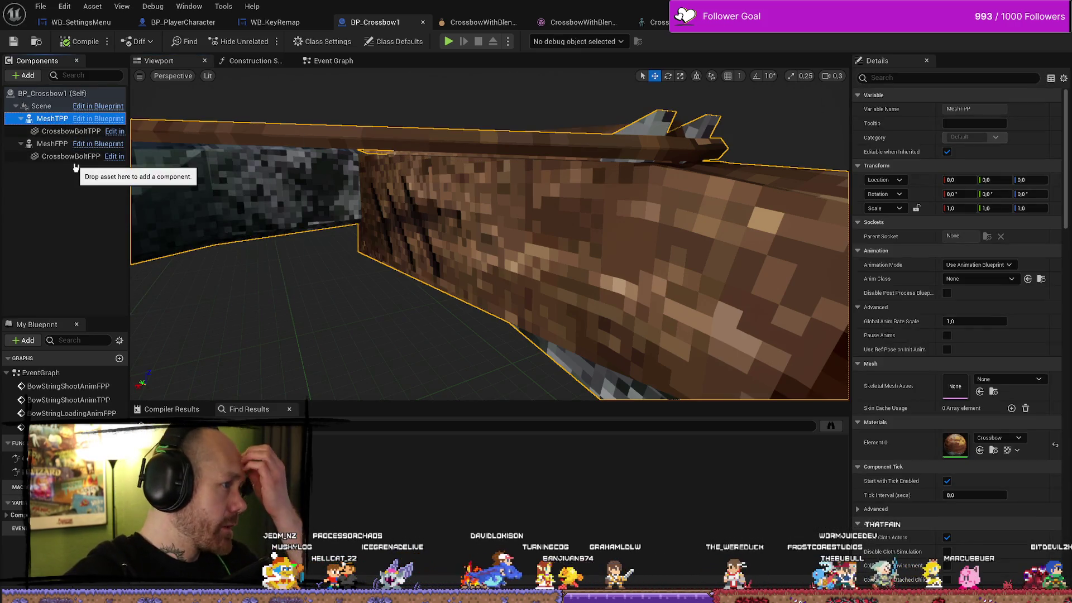
left_click(52, 143)
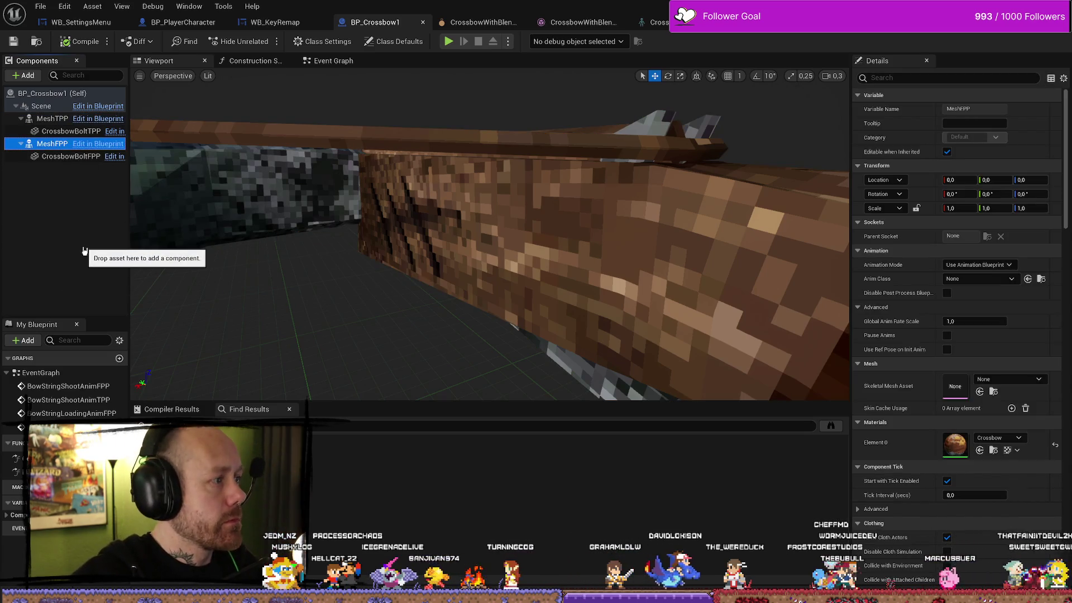
Step: Browse into MyMeshes/WeaponCharms in the Content Drawer to show CharmNail and CharmRope
key("ctrl+space")
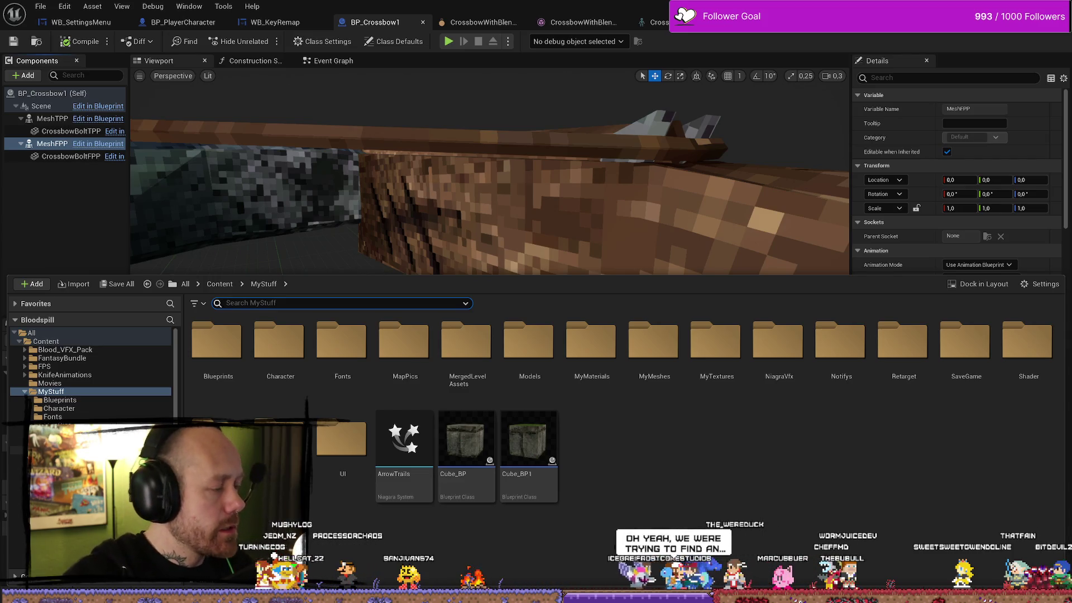
scroll(89, 374, "down", 3)
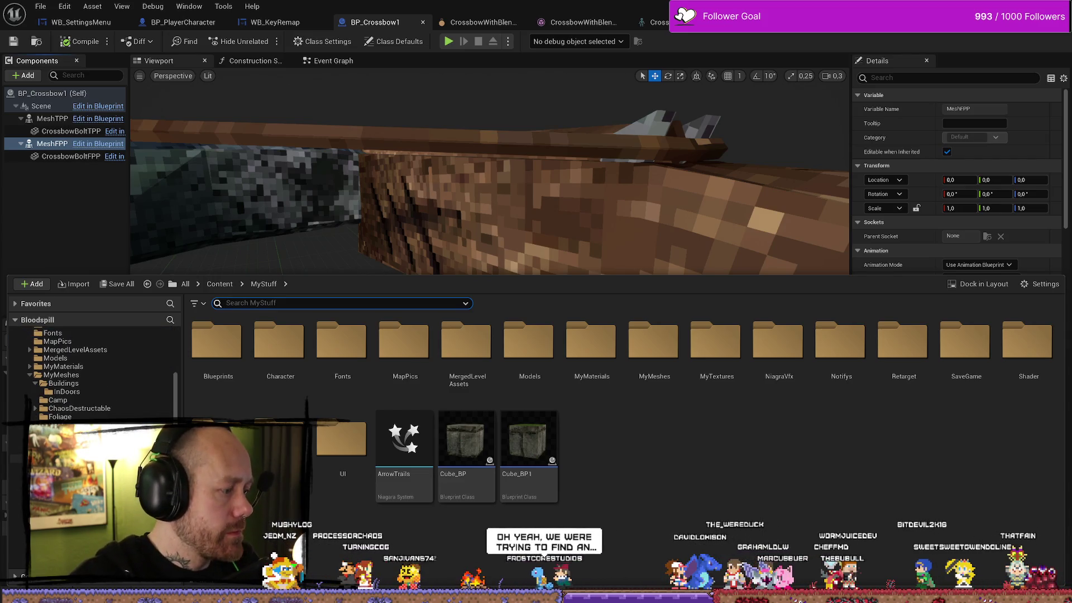
scroll(89, 374, "up", 2)
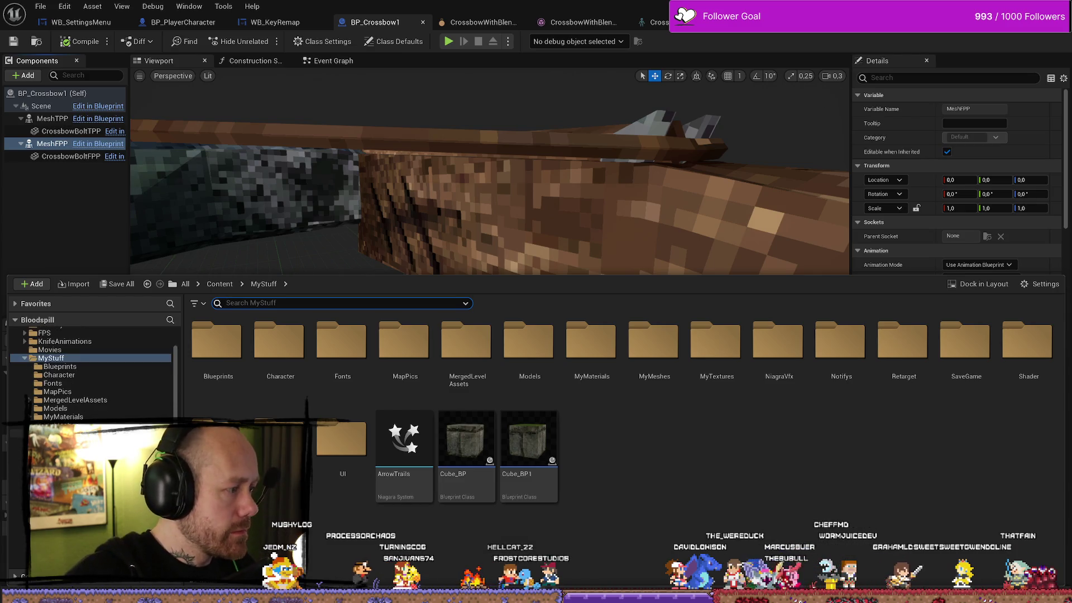
double_click(655, 341)
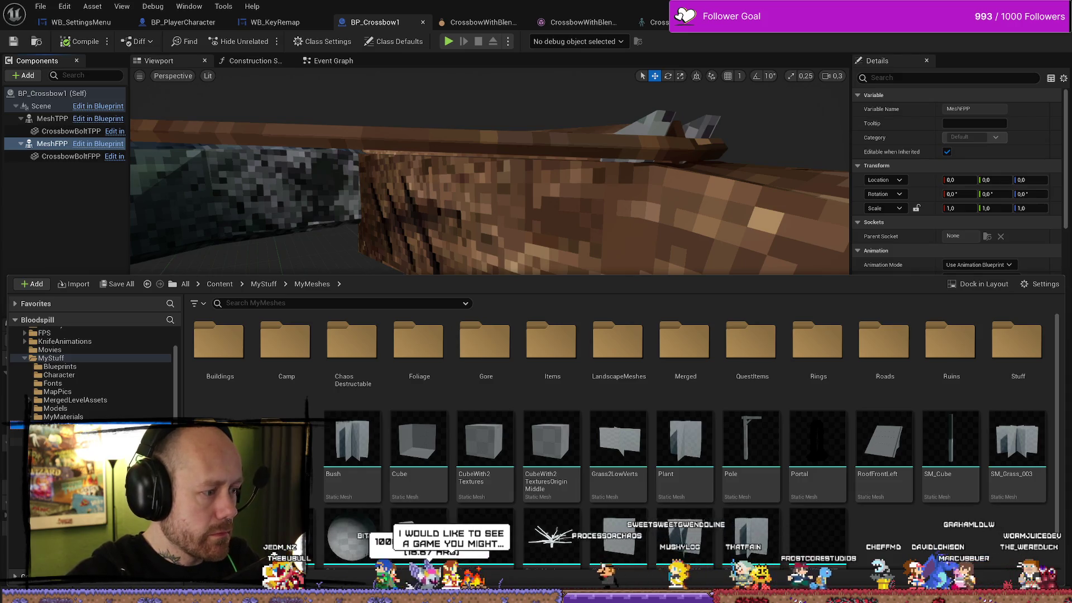
double_click(284, 441)
Step: Add the CharmNail and CharmRope meshes as components under MeshFPP
left_click(228, 359)
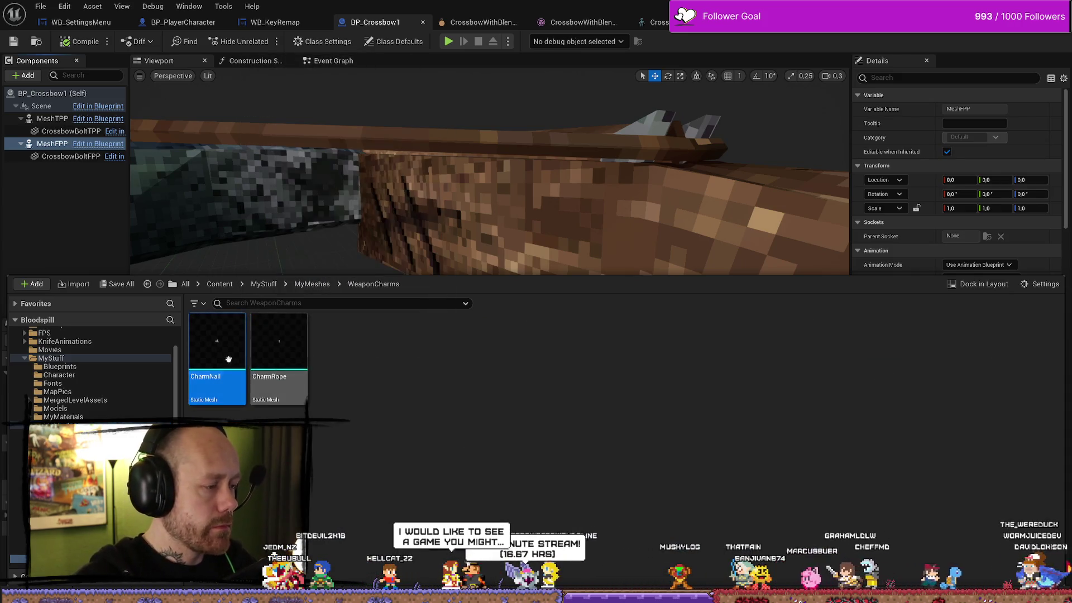
mouse_move(228, 359)
left_mouse_down()
mouse_move(66, 229)
mouse_move(53, 145)
left_mouse_up()
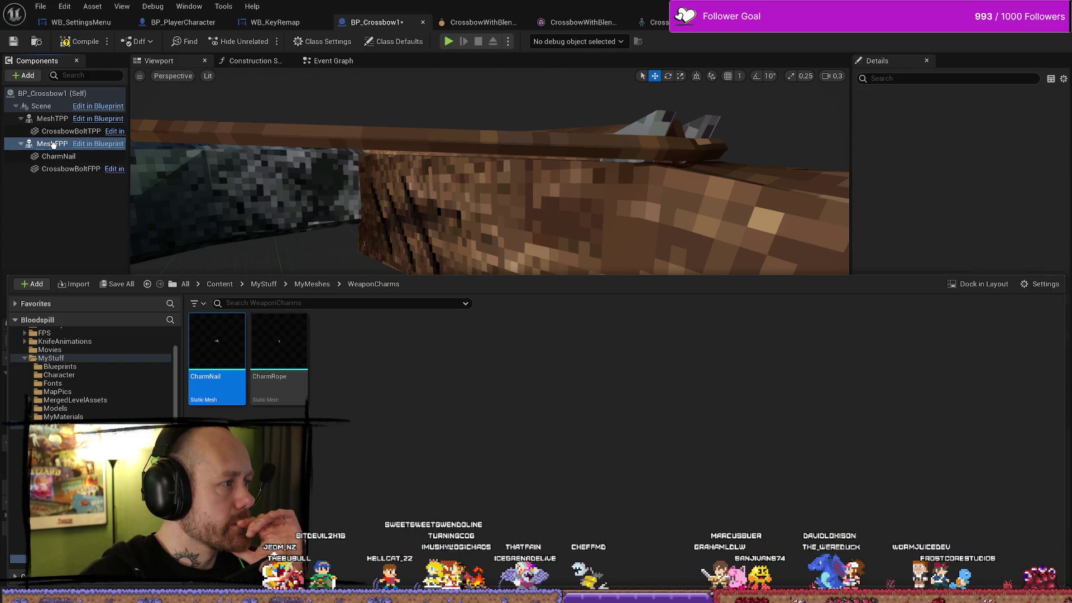
left_click(53, 145)
left_click(280, 357)
left_click_drag(279, 358, 53, 146)
Step: Attach CharmNail to MeshFPP's Charm socket and zoom in on the nail
left_click(59, 168)
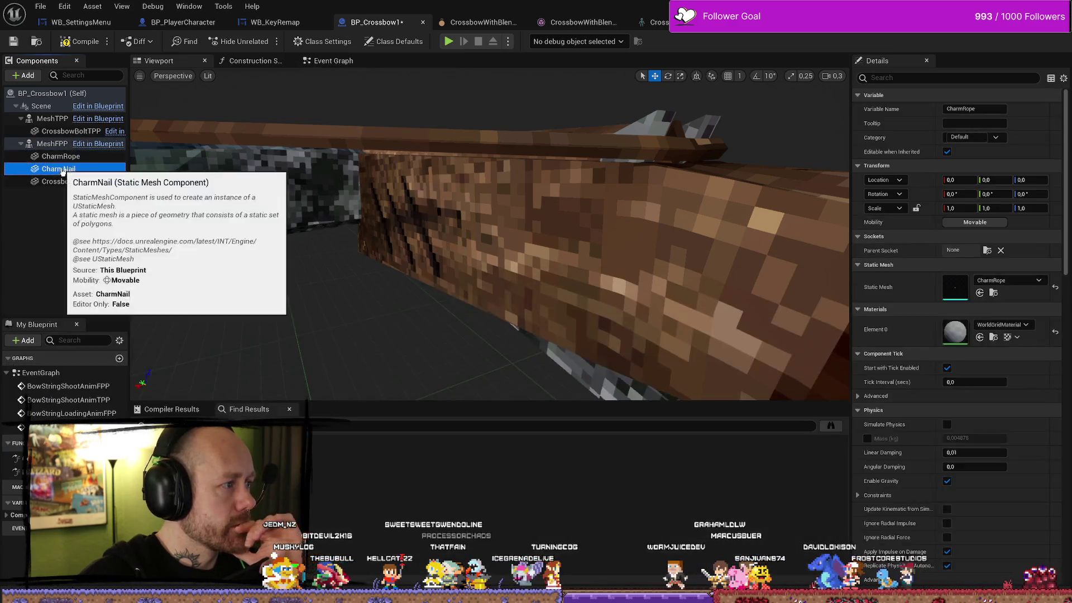
left_click(967, 250)
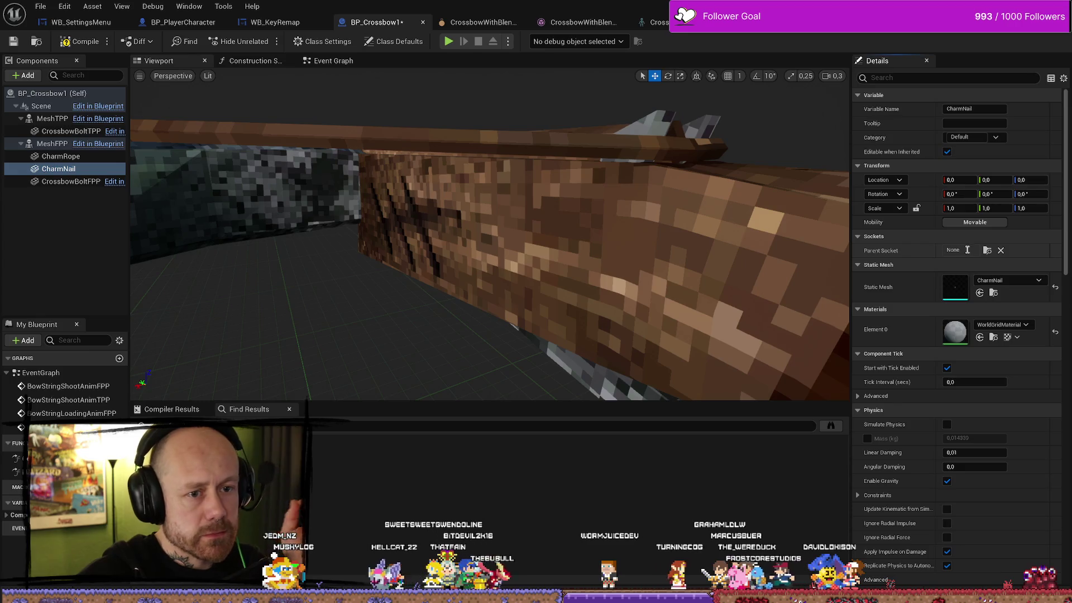
left_click(986, 251)
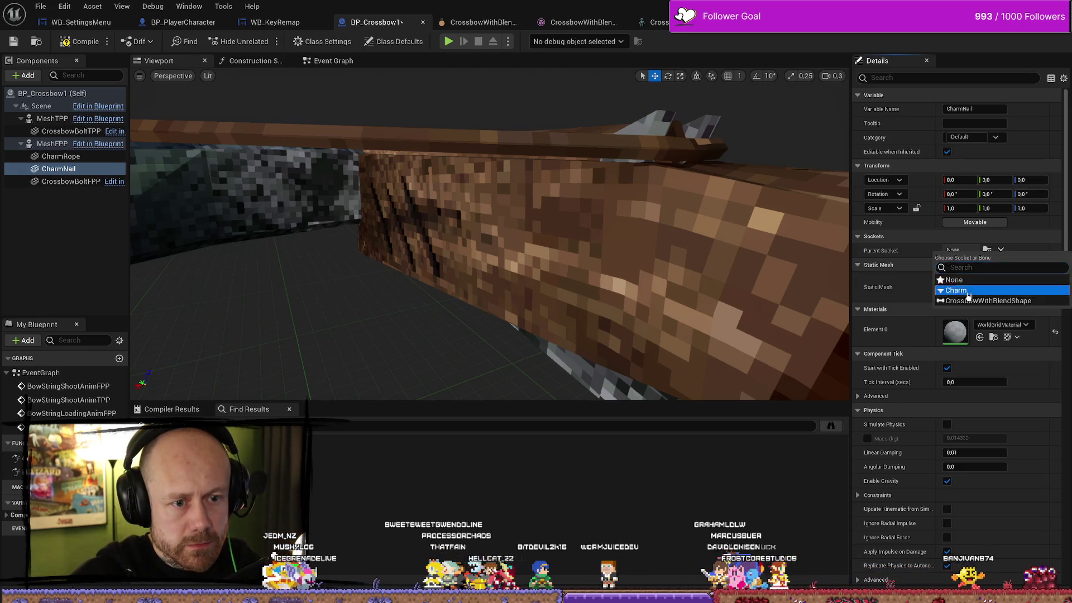
left_click(972, 291)
mouse_move(492, 251)
left_mouse_down()
mouse_move(458, 240)
mouse_move(491, 251)
mouse_move(474, 240)
mouse_move(458, 251)
left_mouse_up()
mouse_move(570, 262)
left_mouse_down()
mouse_move(553, 259)
mouse_move(571, 262)
left_mouse_up()
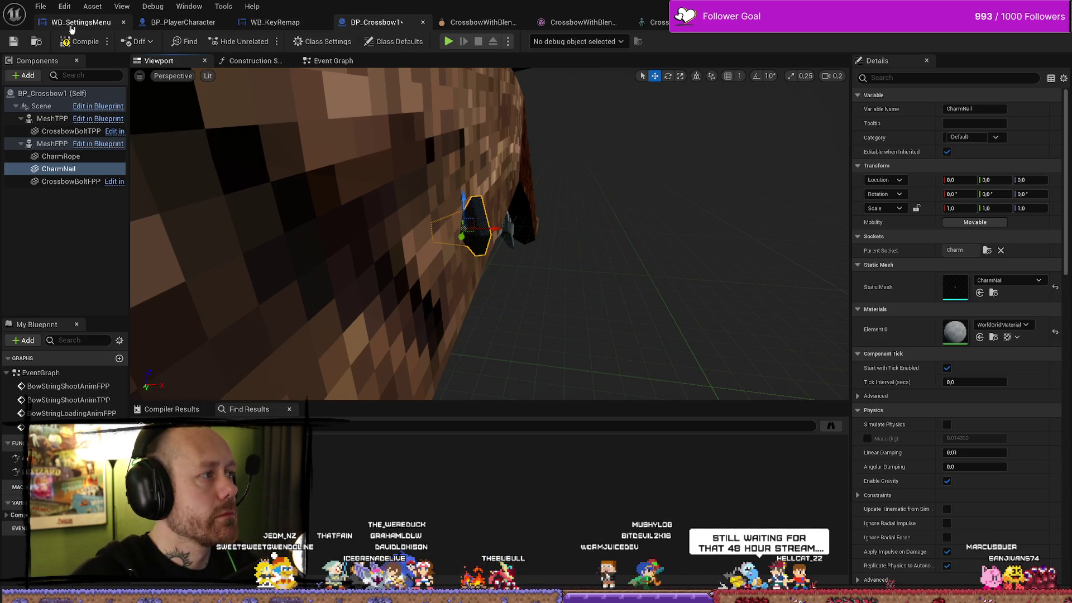
Step: Select the Charm socket in the CrossbowWithBlendShape skeleton and save all modified assets
left_click(491, 26)
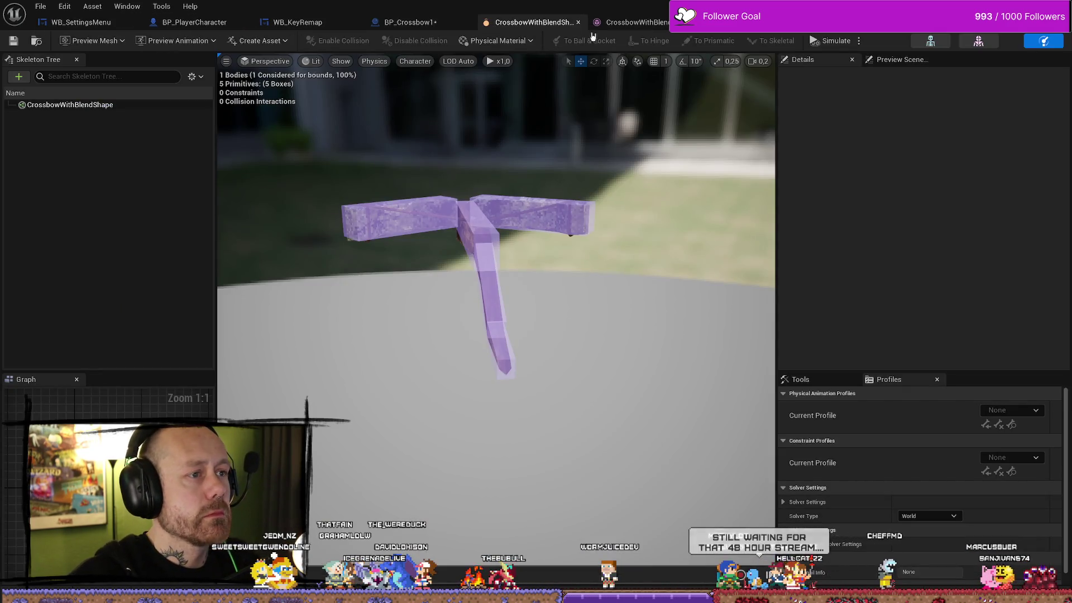
left_click(641, 23)
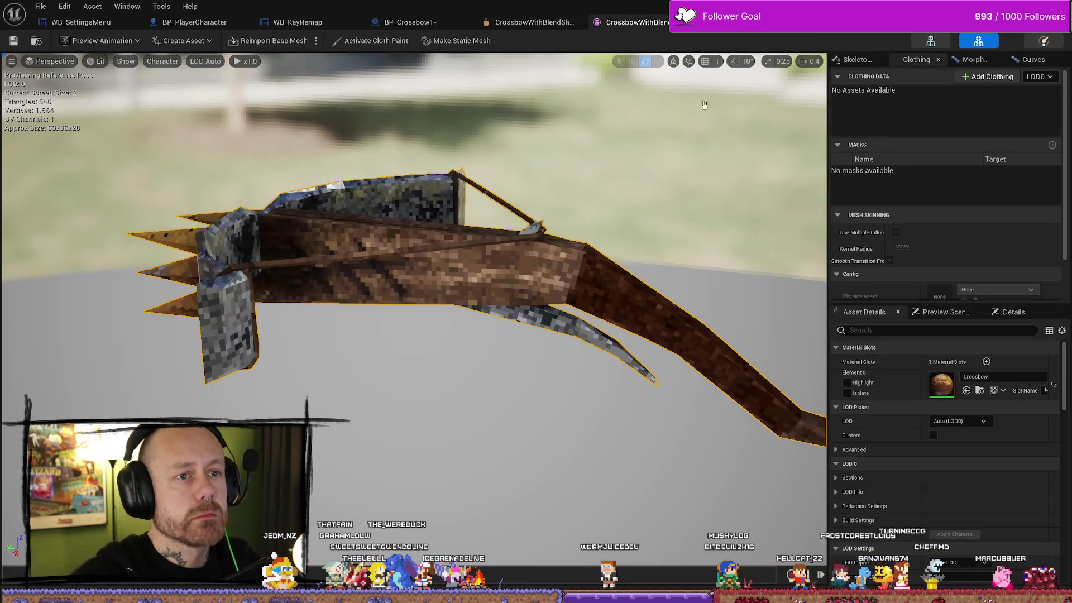
left_click(930, 41)
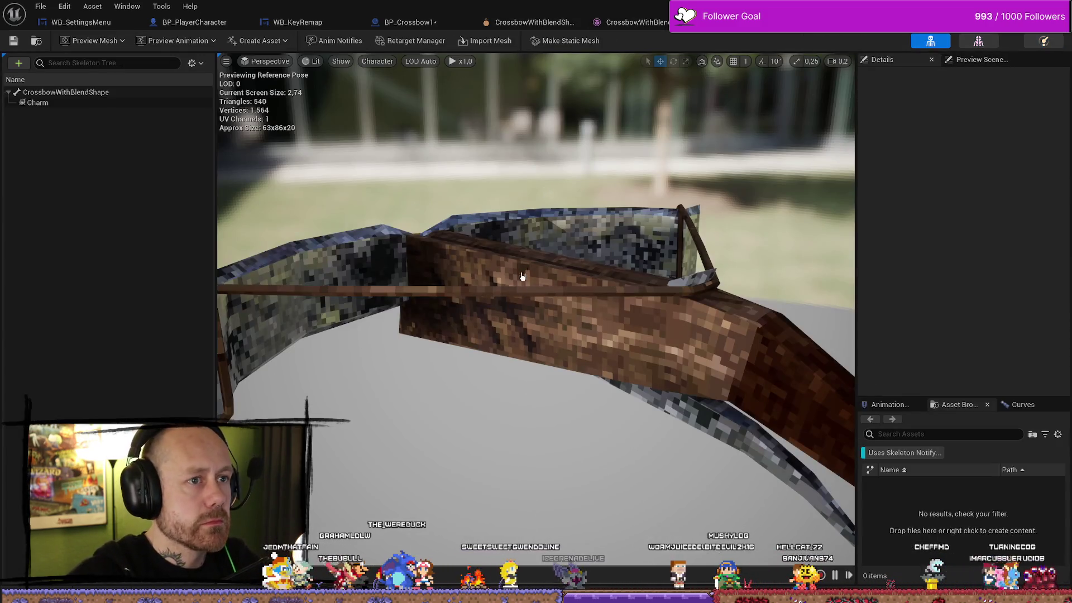
left_click(37, 103)
left_click_drag(503, 335, 467, 296)
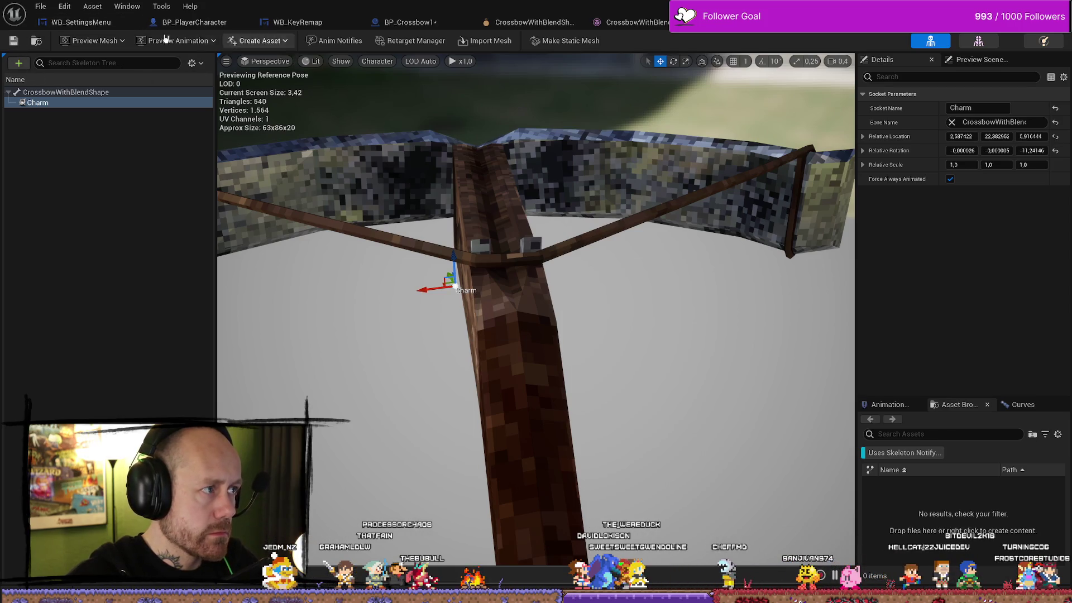
left_click(34, 8)
left_click(56, 72)
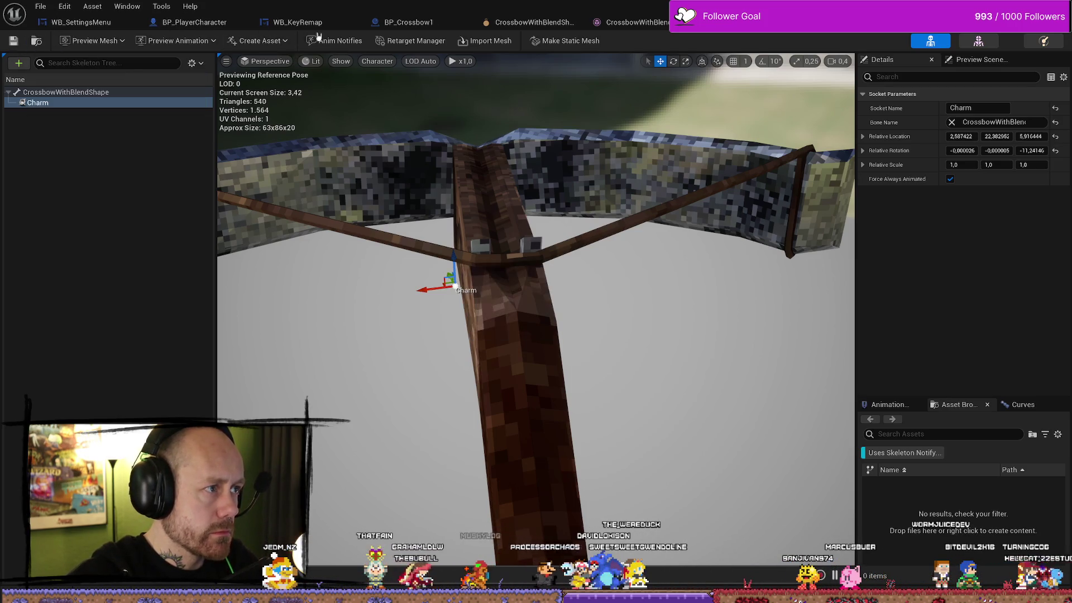
left_click(415, 24)
left_click_drag(490, 235, 401, 223)
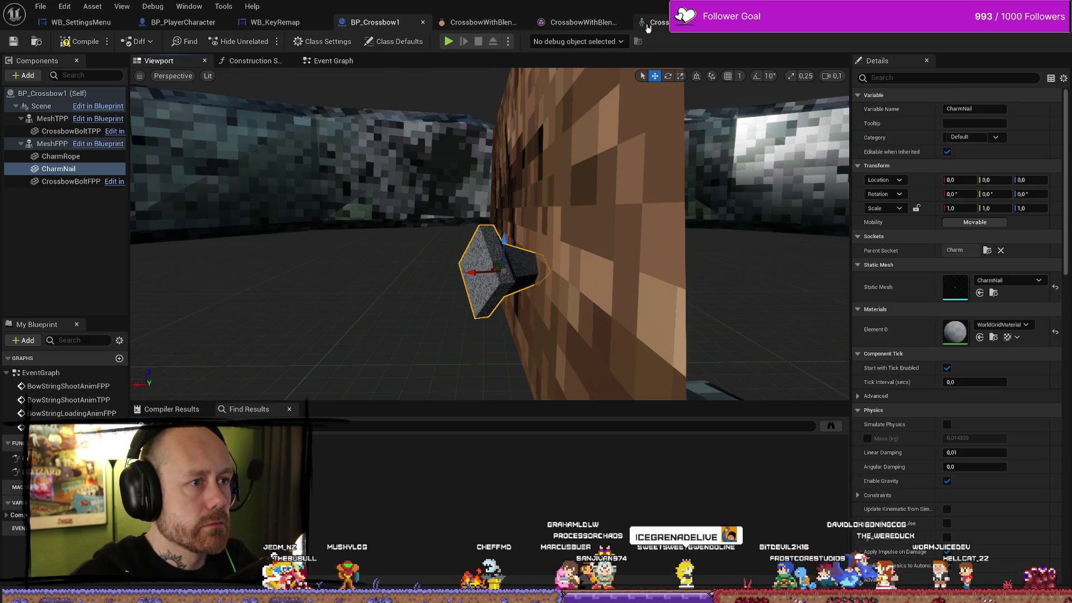
Step: Nudge the Charm socket along X from 2.587 to 2.829, then save the skeleton
left_click(484, 23)
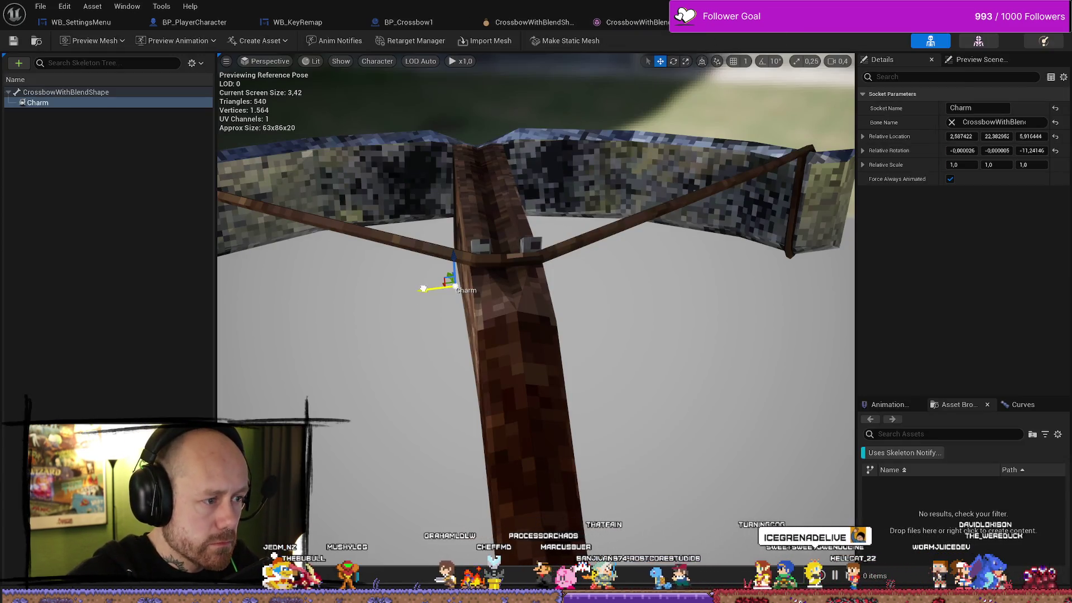
left_click_drag(423, 289, 417, 289)
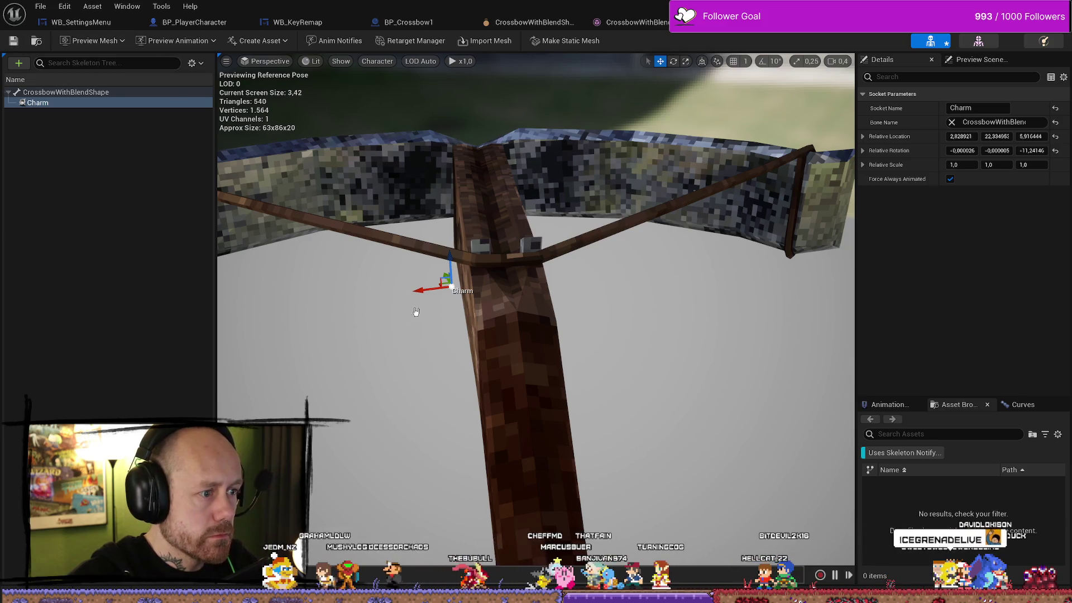
key("Escape")
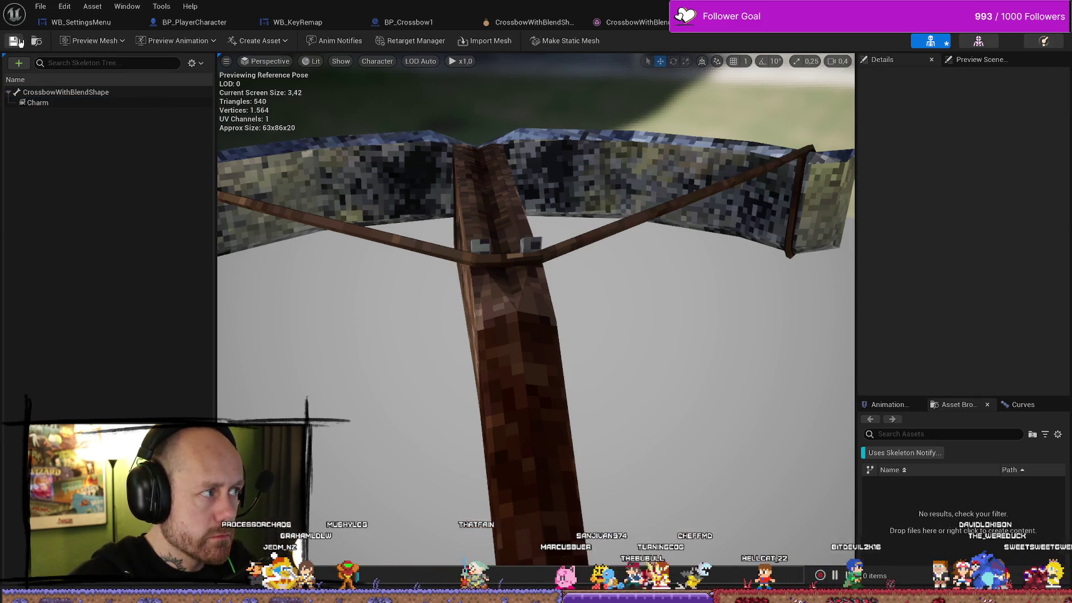
left_click(42, 7)
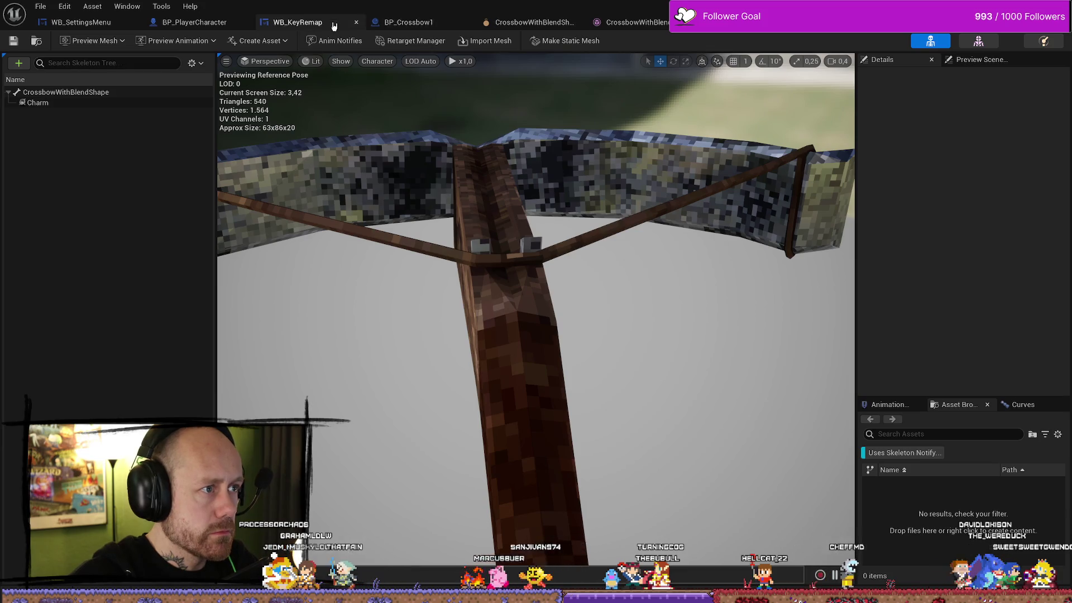
left_click(416, 23)
left_click_drag(505, 208, 512, 207)
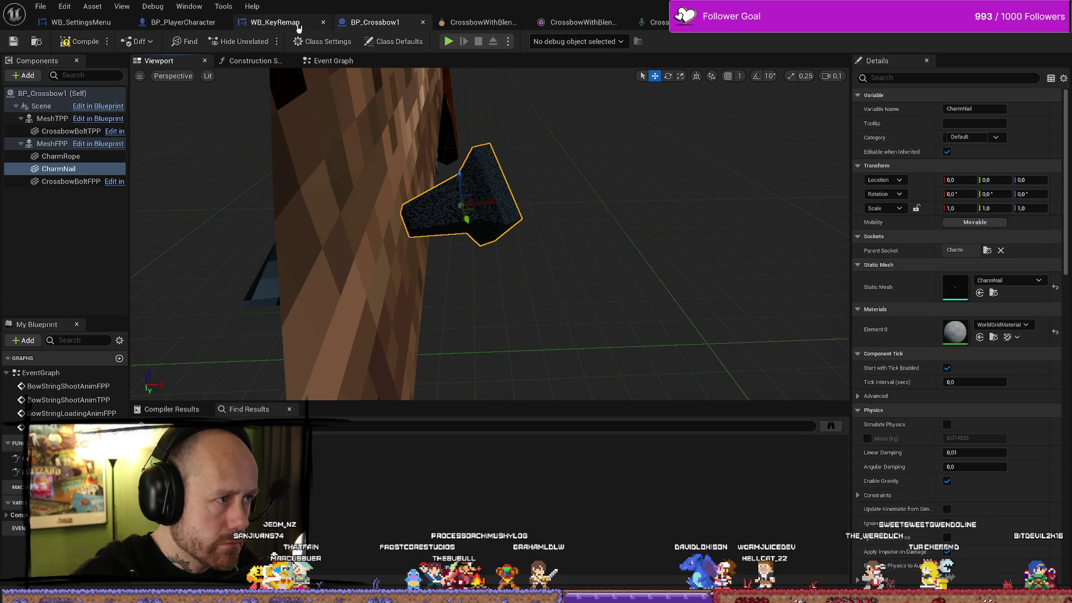
Step: Return to BP_Crossbow1 and undo the last Charm socket move
left_click(468, 24)
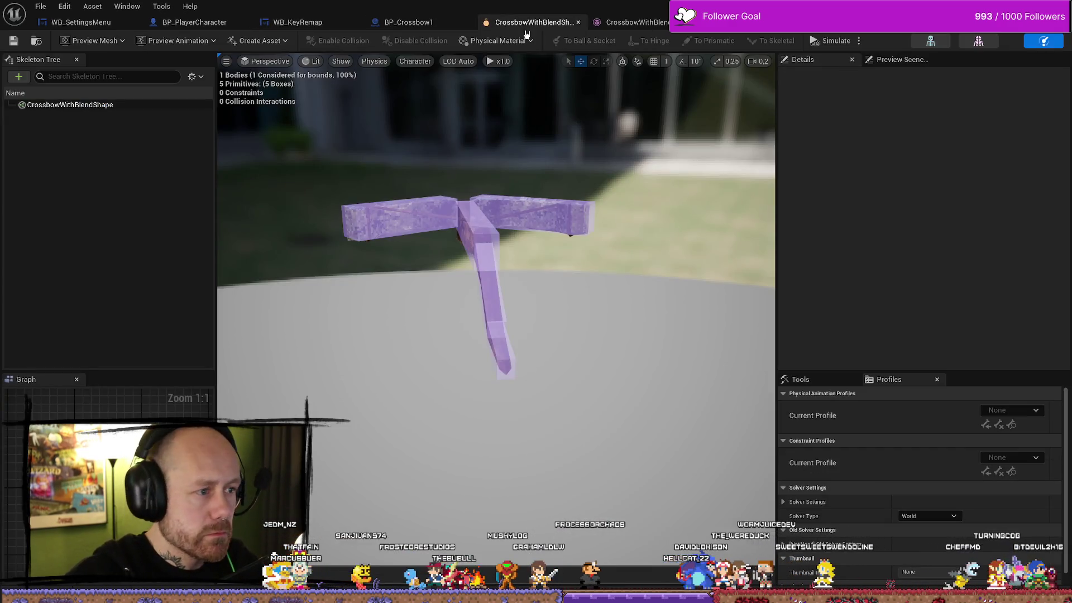
left_click(295, 23)
left_click(209, 22)
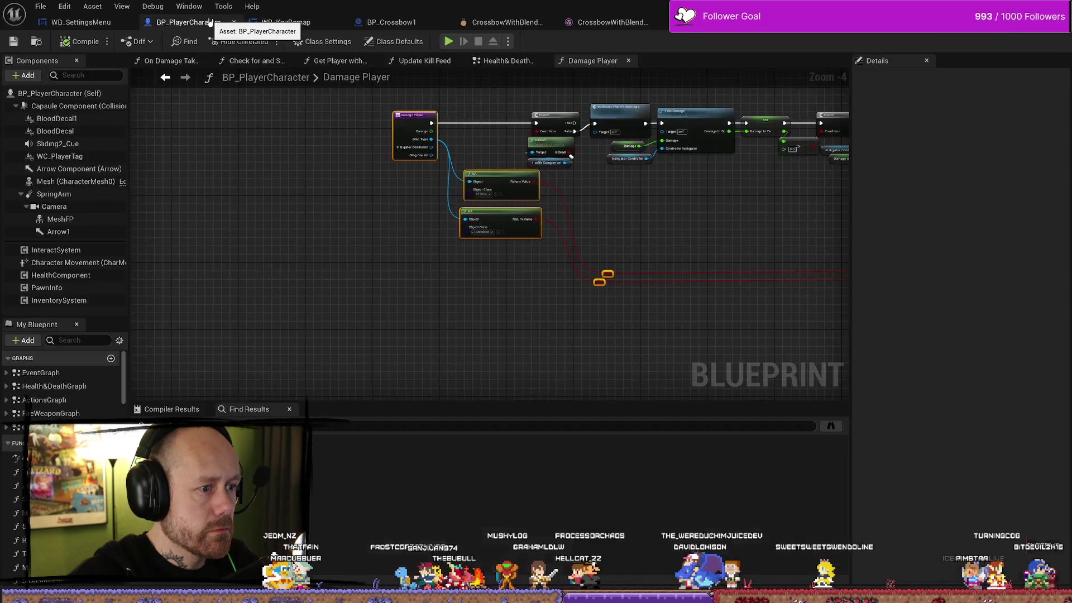
left_click(391, 23)
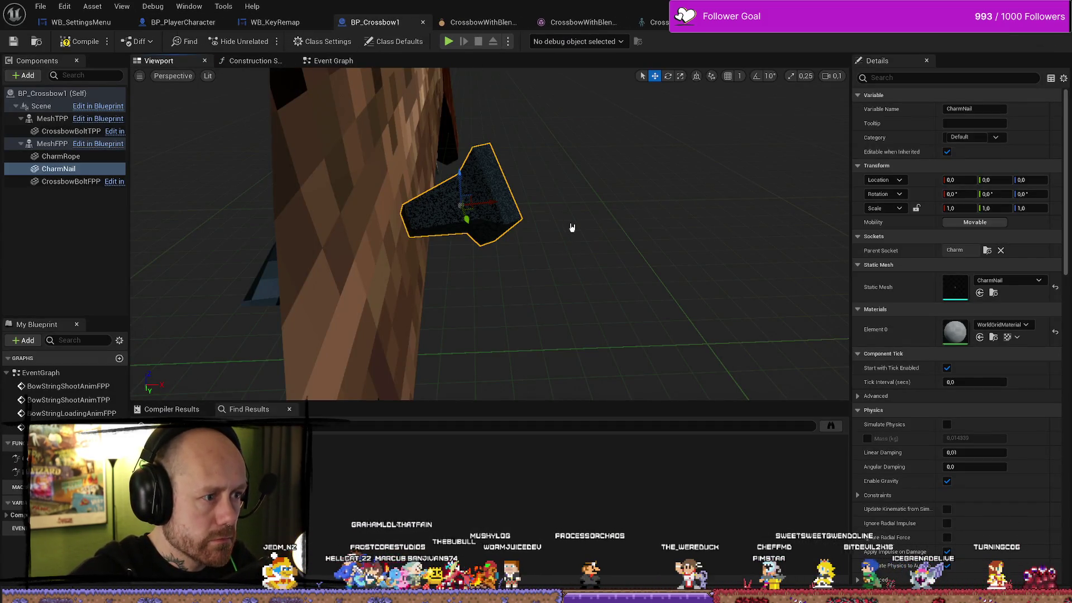
key("ctrl+z")
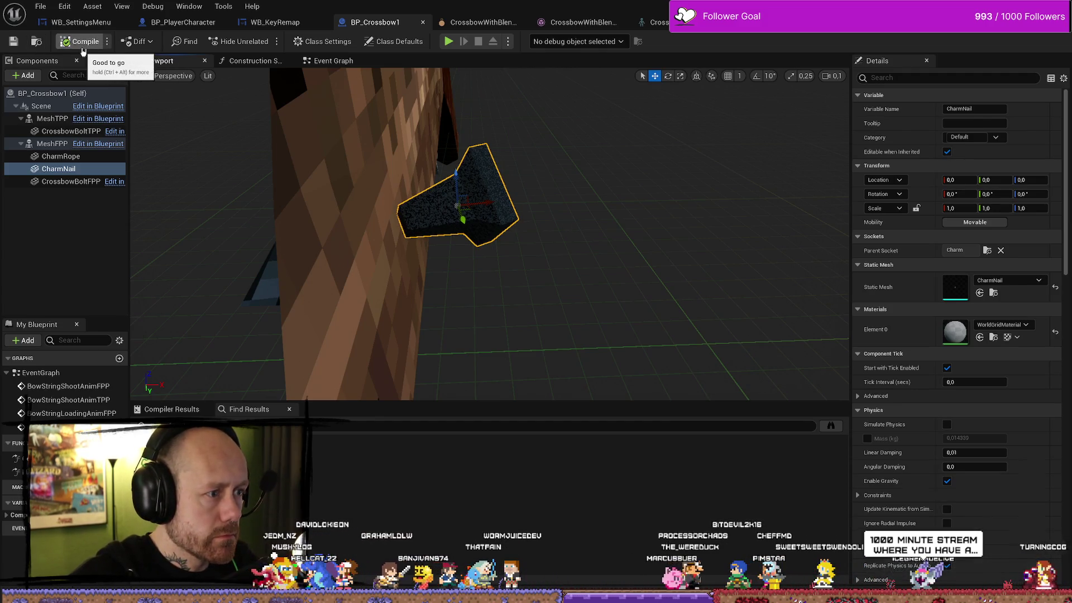
left_click(41, 8)
left_click(361, 146)
Step: Move the skeleton's Charm socket to X 2.03, Y 22.38 and view the crossbow in BP_Crossbow1
left_click(652, 21)
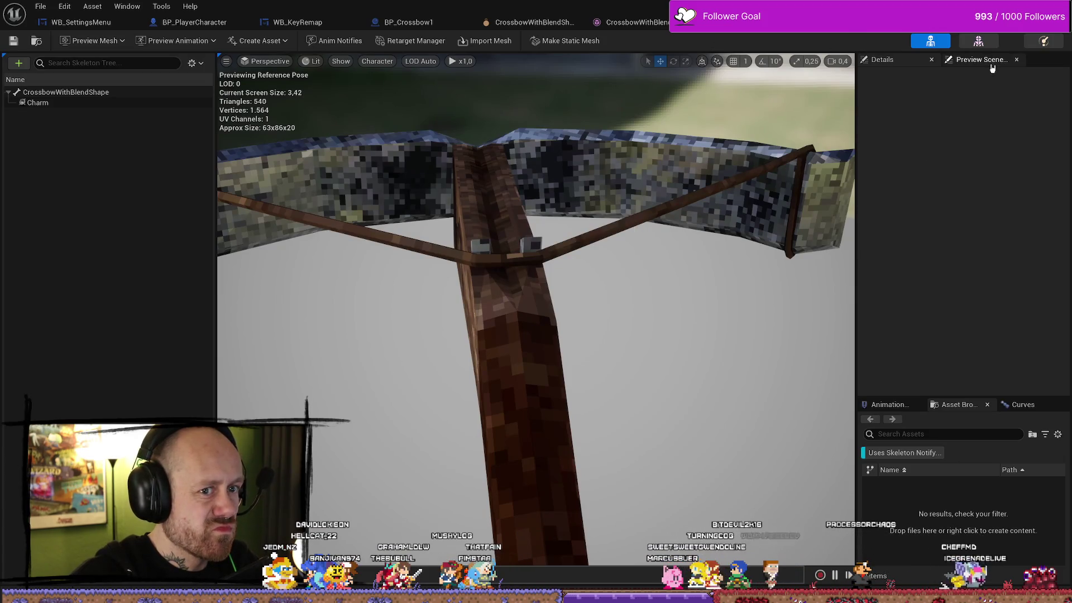
left_click(891, 66)
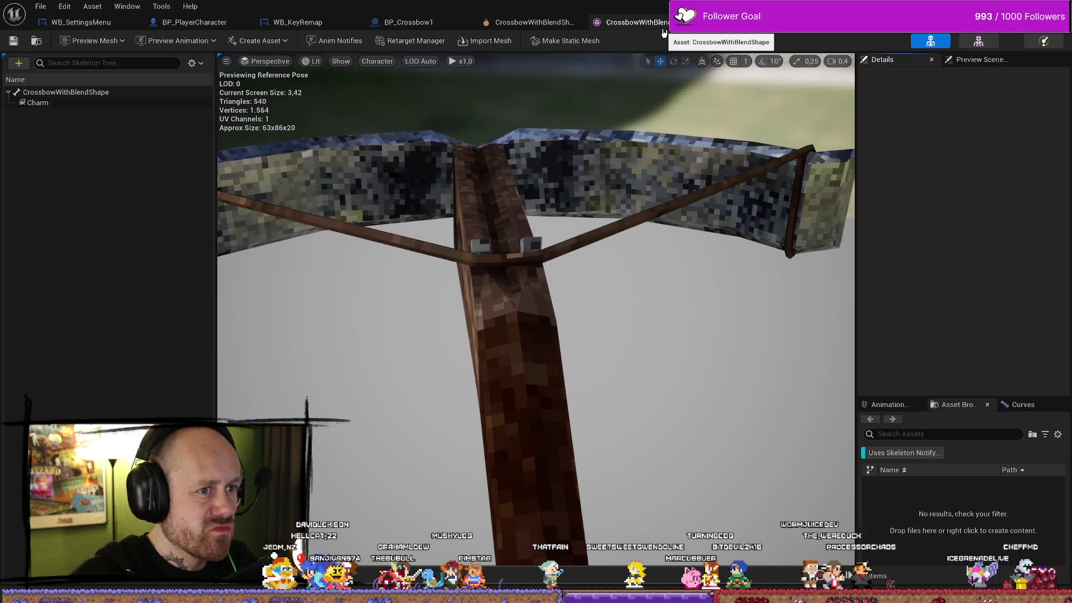
left_click(71, 103)
left_click_drag(415, 290, 417, 291)
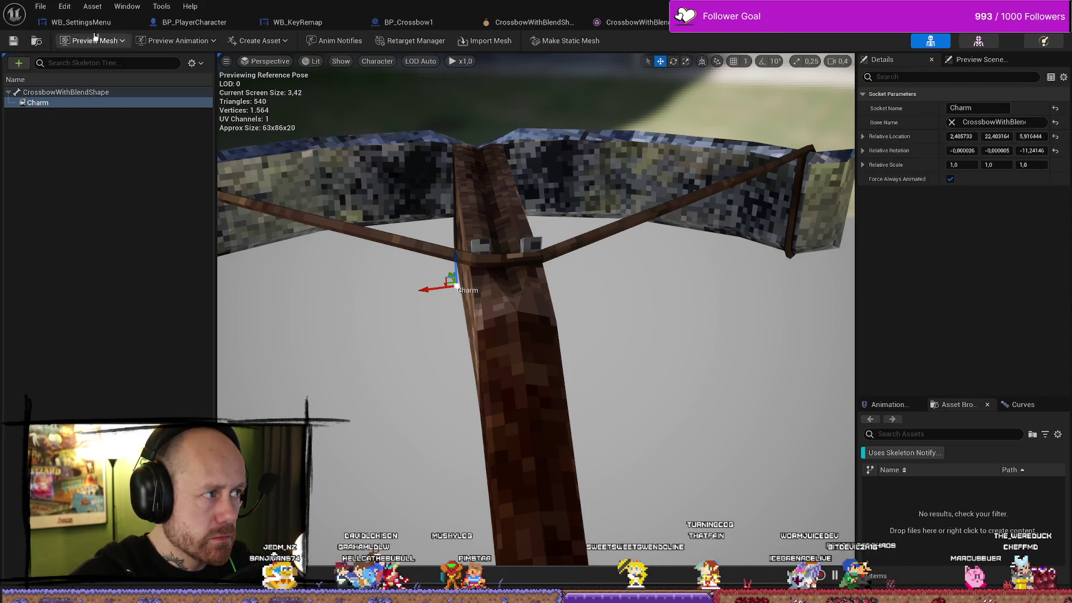
left_click(408, 22)
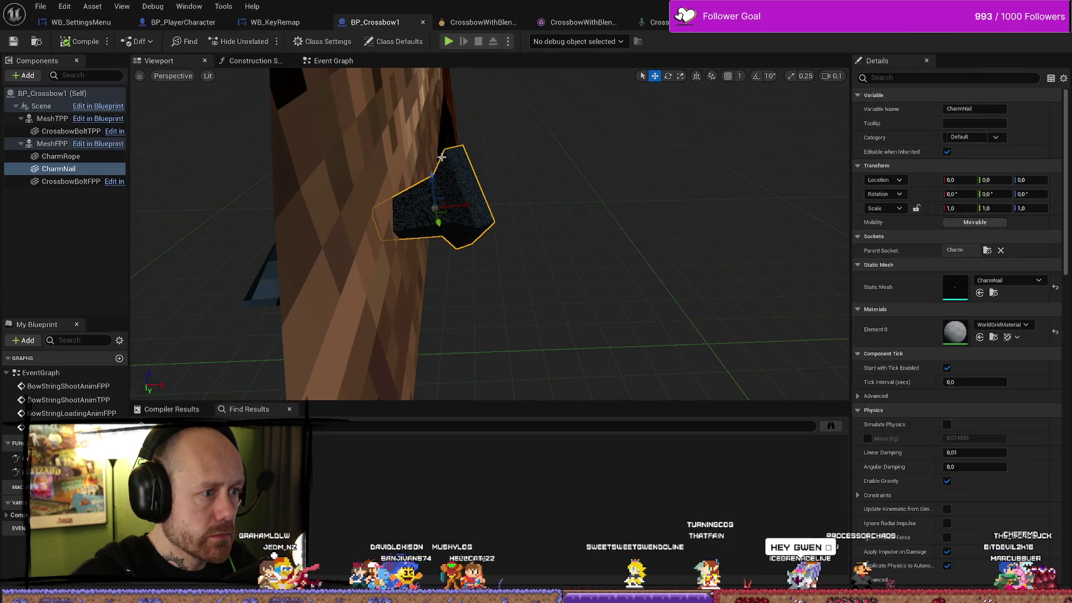
left_click(656, 22)
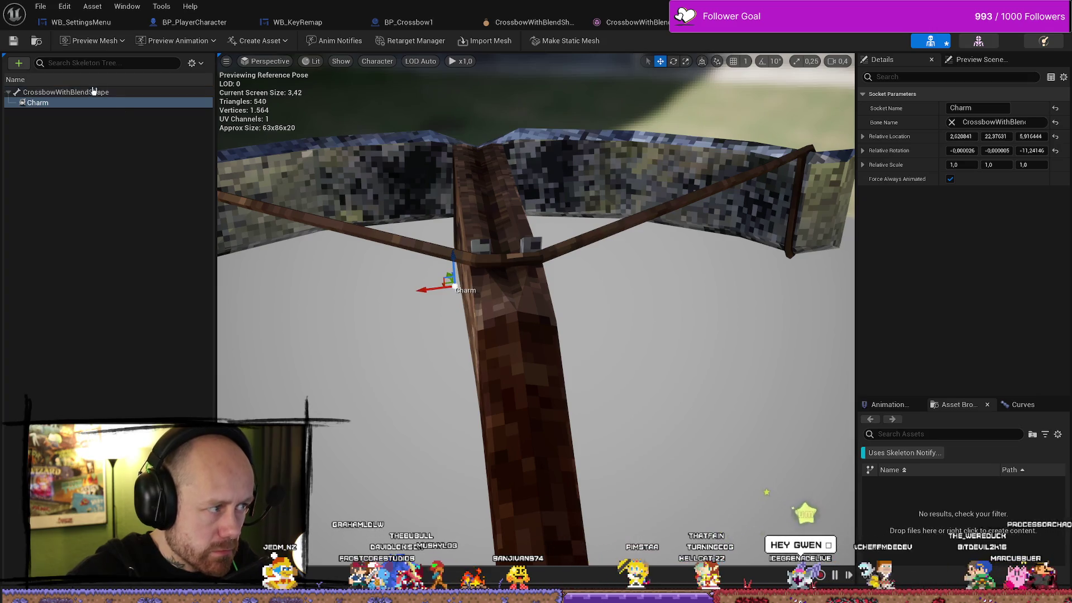
left_click(423, 21)
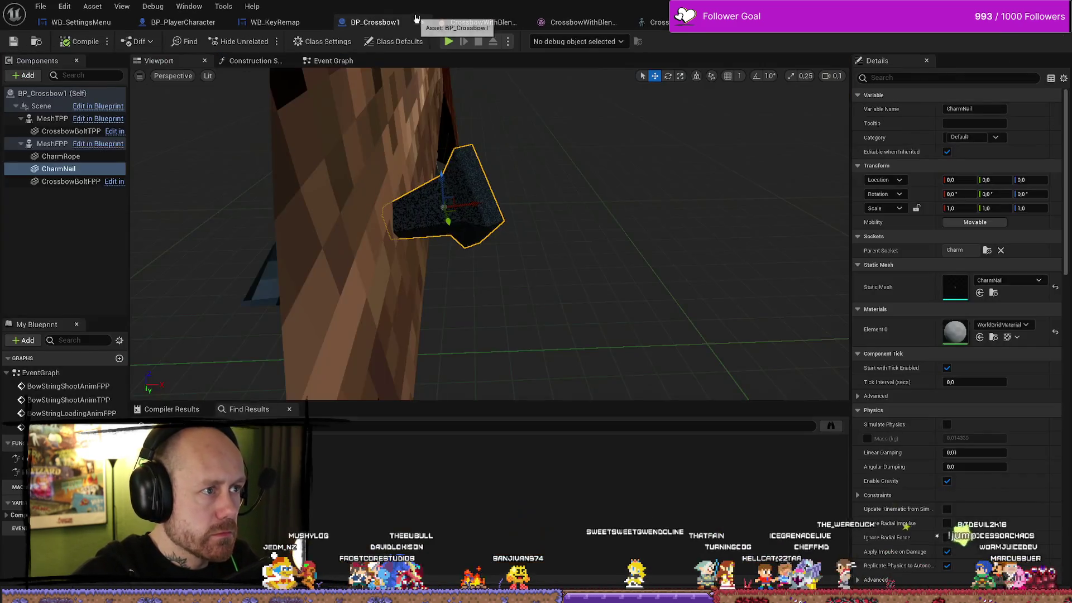
mouse_move(621, 214)
left_mouse_down()
mouse_move(525, 254)
mouse_move(586, 141)
left_mouse_up()
scroll(508, 240, "down", 2)
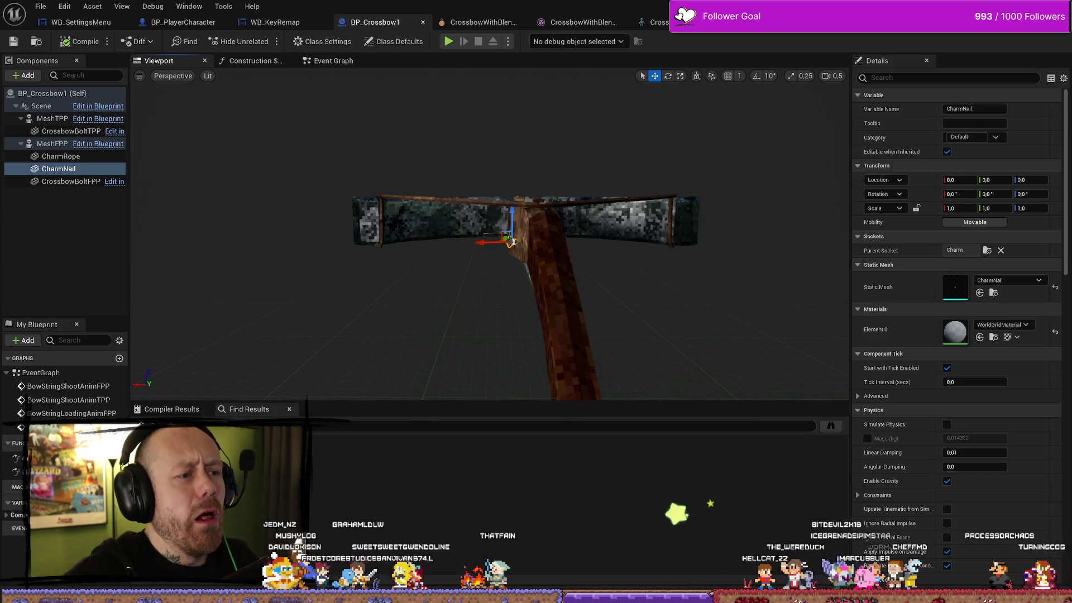
Step: Parent CharmRope to CharmNail, zero its location, and lower it to Z about -0.49
left_click(510, 242)
scroll(723, 281, "up", 5)
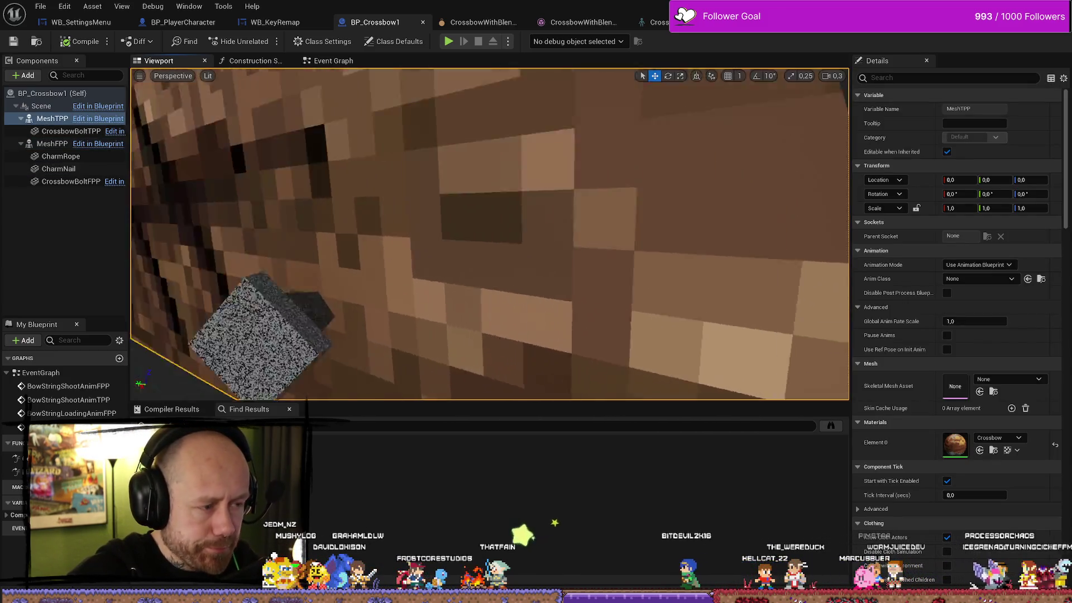
mouse_move(489, 234)
left_mouse_down()
mouse_move(490, 190)
mouse_move(402, 190)
left_mouse_up()
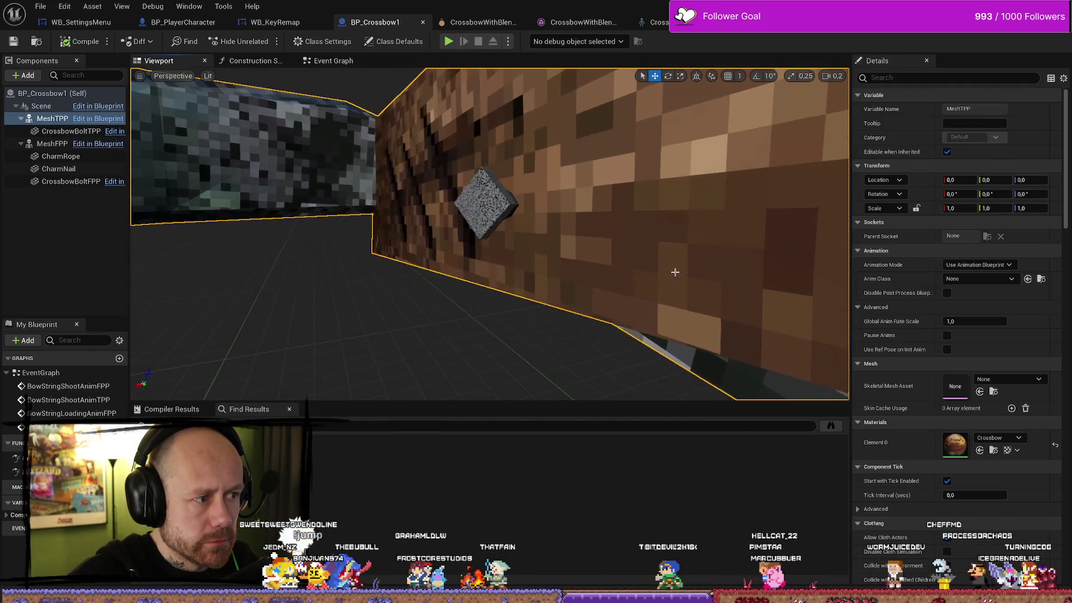
left_click(58, 169)
key("f")
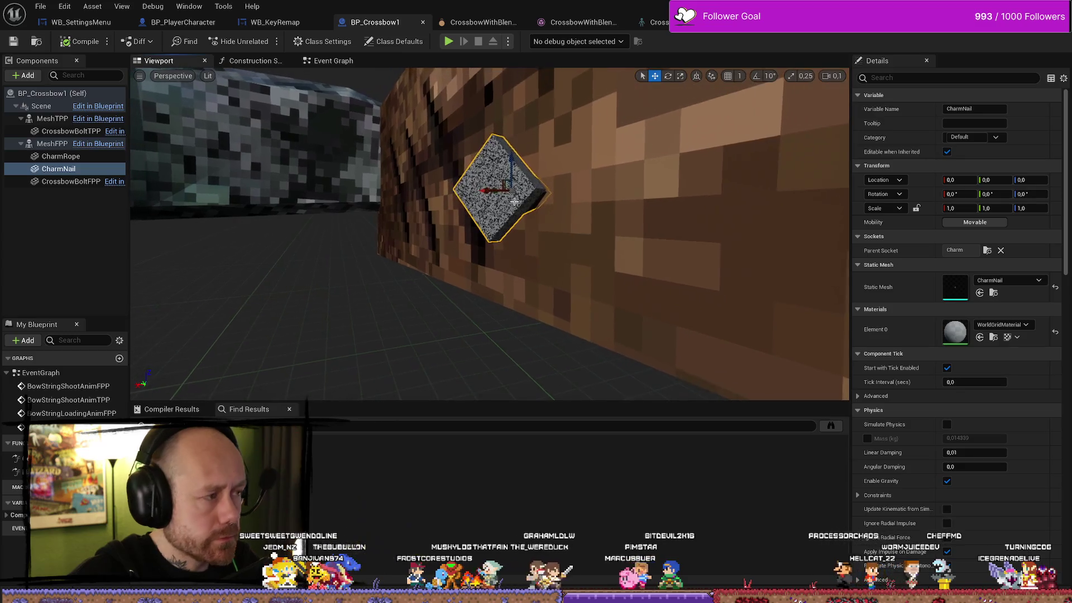
left_click(61, 157)
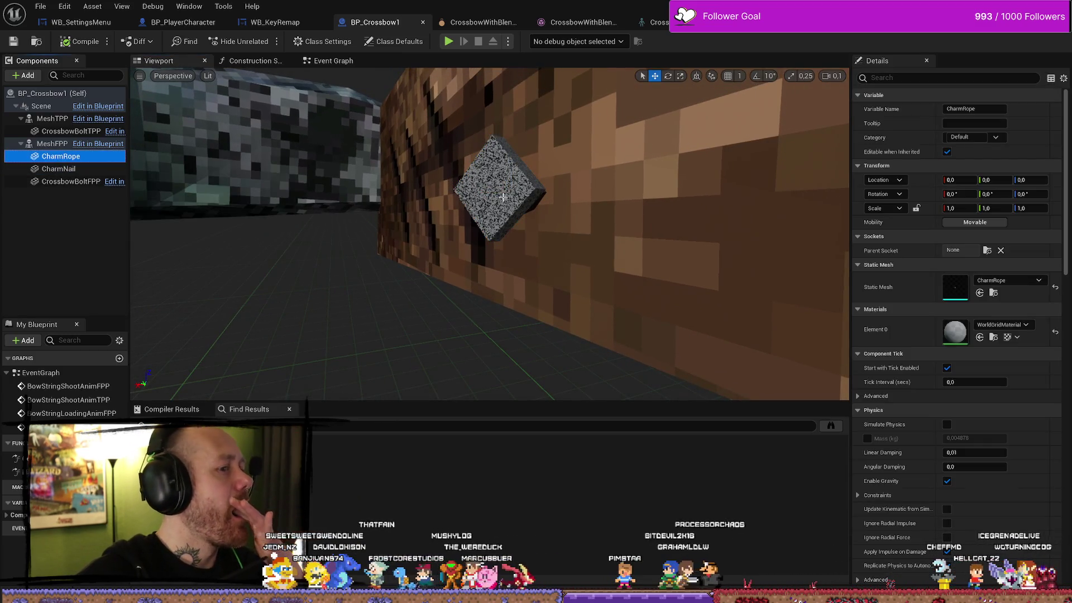
left_click_drag(60, 156, 61, 169)
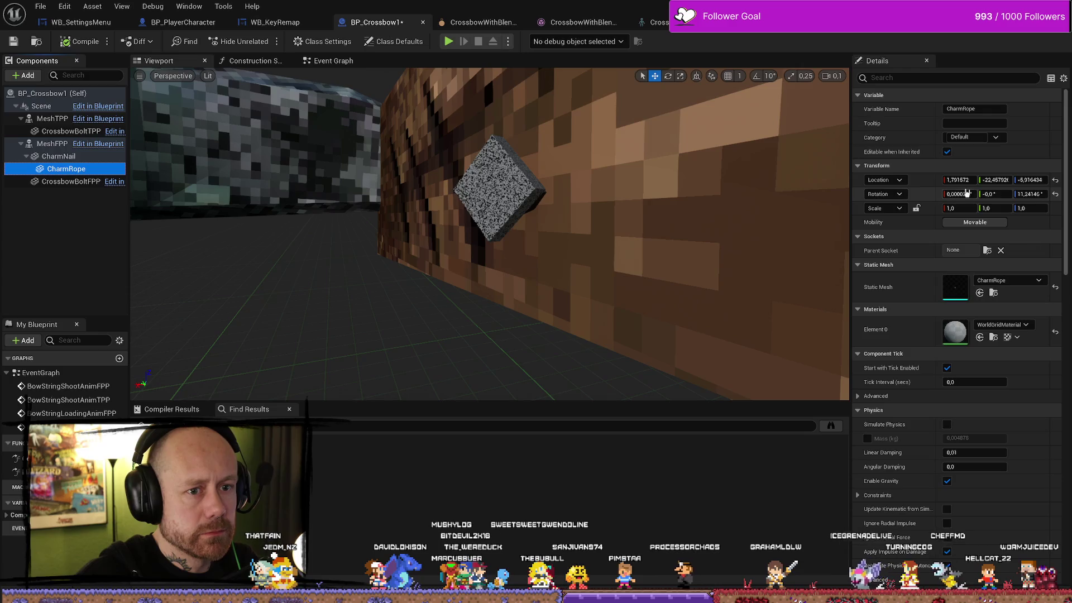
left_click(1055, 180)
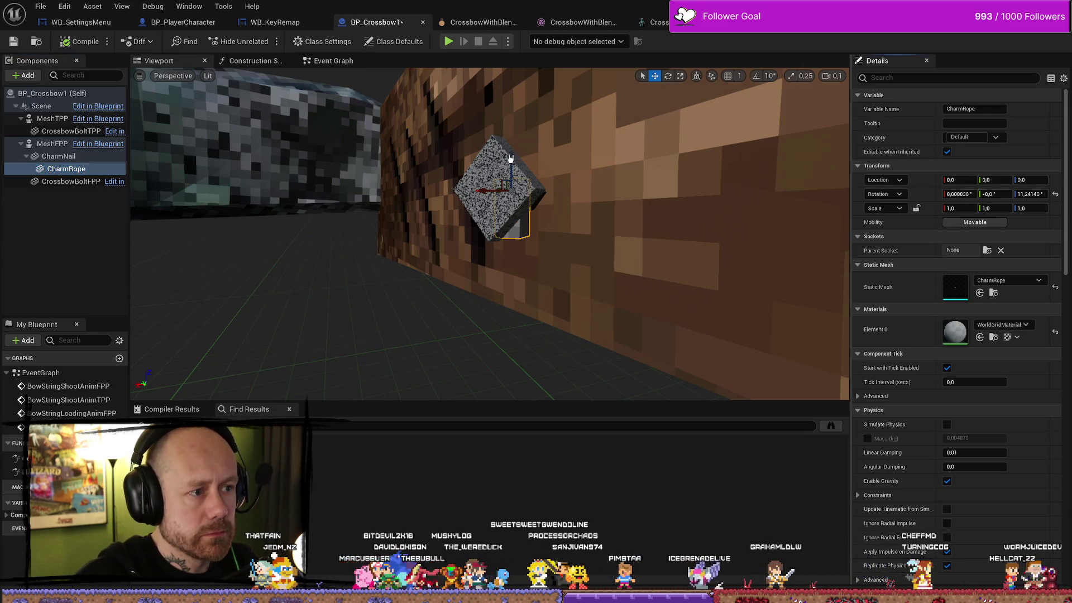
left_click_drag(510, 158, 506, 189)
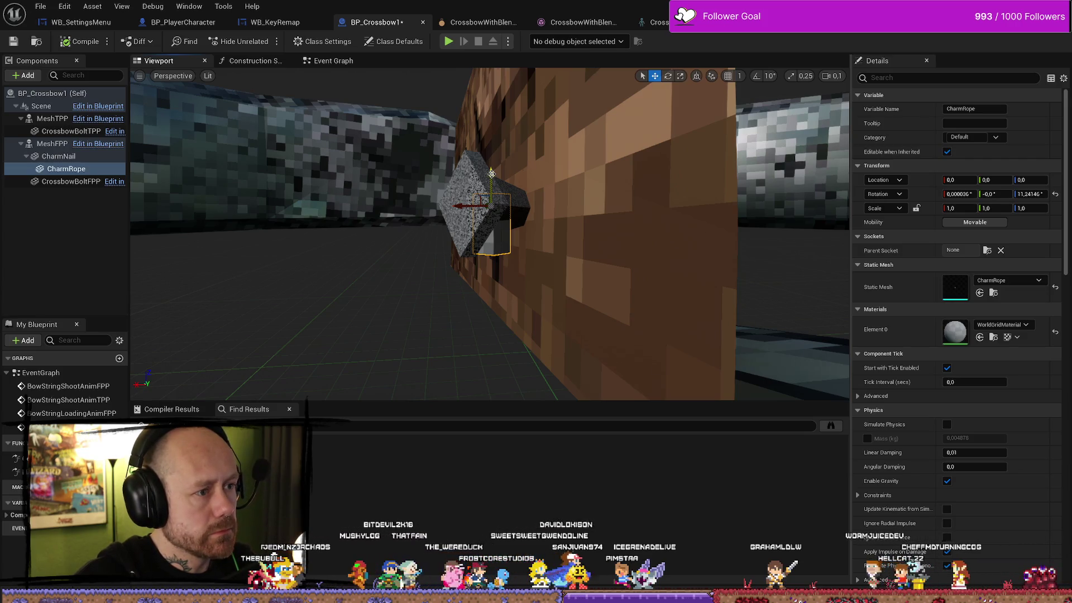
mouse_move(491, 173)
left_mouse_down()
mouse_move(491, 217)
mouse_move(491, 202)
left_mouse_up()
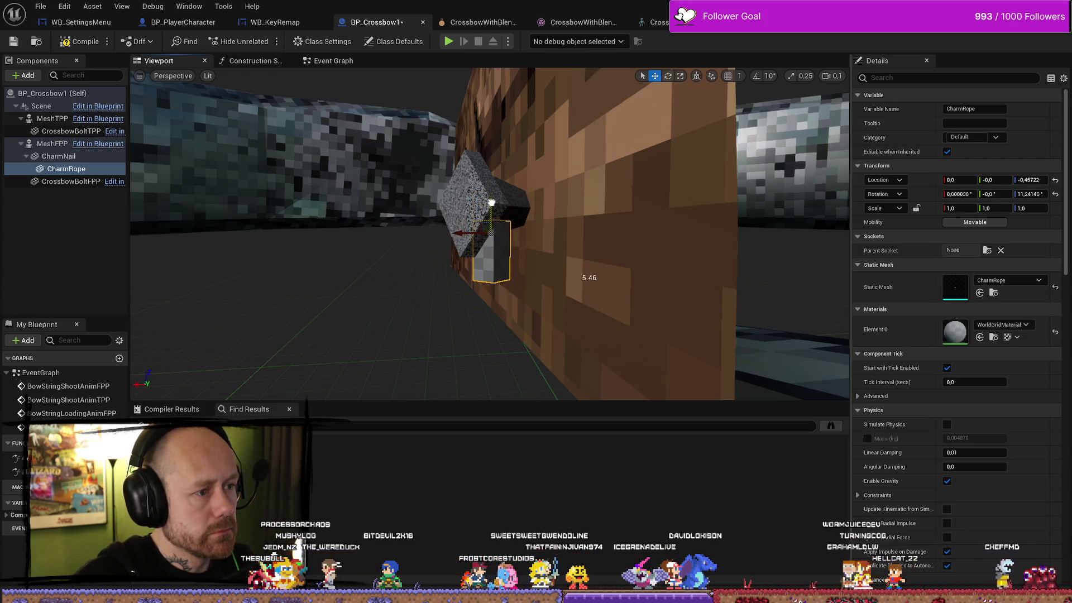
Step: Duplicate CharmRope as CharmRope1 and move it down to Z about -1.29
right_click(77, 219)
key("Escape")
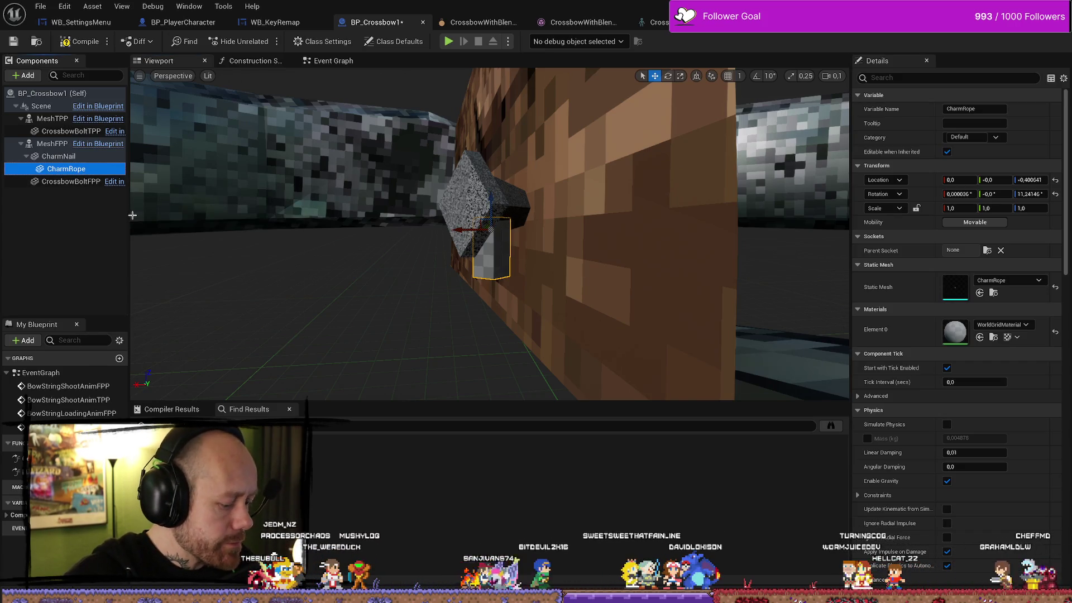
key("ctrl+d")
left_click_drag(490, 202, 492, 261)
left_click_drag(500, 188, 491, 215)
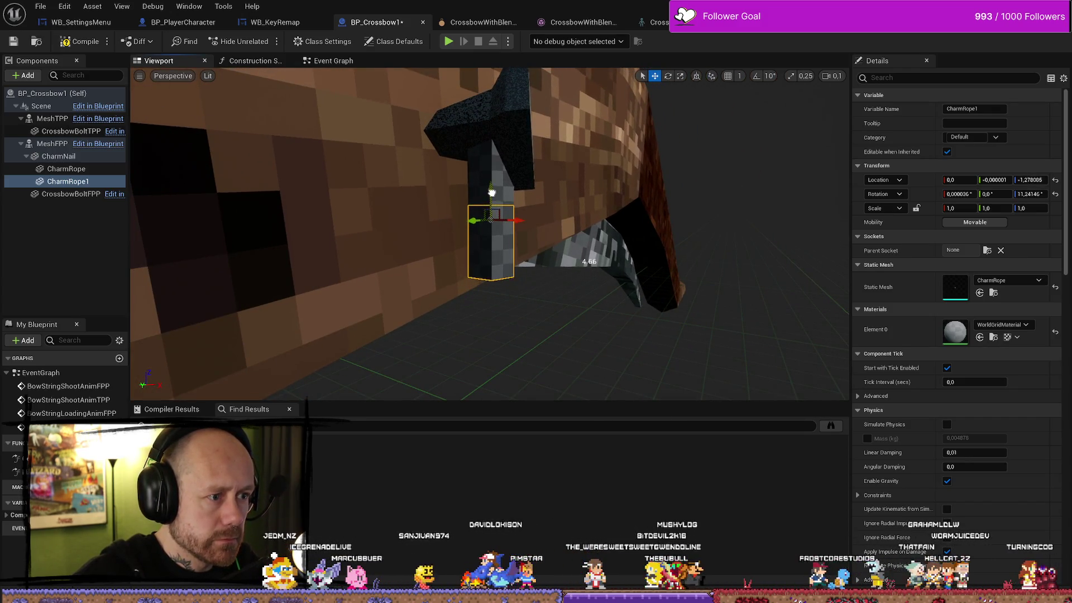
left_click_drag(492, 197, 491, 195)
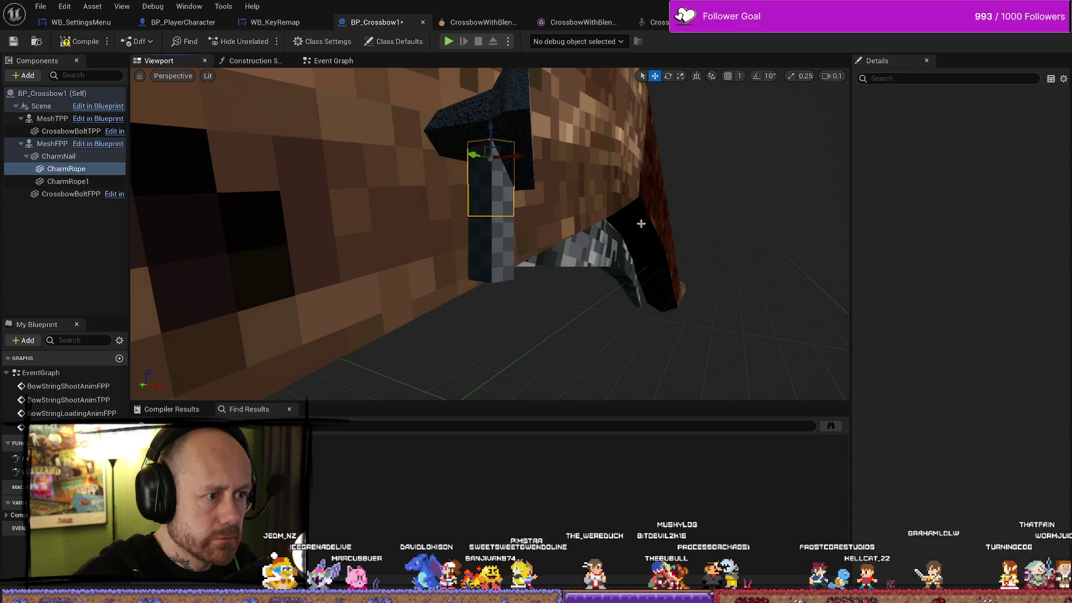
Step: Check the two hanging rope pieces up close, then clear the component selection
left_click(500, 193, "ctrl")
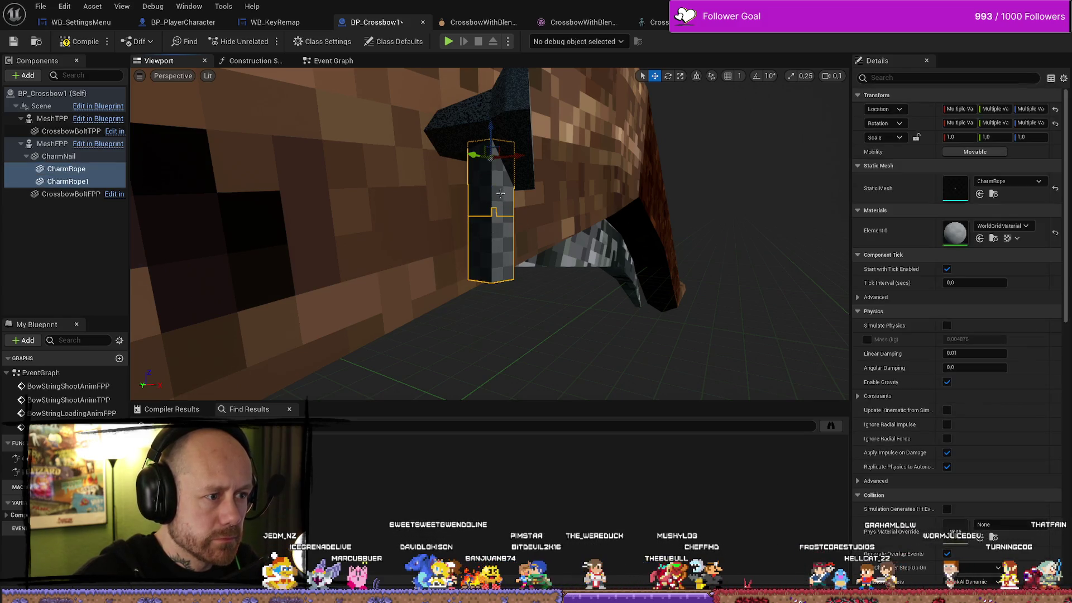
left_click(500, 194, "ctrl")
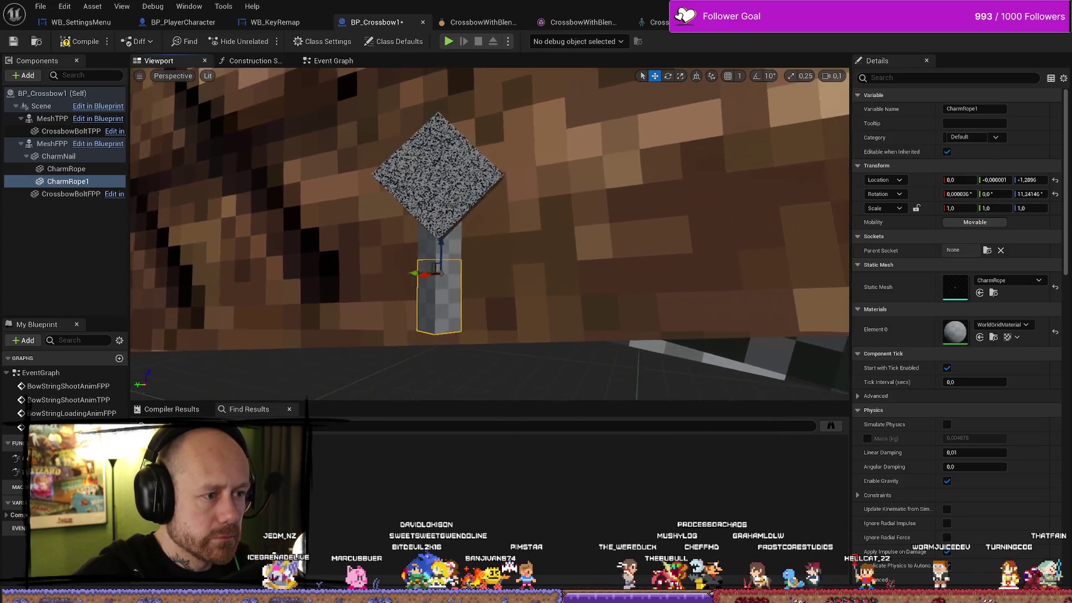
mouse_move(572, 222)
left_mouse_down()
mouse_move(547, 224)
mouse_move(572, 221)
left_mouse_up()
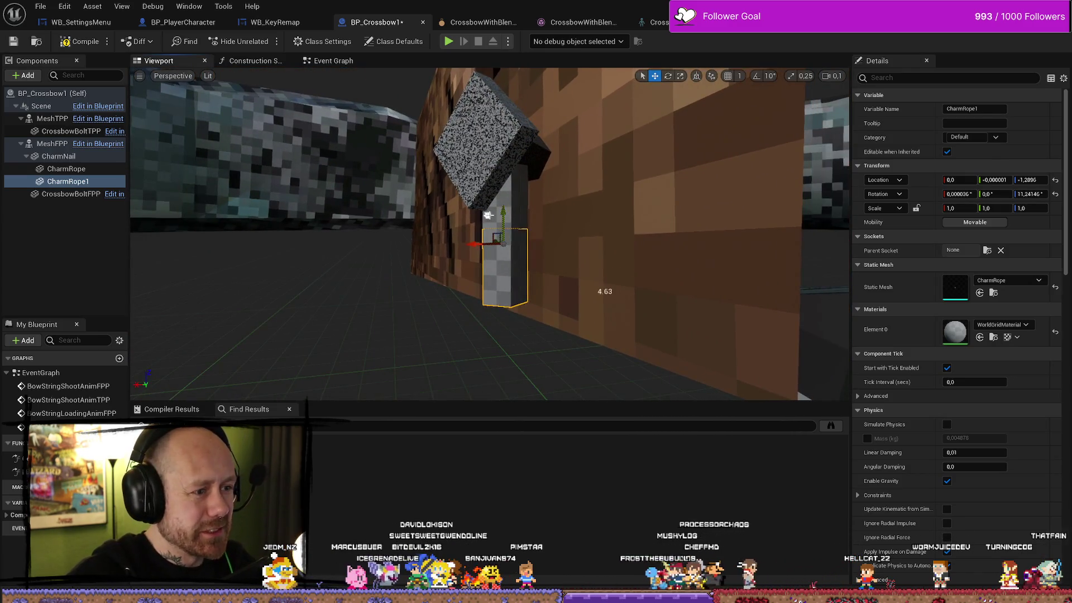
left_click(487, 216)
key("f")
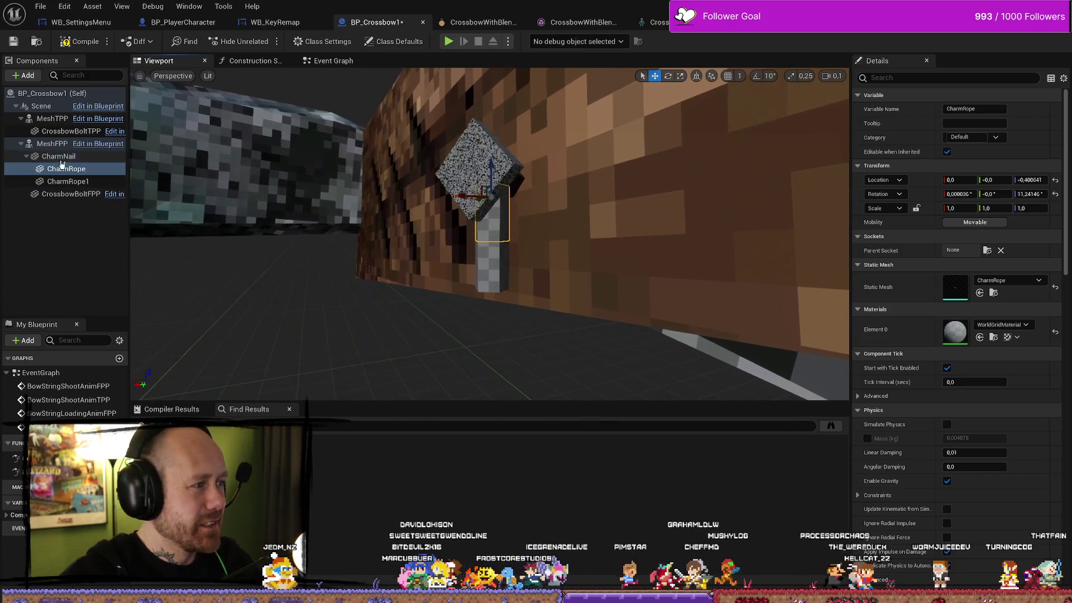
left_click(64, 180)
left_click(76, 246)
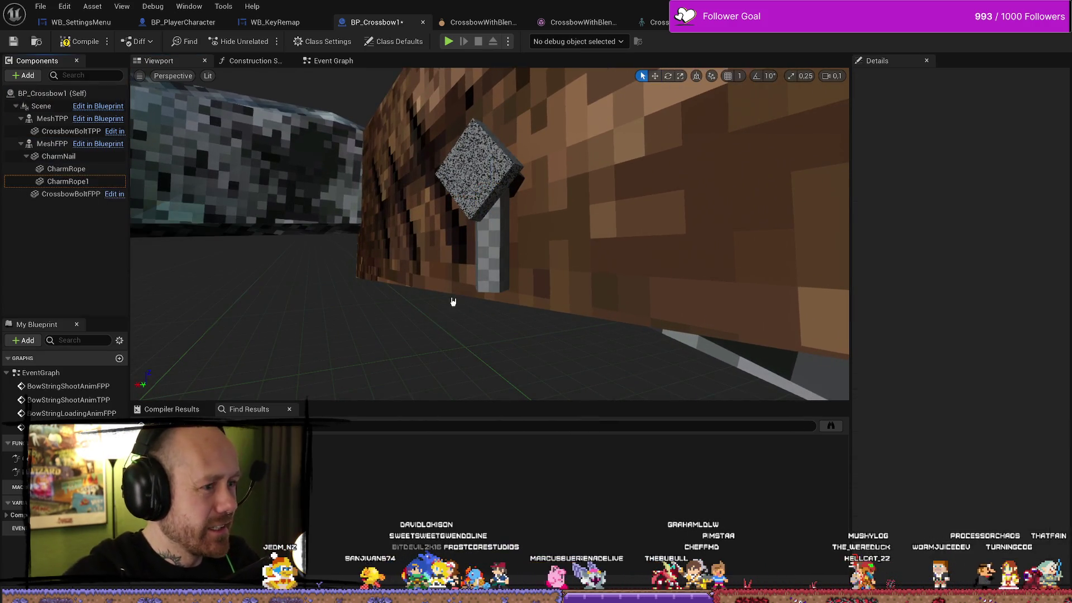
key("ctrl+space")
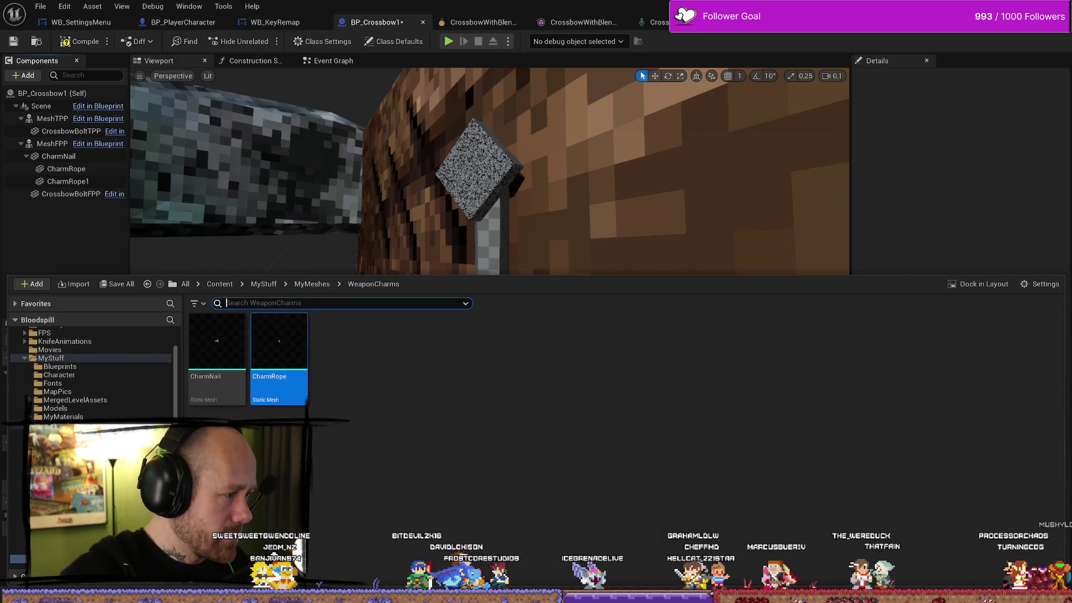
Step: Search MyMeshes for 'jug' and attach the Jug mesh under CharmNail
left_click(312, 283)
type("k")
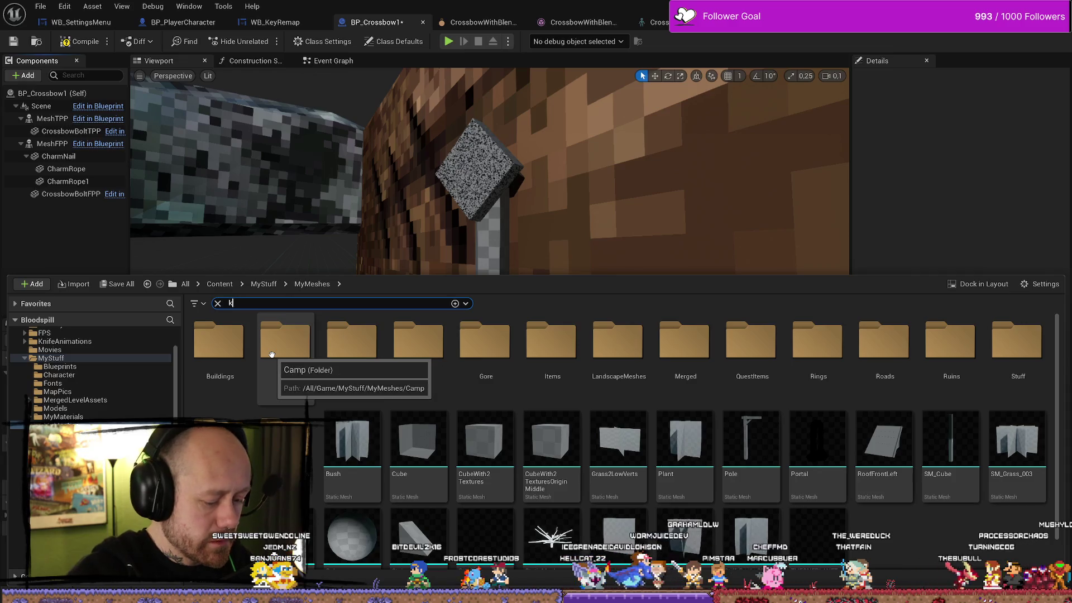
key("BackSpace")
type("mug")
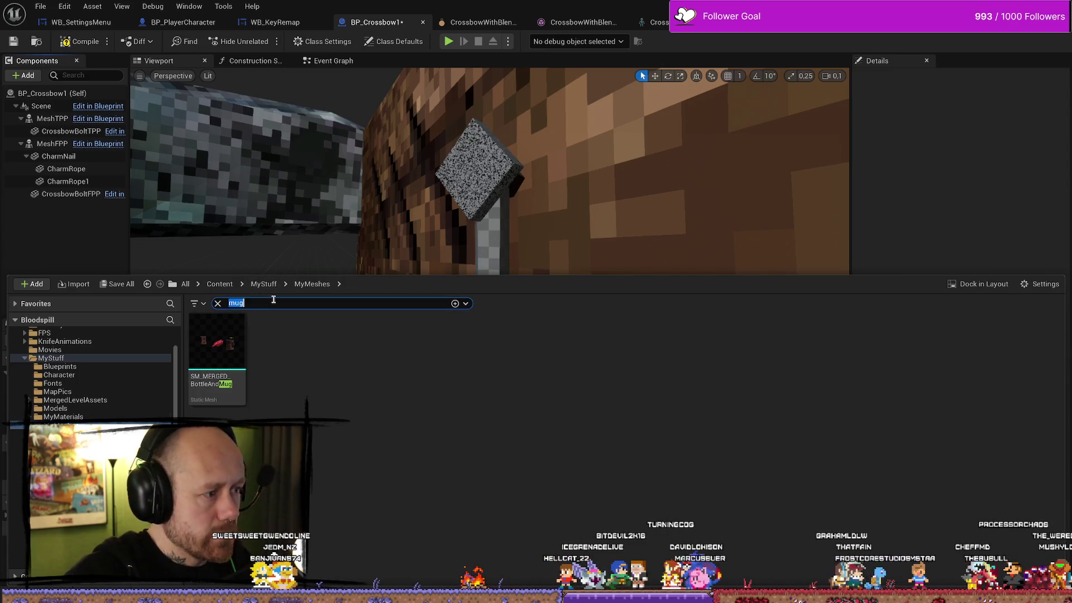
type("jug")
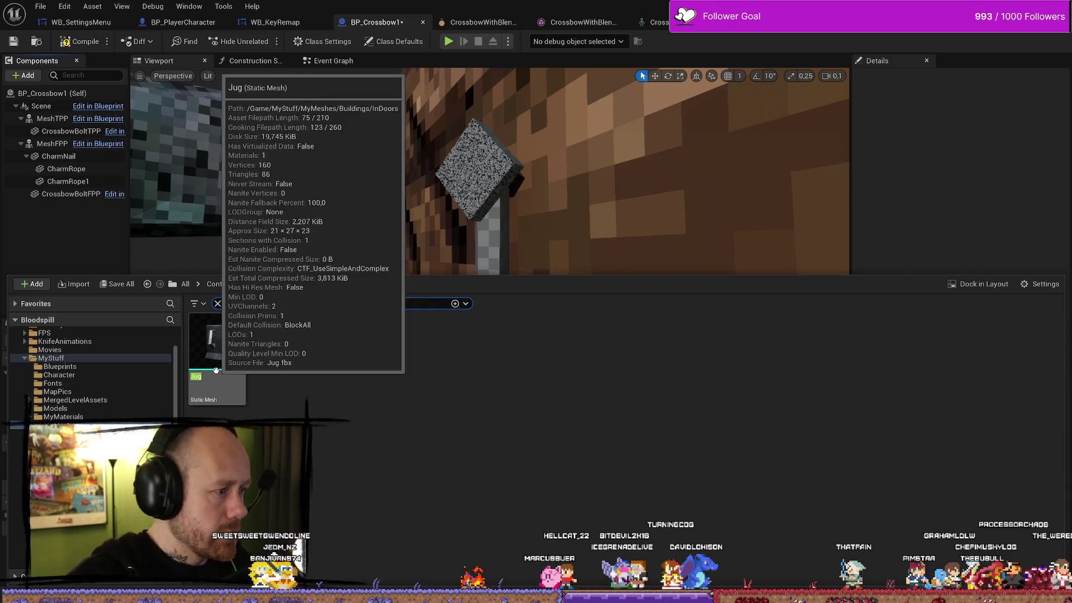
mouse_move(216, 370)
left_mouse_down()
mouse_move(73, 162)
mouse_move(89, 167)
mouse_move(49, 123)
mouse_move(59, 168)
left_mouse_up()
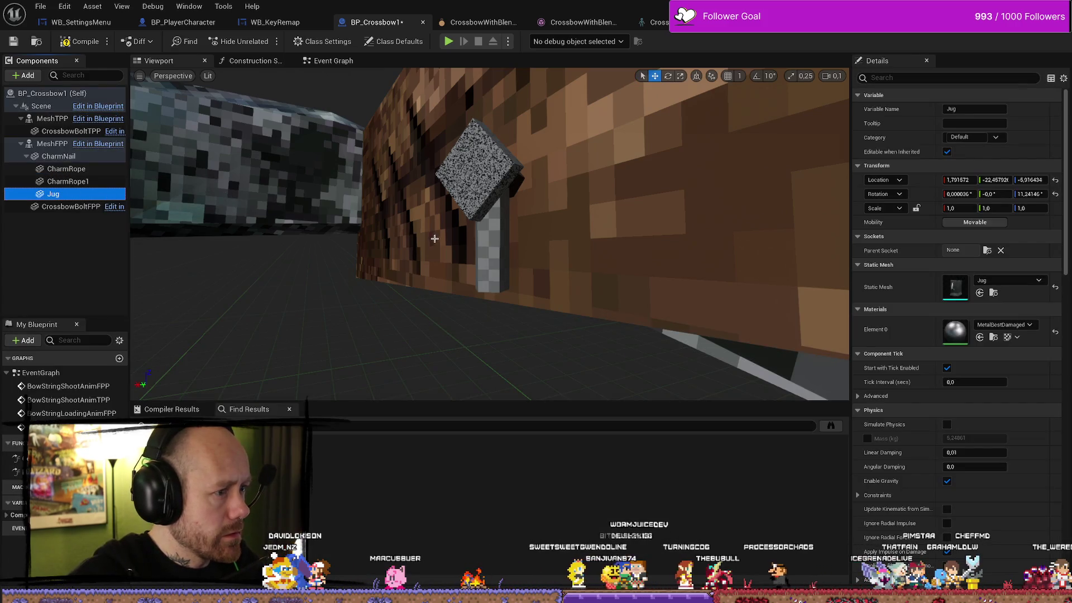
Step: Zero the Jug's location and rotation and scale it to 0.1 on all axes
left_click(1055, 181)
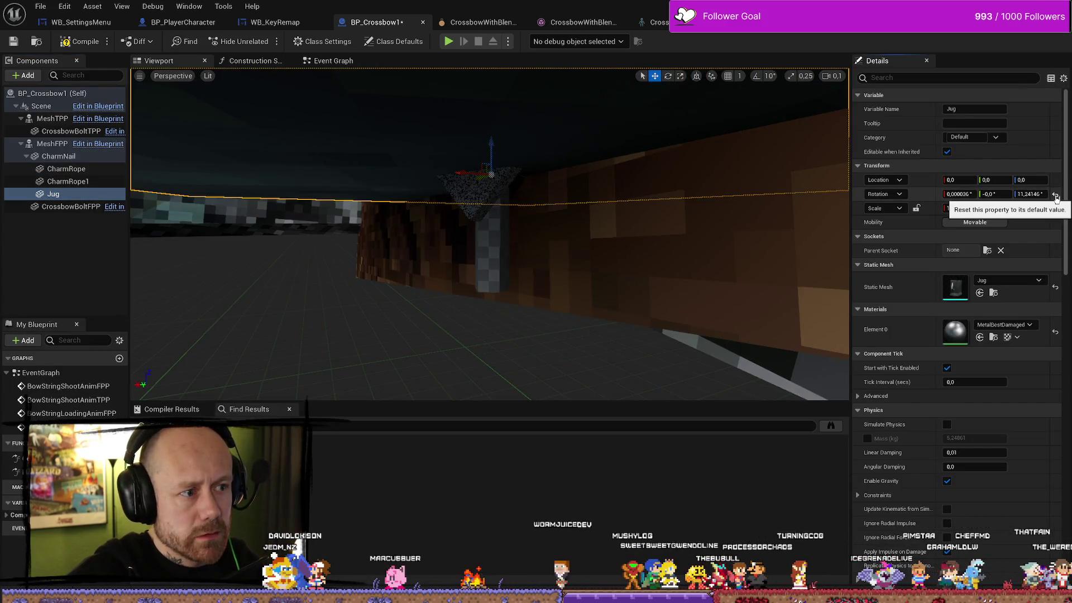
left_click(1055, 194)
scroll(624, 181, "down", 3)
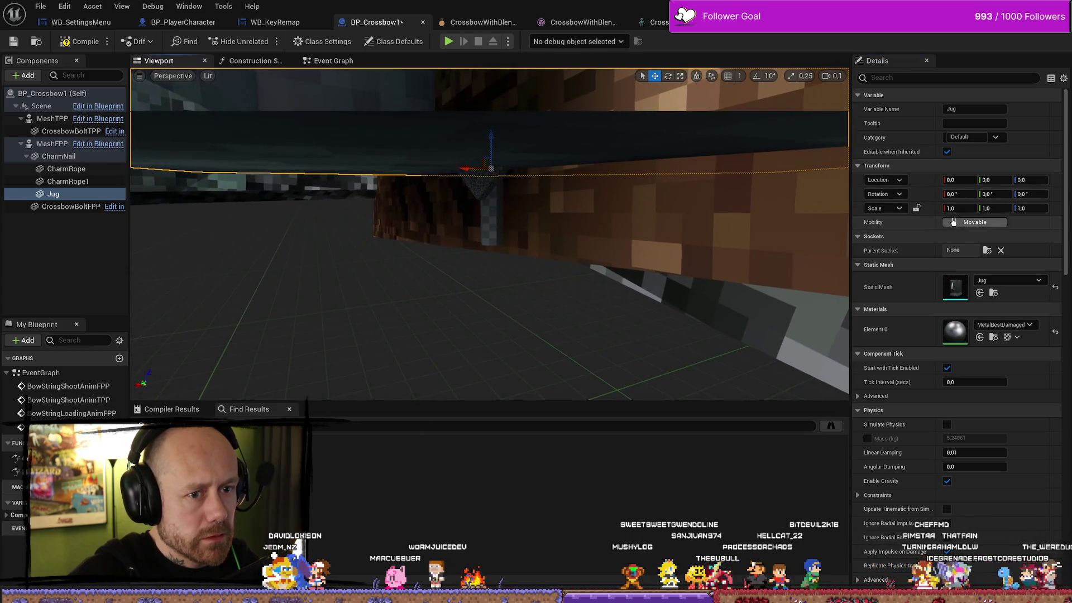
left_click_drag(959, 208, 953, 209)
type("0,255")
key("Return")
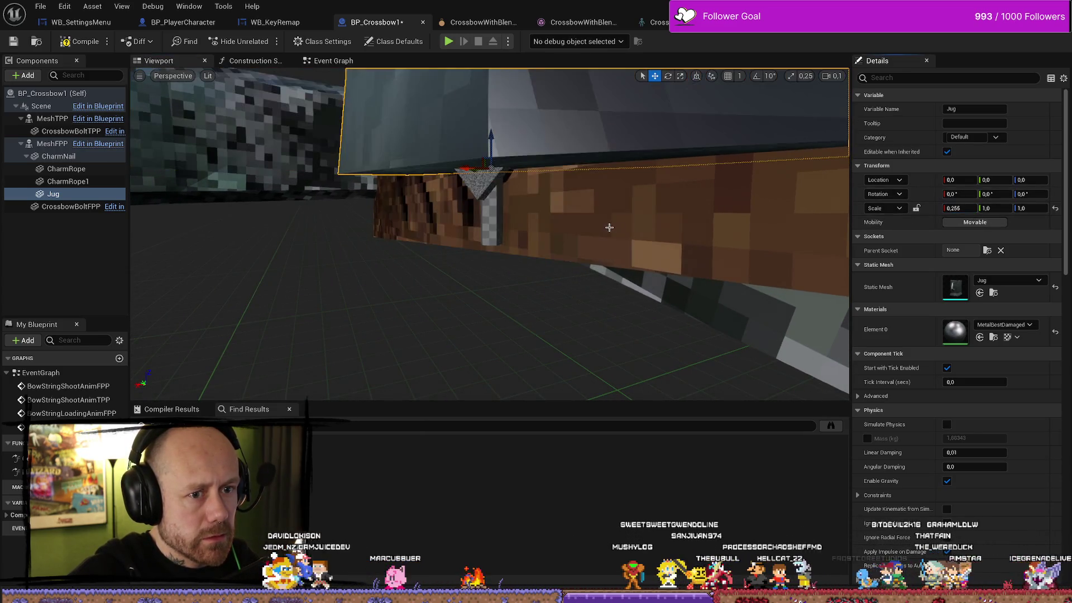
left_click(959, 209)
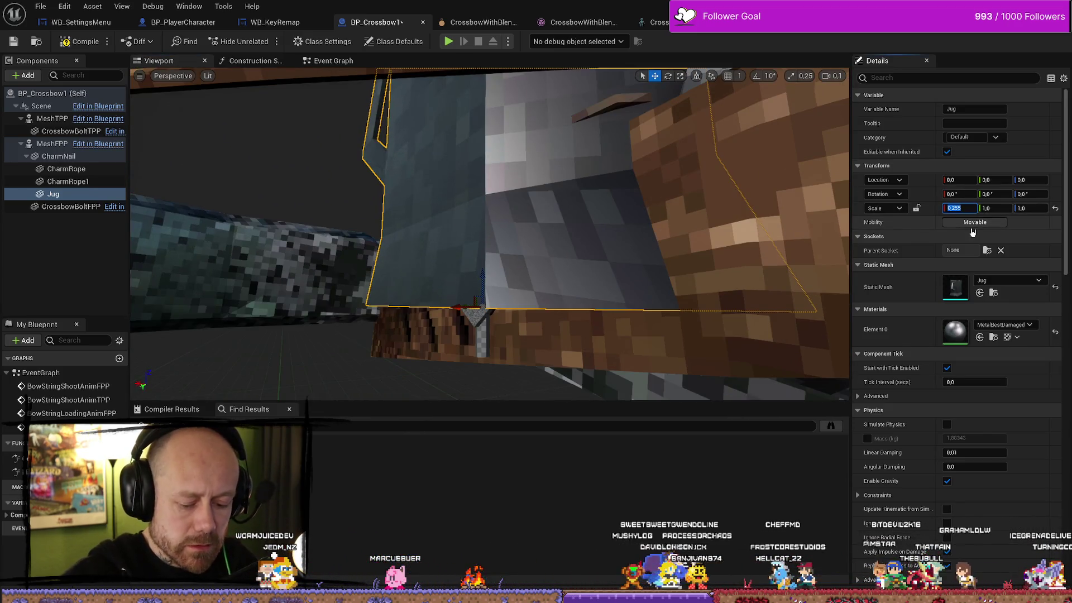
type(",1")
key("Tab")
type("0,1")
key("Tab")
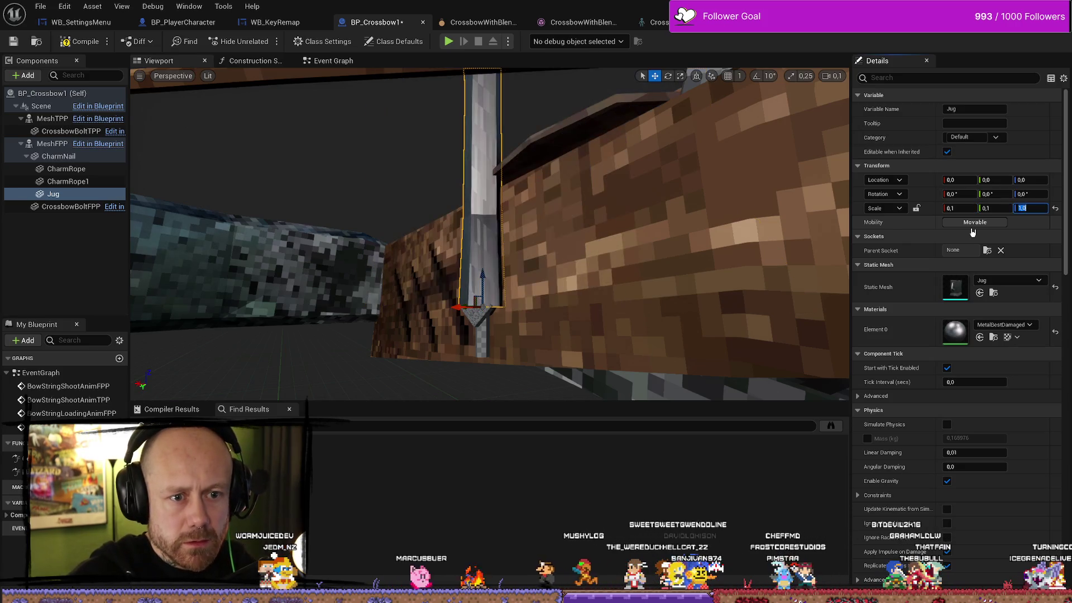
type("0,1")
key("Return")
Step: Lower the Jug beneath the rope end to about Z -3.58
left_click_drag(424, 291, 419, 291)
left_click_drag(444, 176, 459, 376)
mouse_move(487, 287)
left_mouse_down()
mouse_move(519, 268)
mouse_move(484, 238)
mouse_move(490, 259)
mouse_move(524, 256)
left_mouse_up()
key("e")
key("w")
scroll(524, 256, "down", 3)
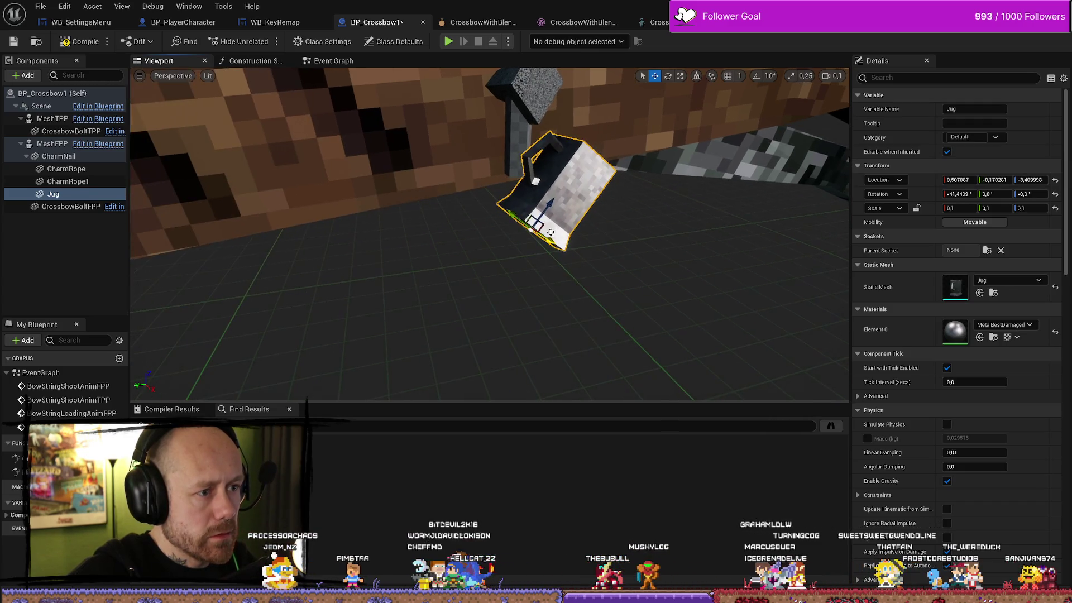
left_click_drag(552, 201, 550, 235)
key("f")
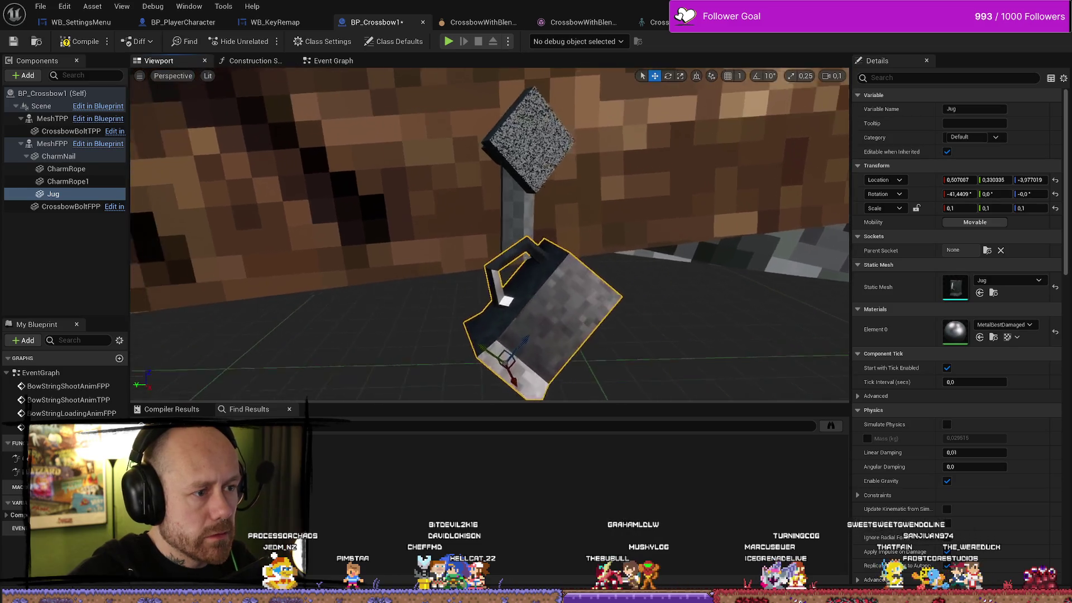
Step: Tilt the Jug about 89° around Z and slide it toward the rope
left_click_drag(487, 389, 510, 292)
key("e")
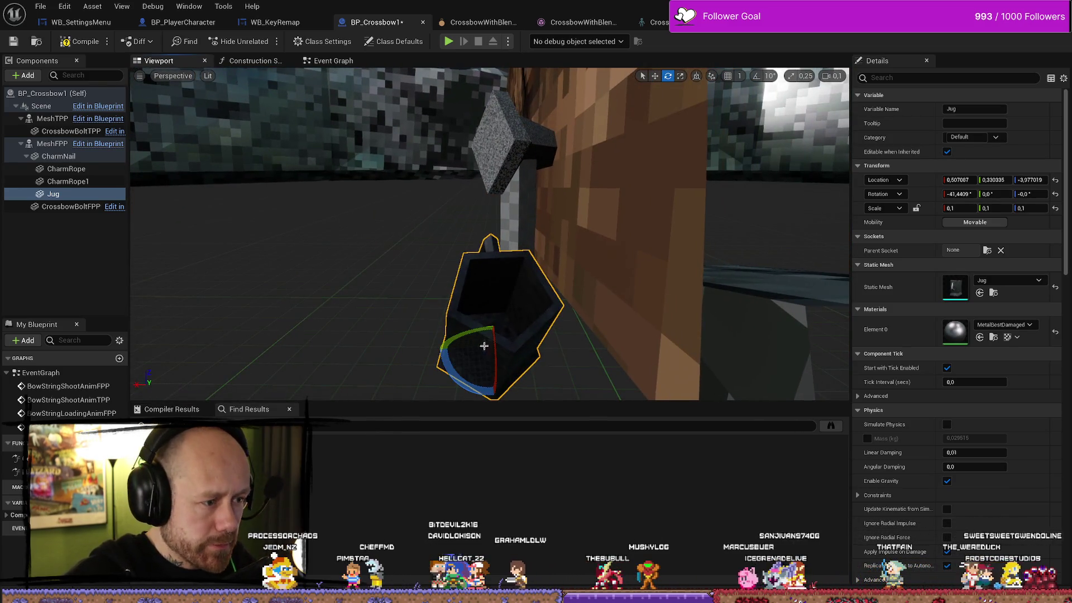
key("w")
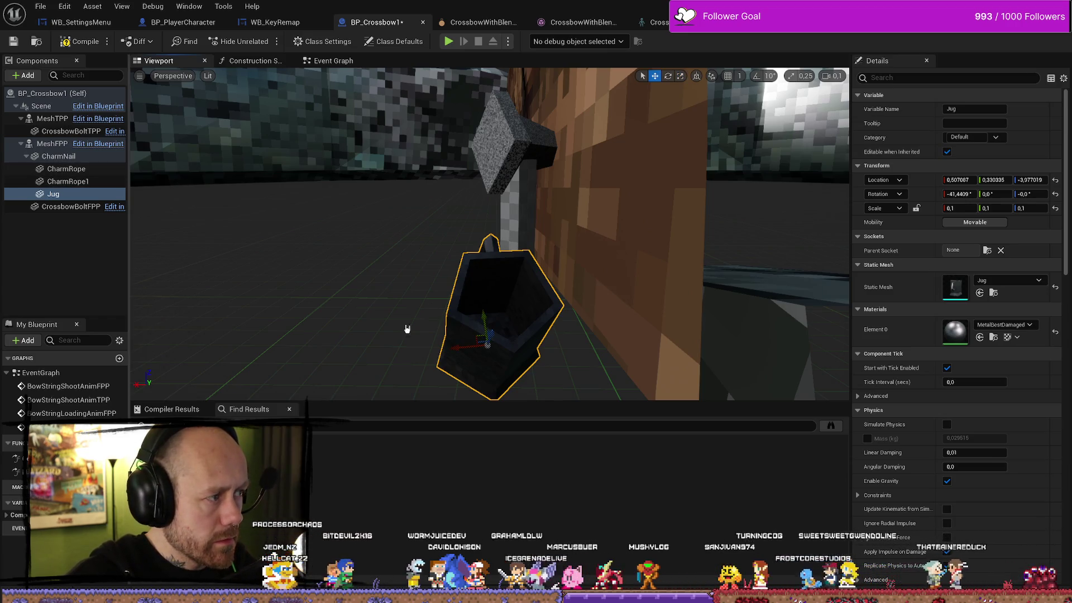
key("e")
mouse_move(485, 351)
left_mouse_down()
mouse_move(550, 355)
mouse_move(521, 337)
mouse_move(477, 349)
mouse_move(501, 369)
mouse_move(464, 309)
mouse_move(497, 327)
mouse_move(509, 352)
left_mouse_up()
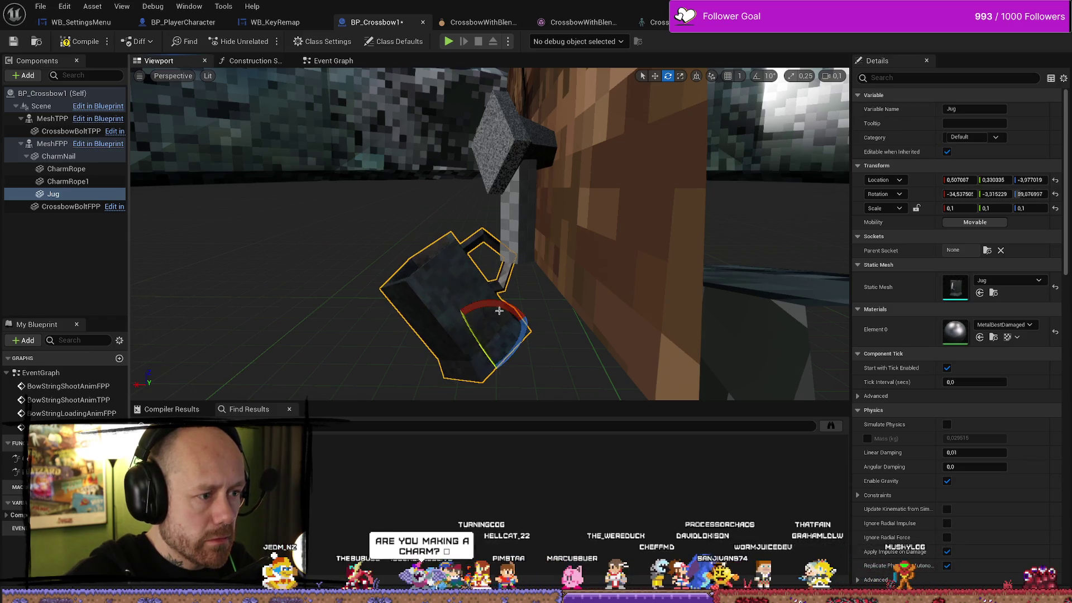
key("w")
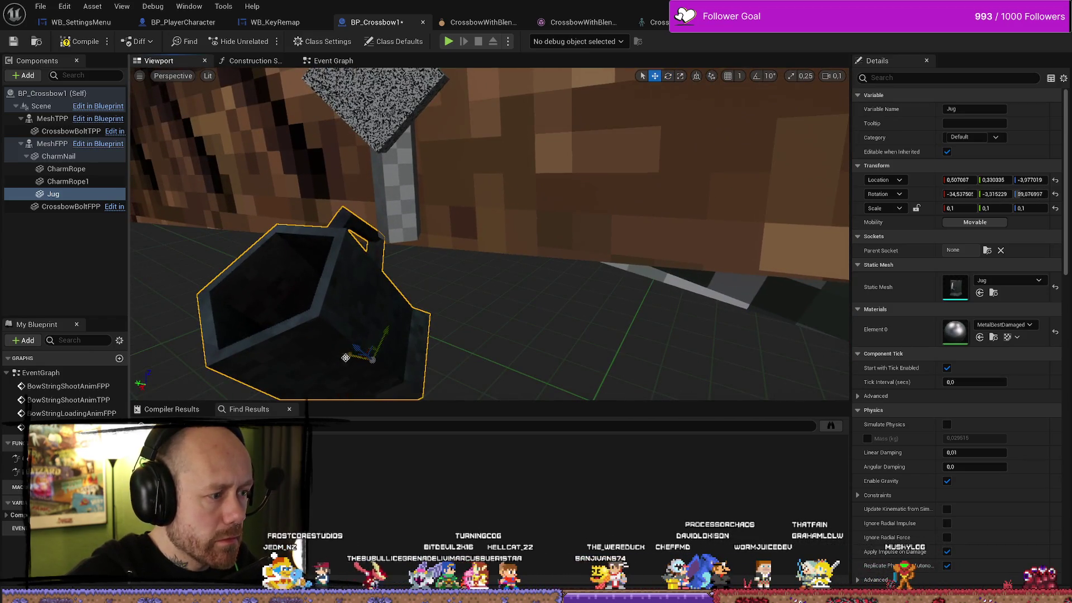
mouse_move(346, 357)
left_mouse_down()
mouse_move(385, 370)
mouse_move(408, 340)
mouse_move(391, 303)
mouse_move(424, 307)
mouse_move(398, 306)
left_mouse_up()
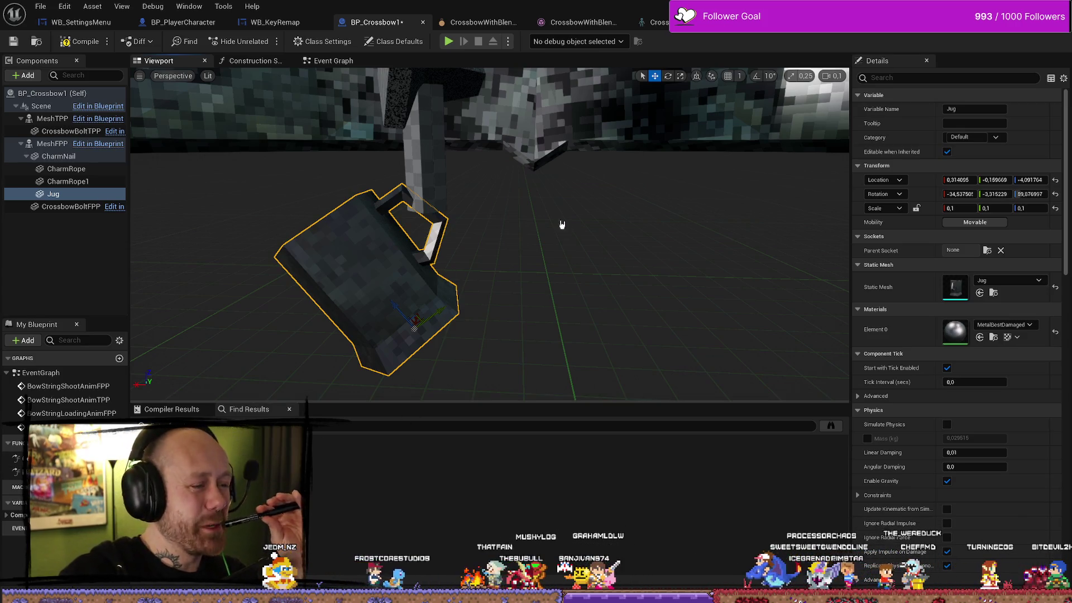
Step: Select CharmRope, CharmRope1 and the Jug and shift them together along X
left_click_drag(560, 223, 569, 168)
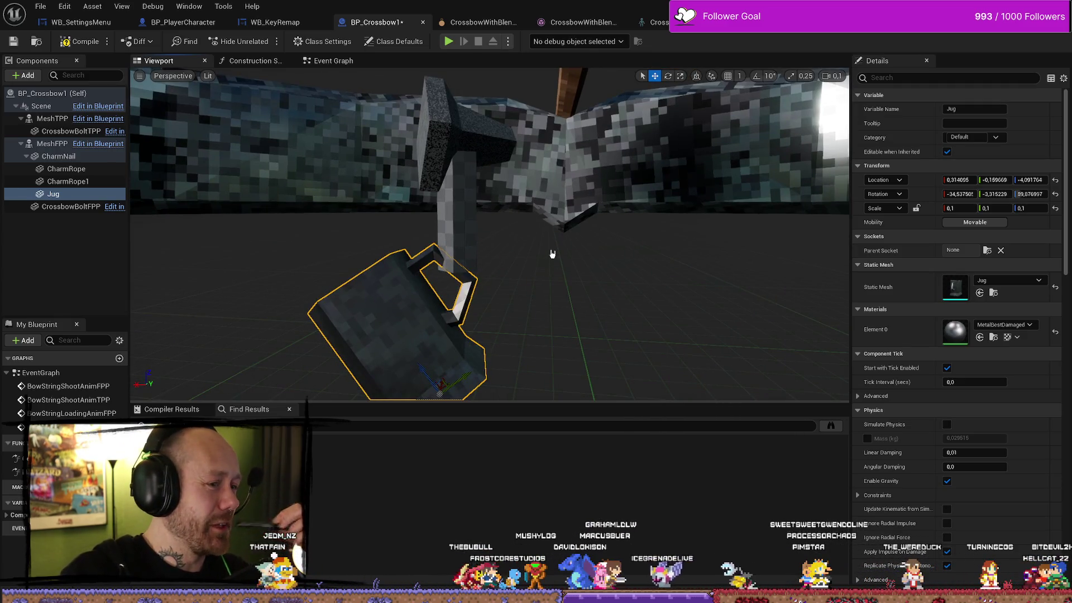
left_click(471, 188)
left_click(468, 240)
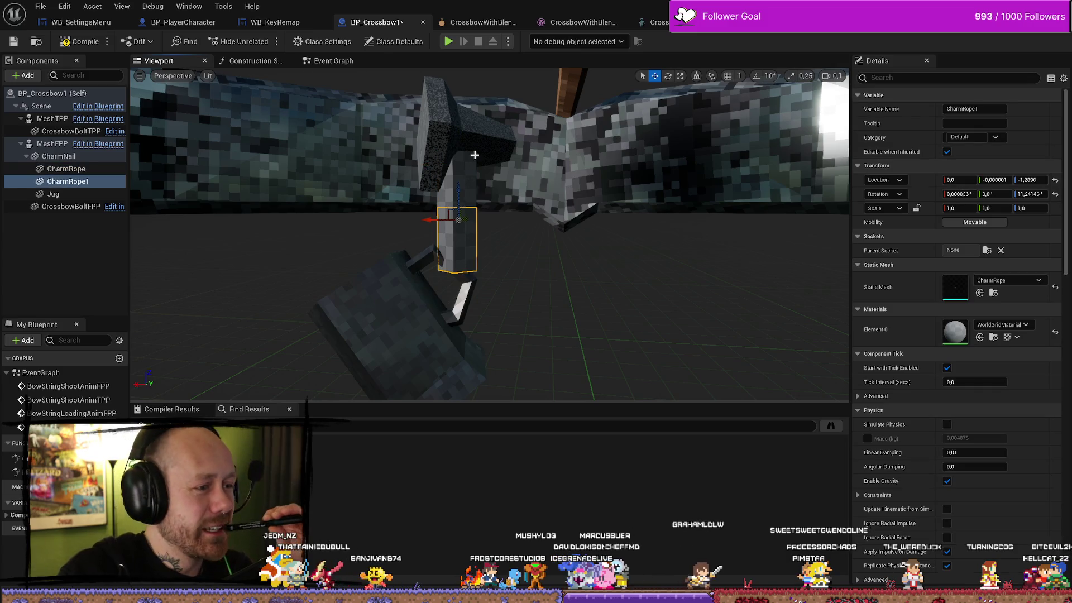
left_click(452, 181)
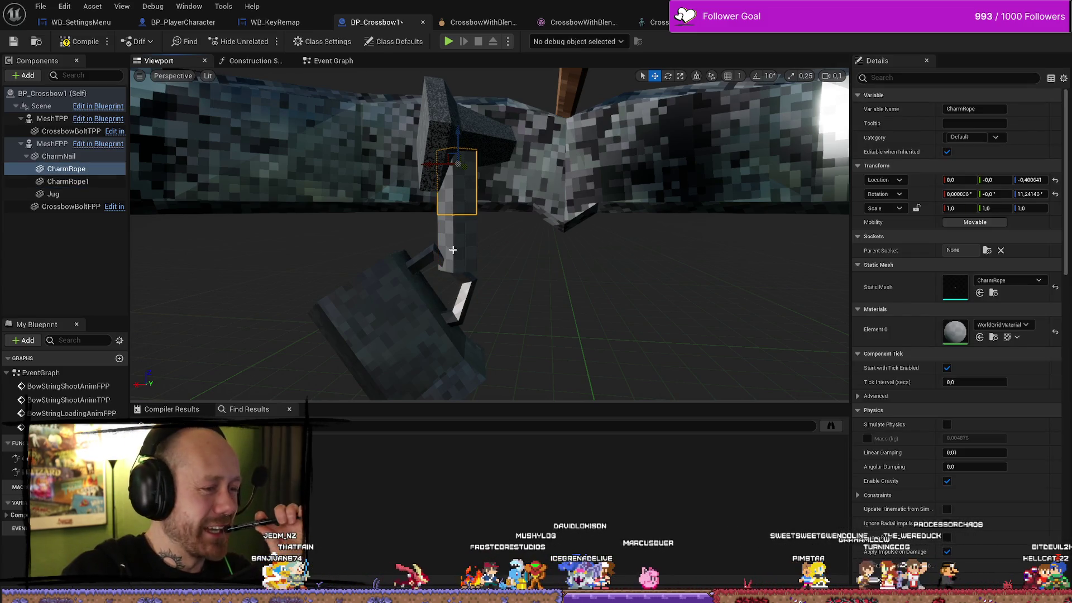
left_click(453, 250, "ctrl")
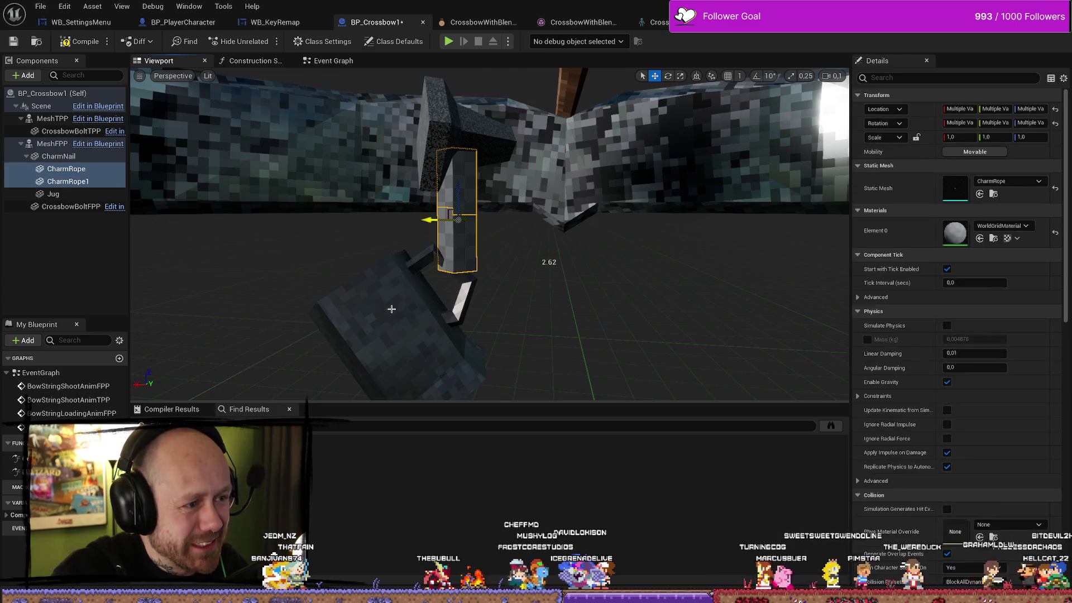
left_click(392, 308, "ctrl")
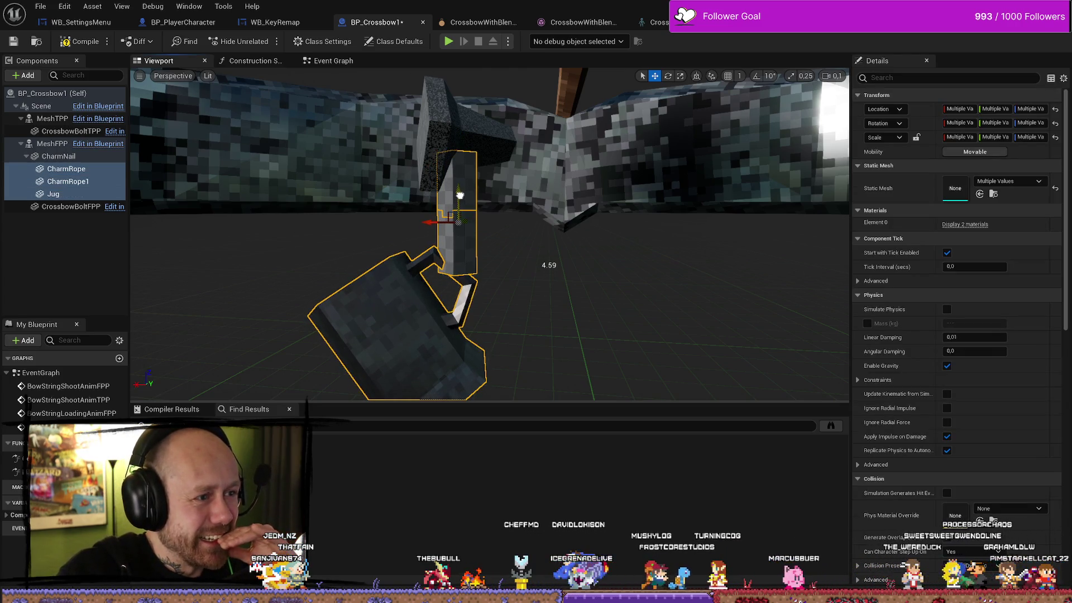
mouse_move(431, 222)
left_mouse_down()
mouse_move(453, 238)
mouse_move(425, 240)
left_mouse_up()
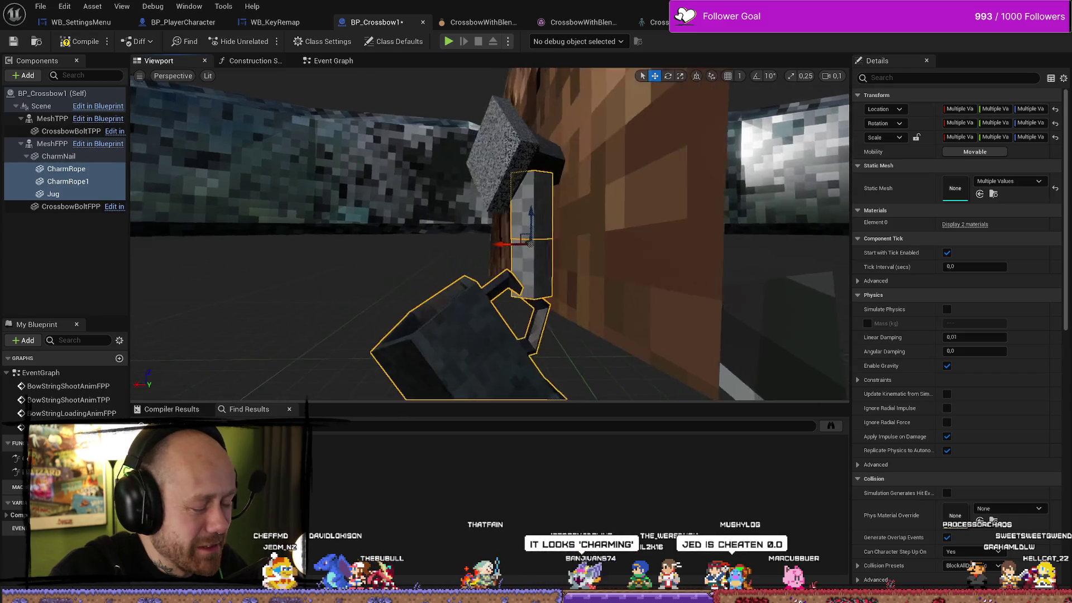
Step: Realign CharmRope1 and CharmRope individually, then bring up the Physics Constraint documentation
left_click(574, 359)
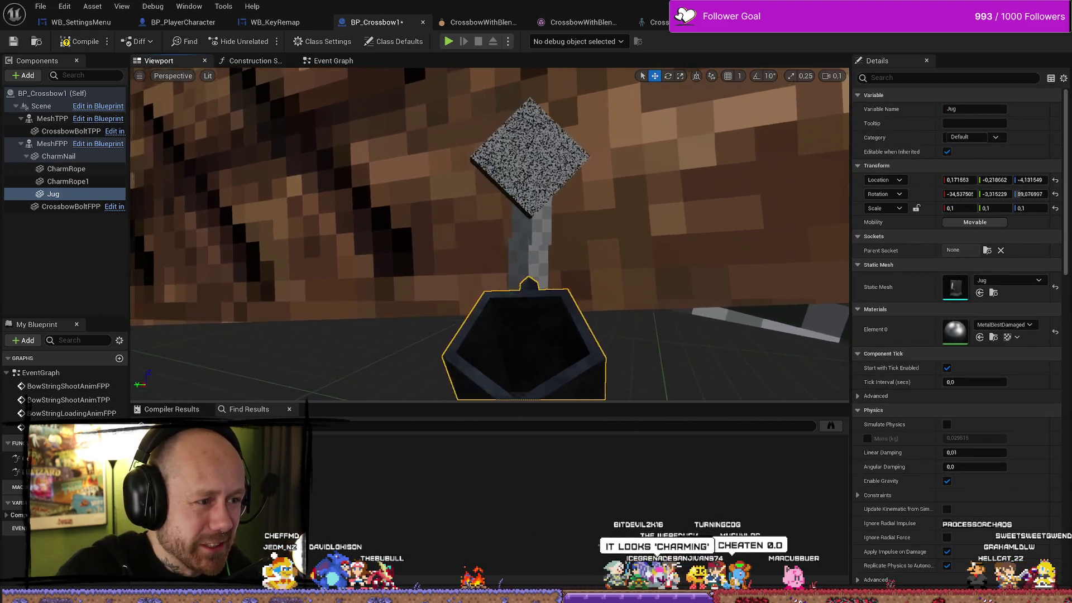
left_click_drag(497, 262, 497, 262)
left_click(498, 262)
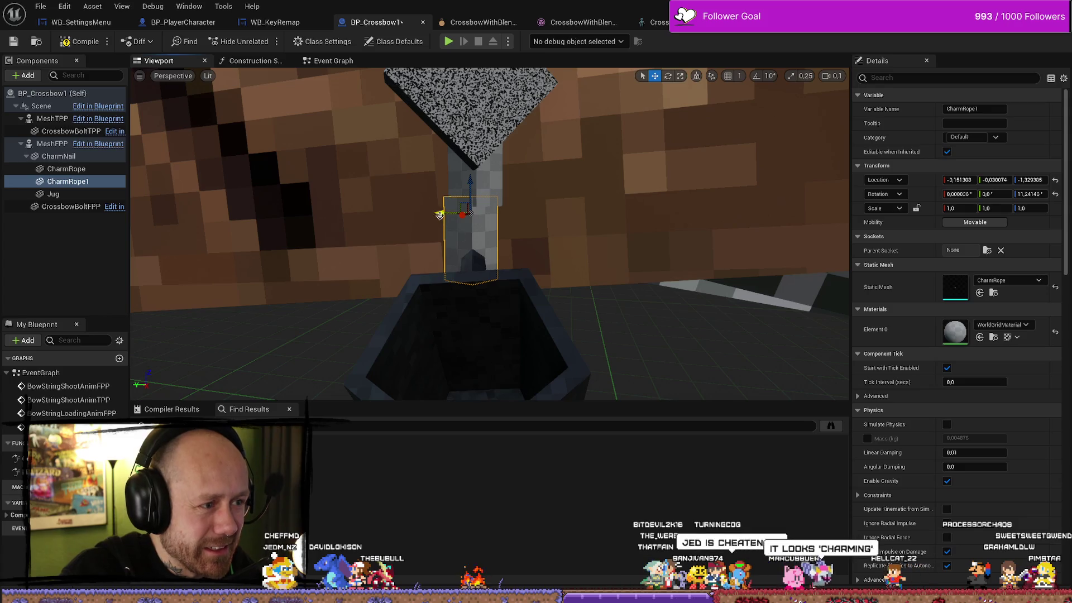
left_click_drag(439, 215, 445, 217)
left_click_drag(584, 221, 318, 235)
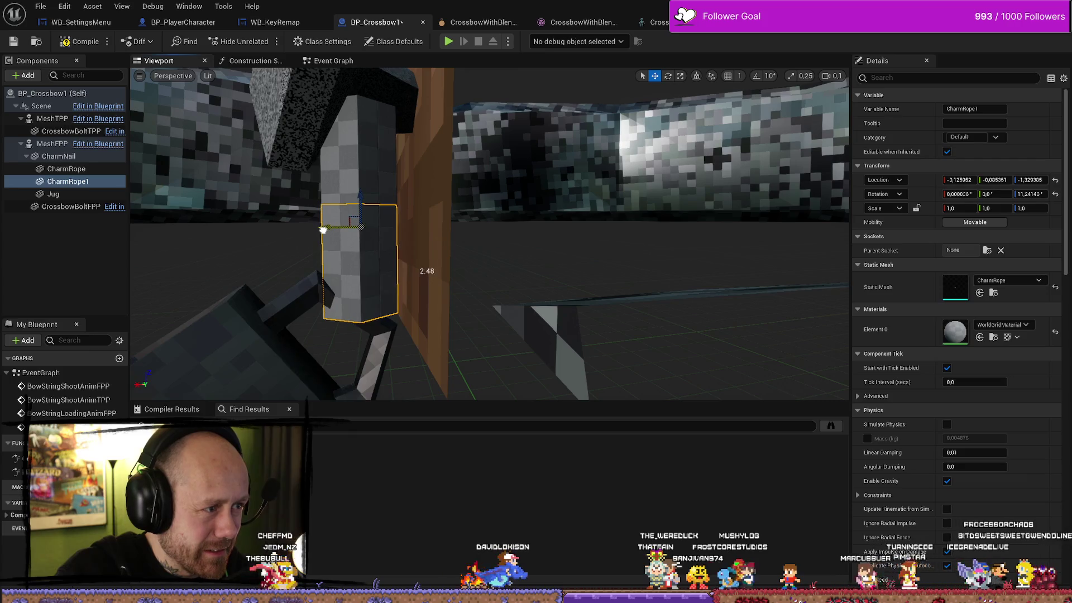
left_click(380, 204)
left_click_drag(419, 252, 445, 266)
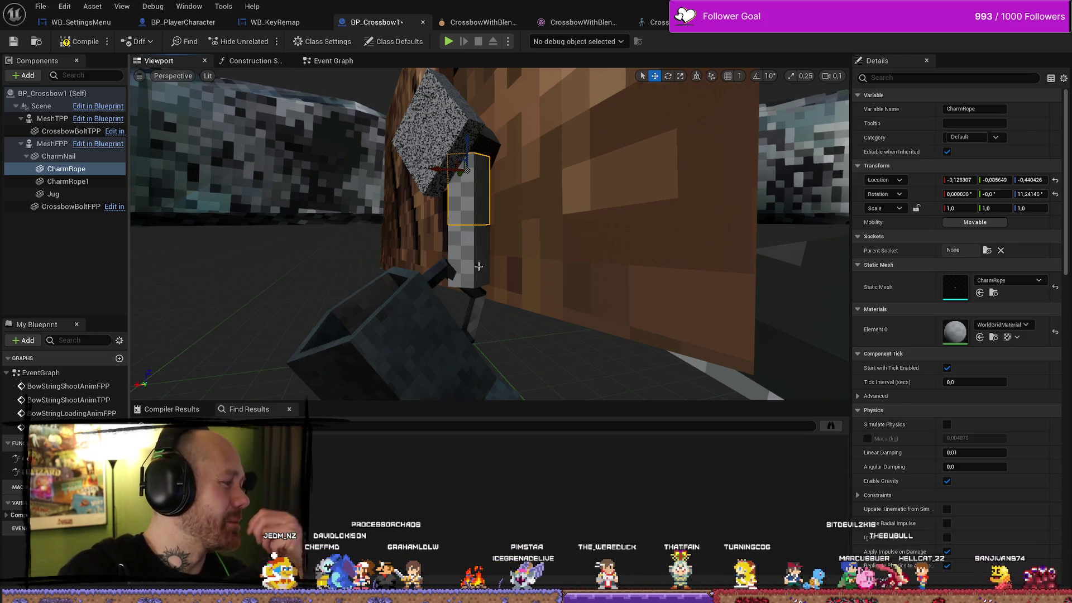
left_click(485, 244)
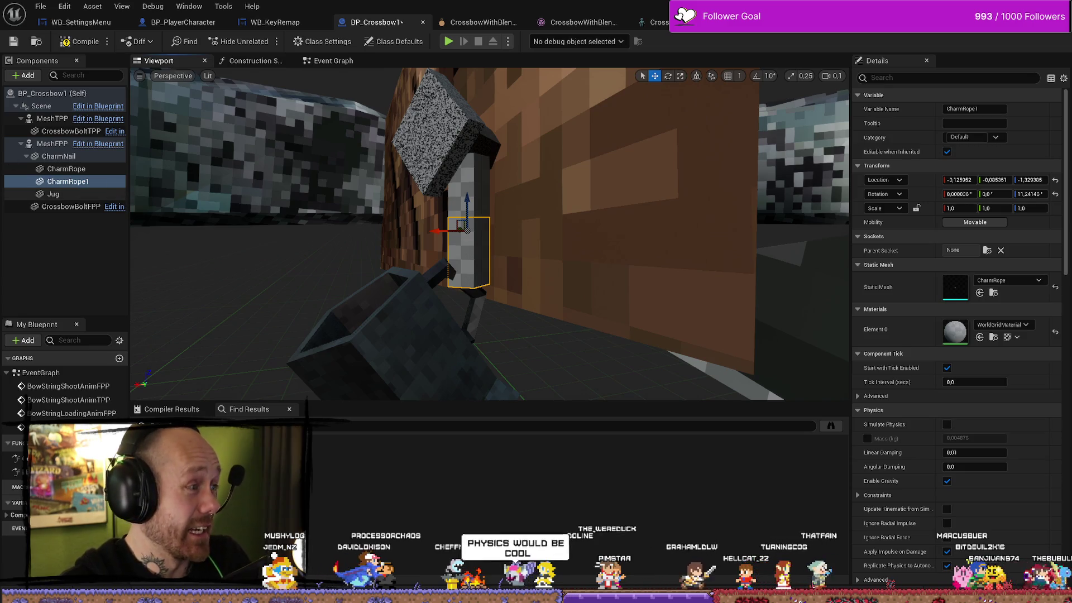
key("alt+Tab")
scroll(733, 316, "down", 15)
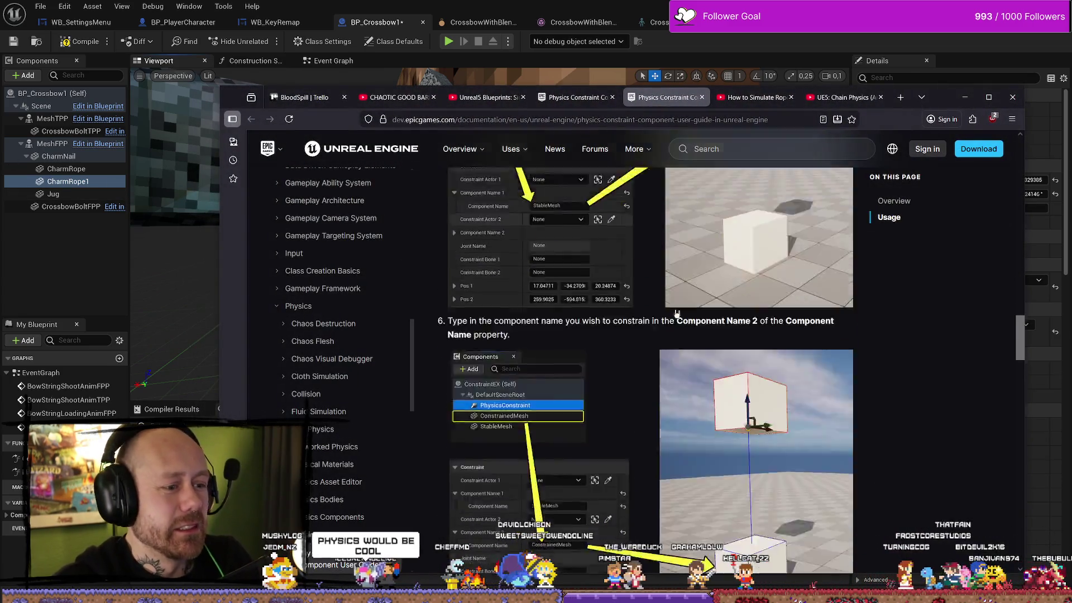
scroll(694, 323, "up", 10)
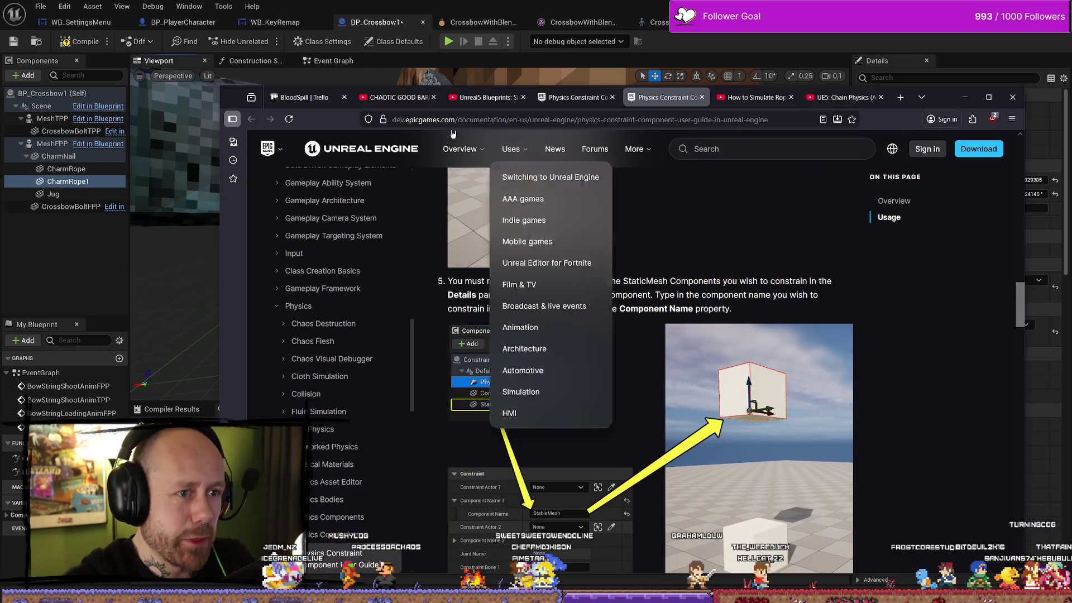
left_click(397, 97)
left_click(483, 98)
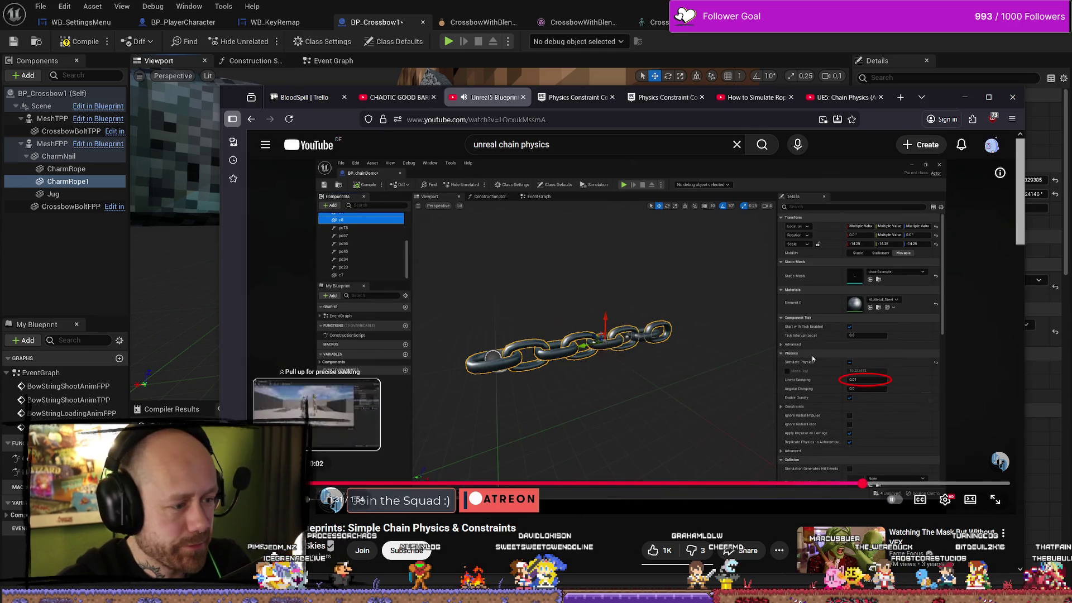
left_click_drag(316, 483, 317, 483)
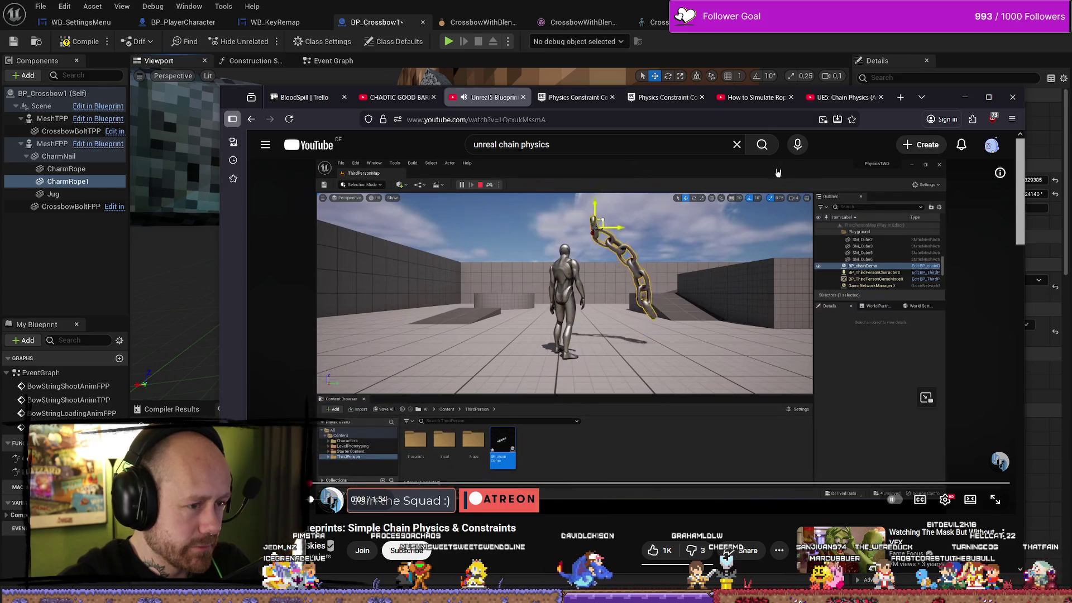
left_click(964, 97)
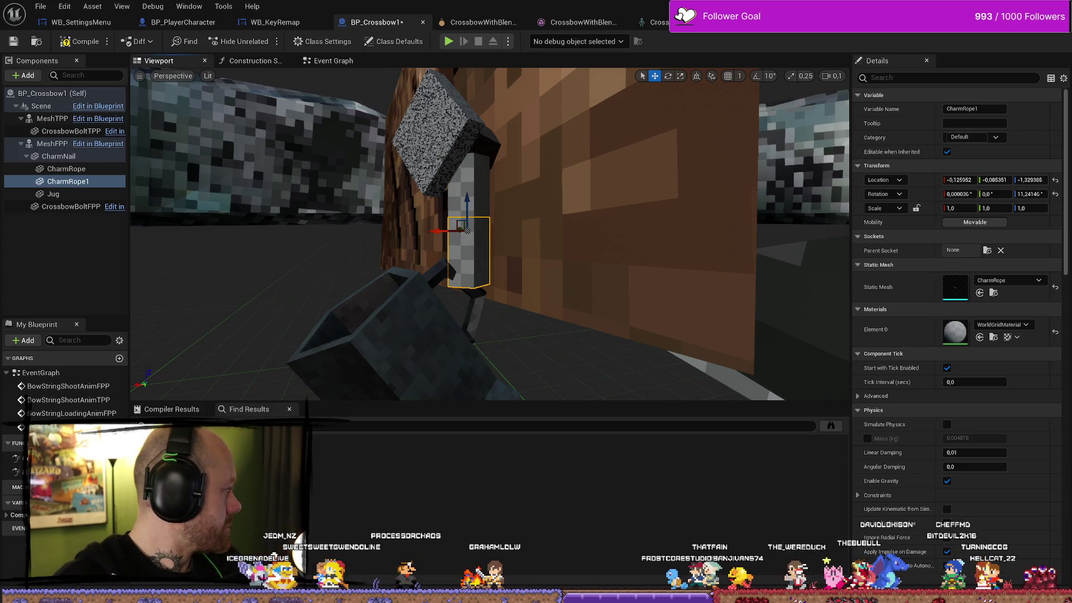
Step: Add a Physics Constraint component and attach it under CharmRope
left_click(67, 168)
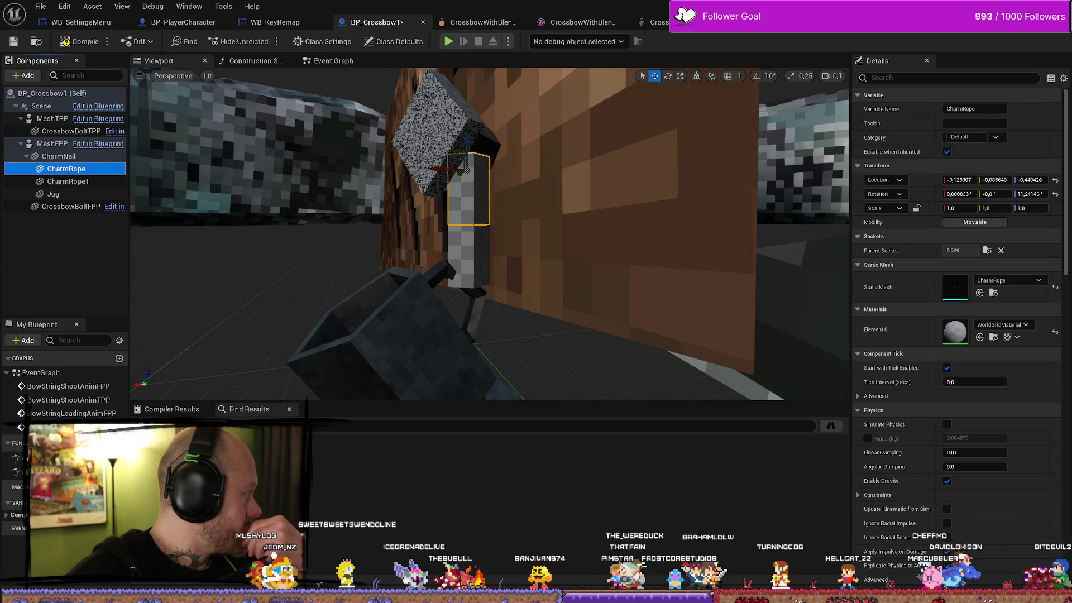
left_click(101, 76)
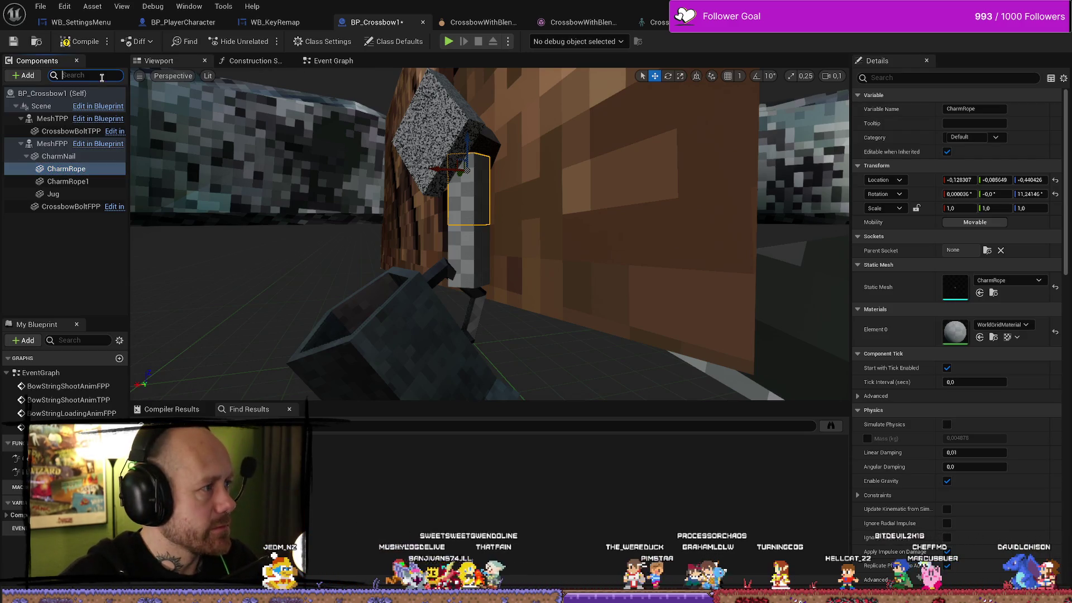
type("physic")
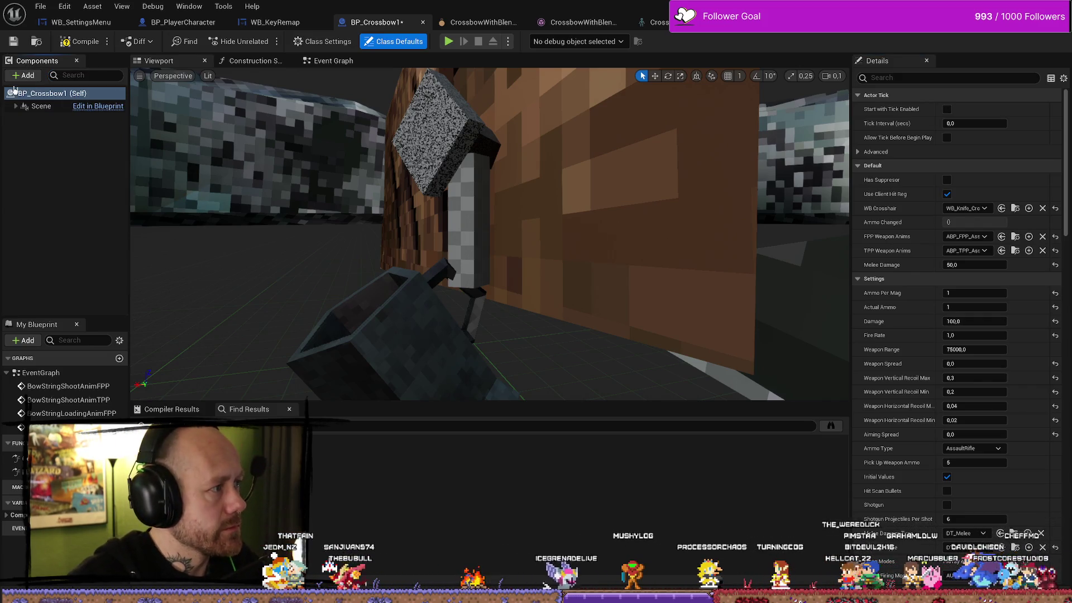
left_click(24, 75)
left_click(101, 75)
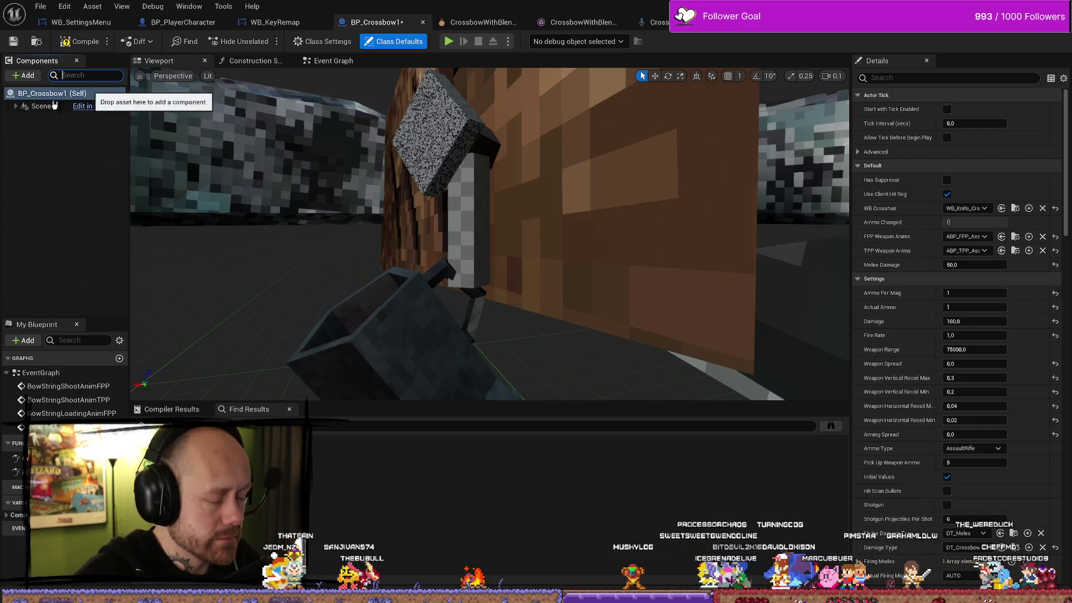
left_click(31, 75)
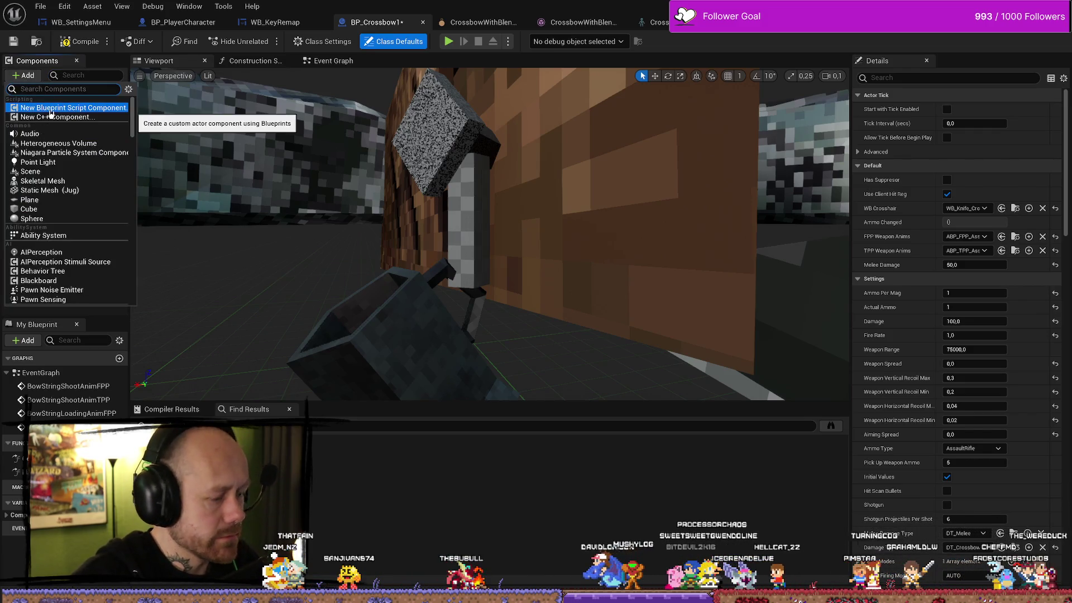
type("pyh")
key("BackSpace")
key("BackSpace")
type("hys")
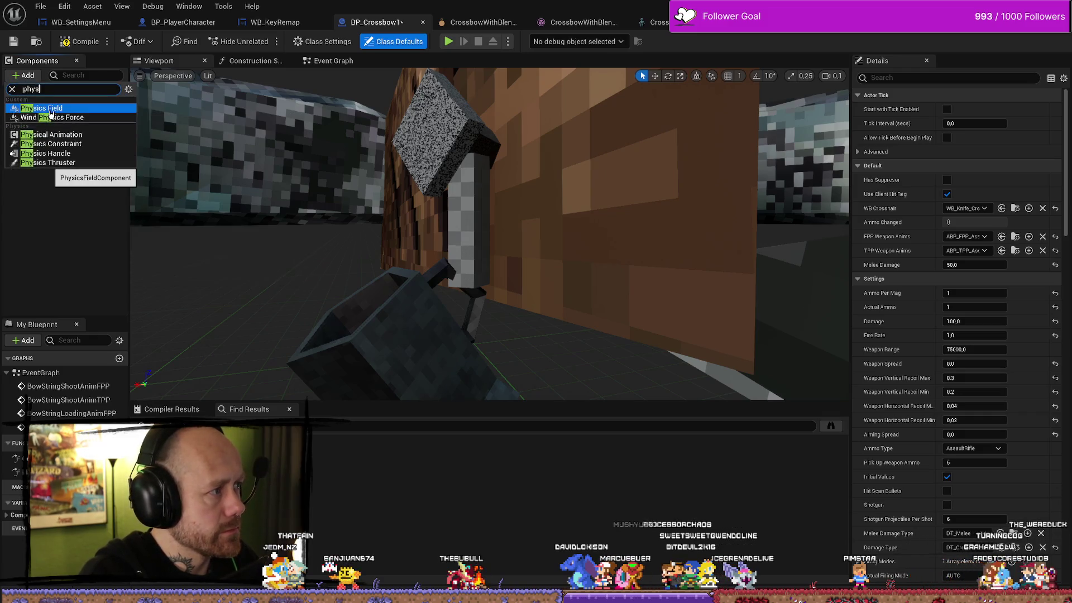
left_click(81, 144)
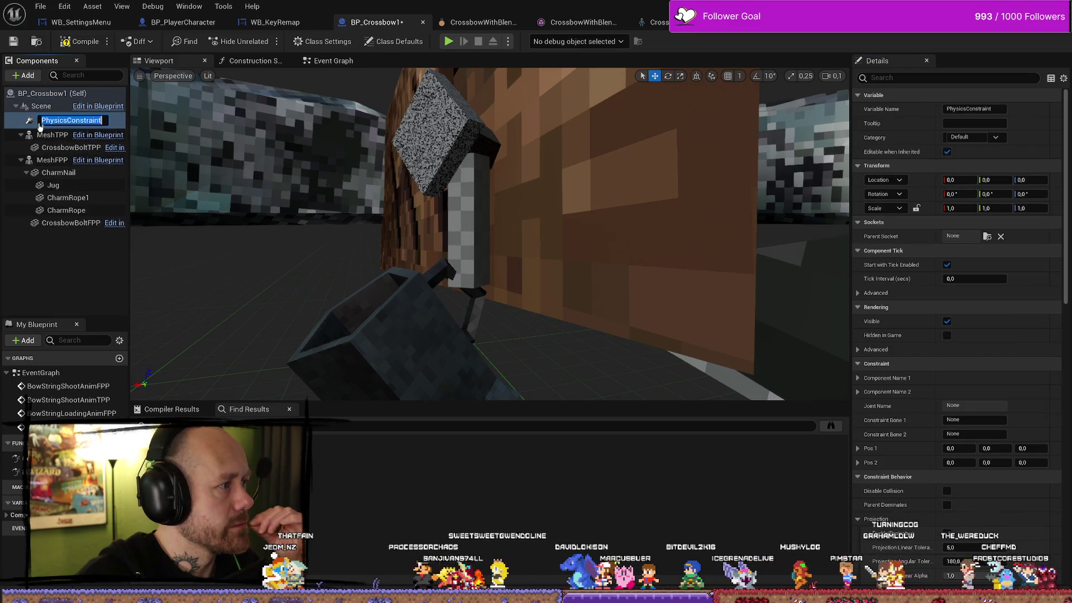
left_click_drag(61, 118, 77, 211)
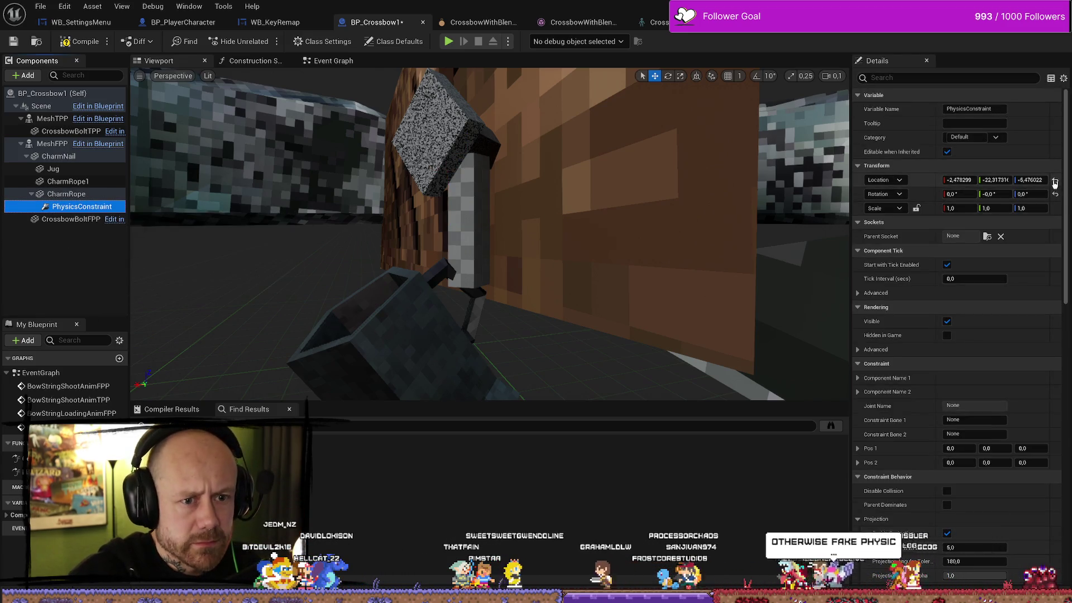
Step: Reset the constraint's location to CharmRope's origin and shrink it to a small ball
left_click(1054, 182)
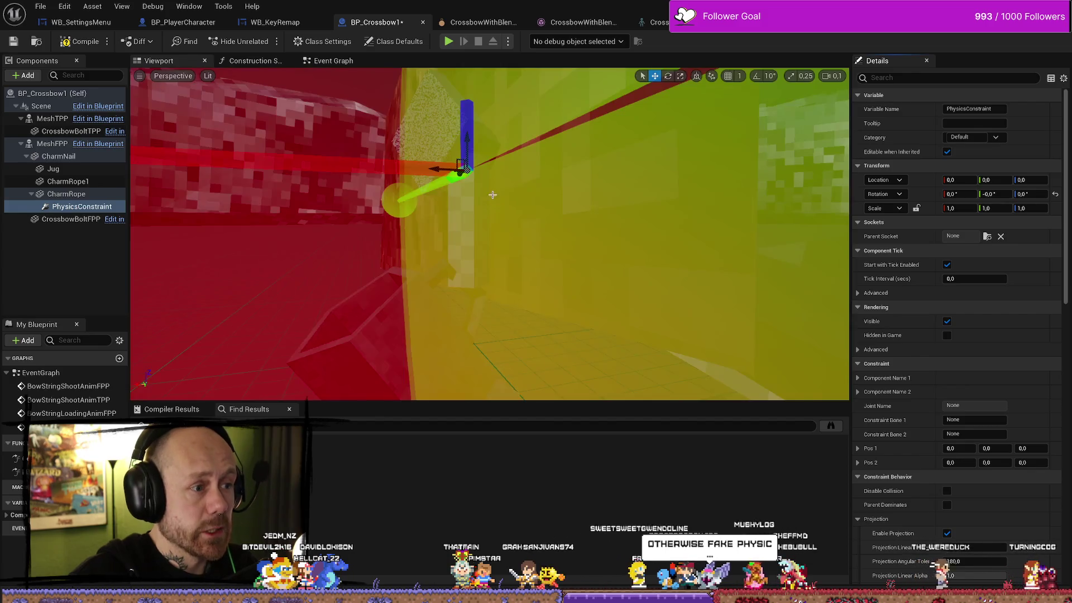
key("f")
scroll(342, 322, "up", 3)
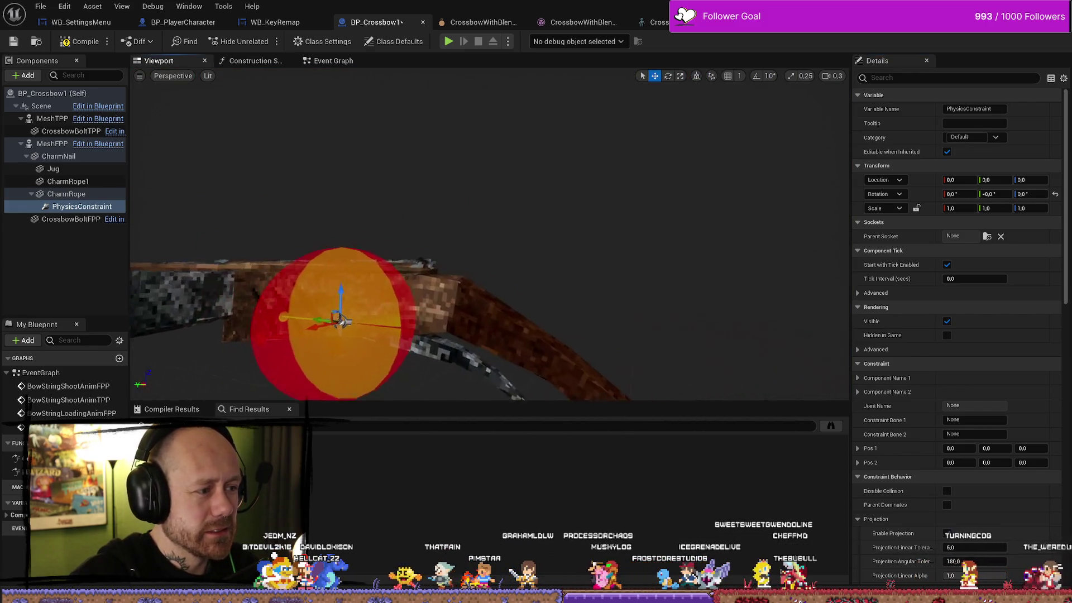
scroll(342, 322, "up", 5)
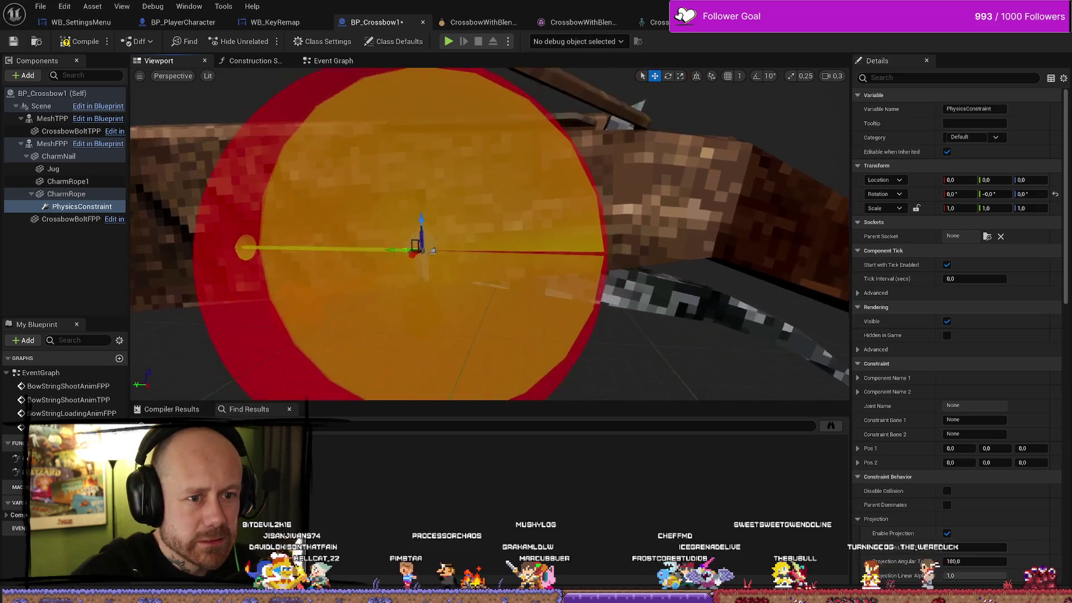
key("e")
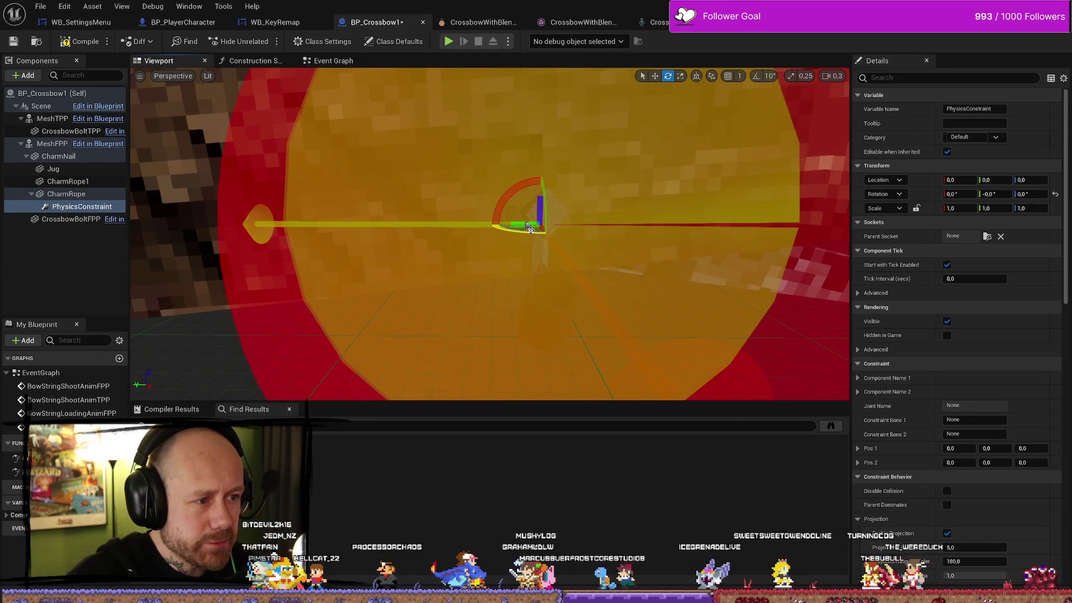
key("r")
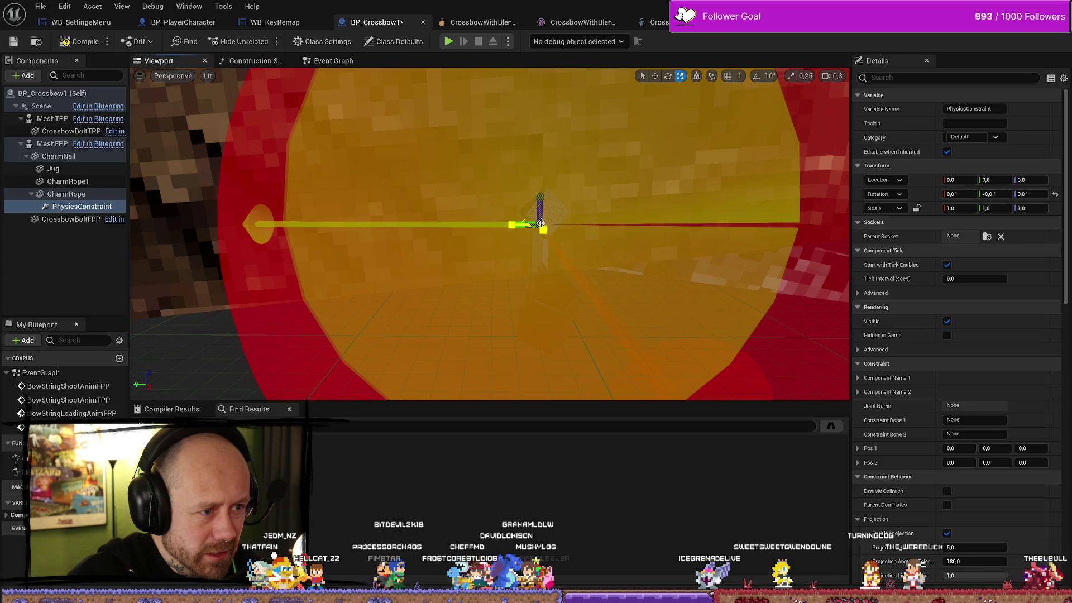
left_click_drag(541, 224, 540, 226)
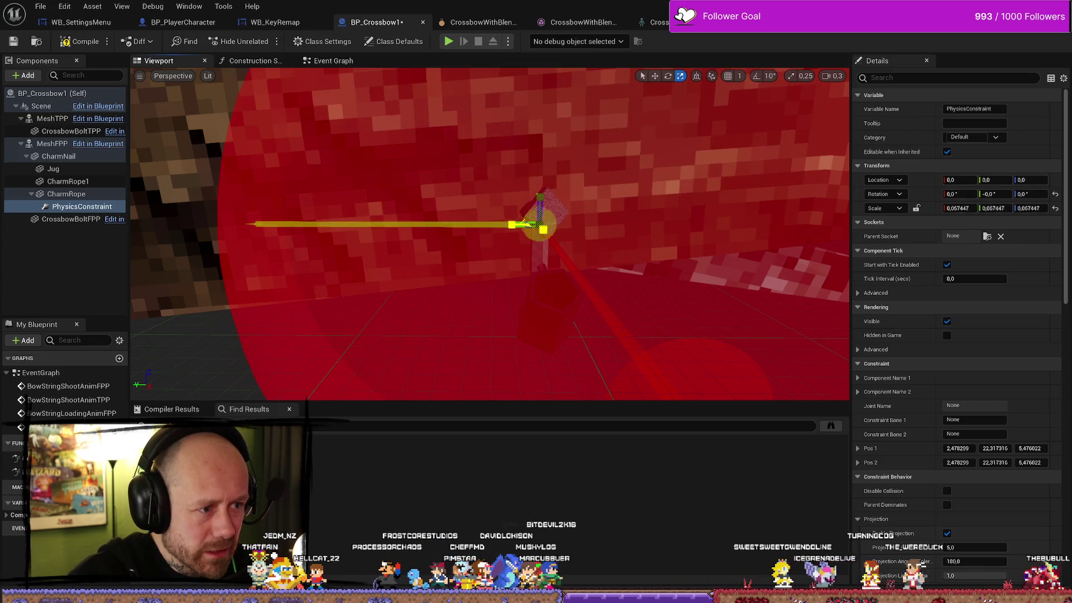
Step: Reframe the constraint, try resizing it again, and undo the bad scale change
left_click(525, 222)
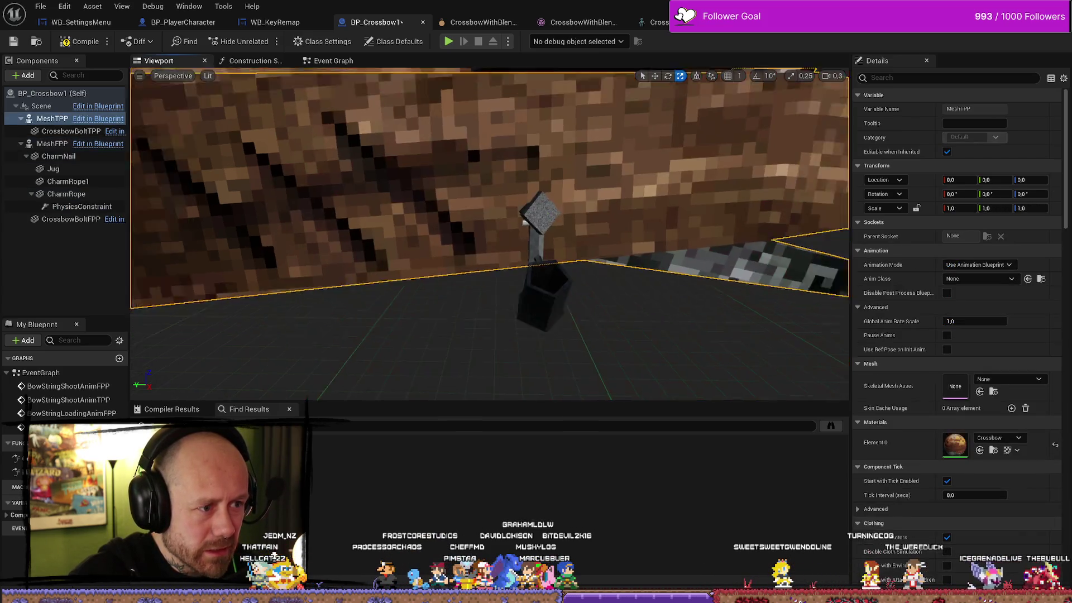
key("w")
mouse_move(525, 222)
left_mouse_down()
mouse_move(513, 245)
mouse_move(530, 235)
left_mouse_up()
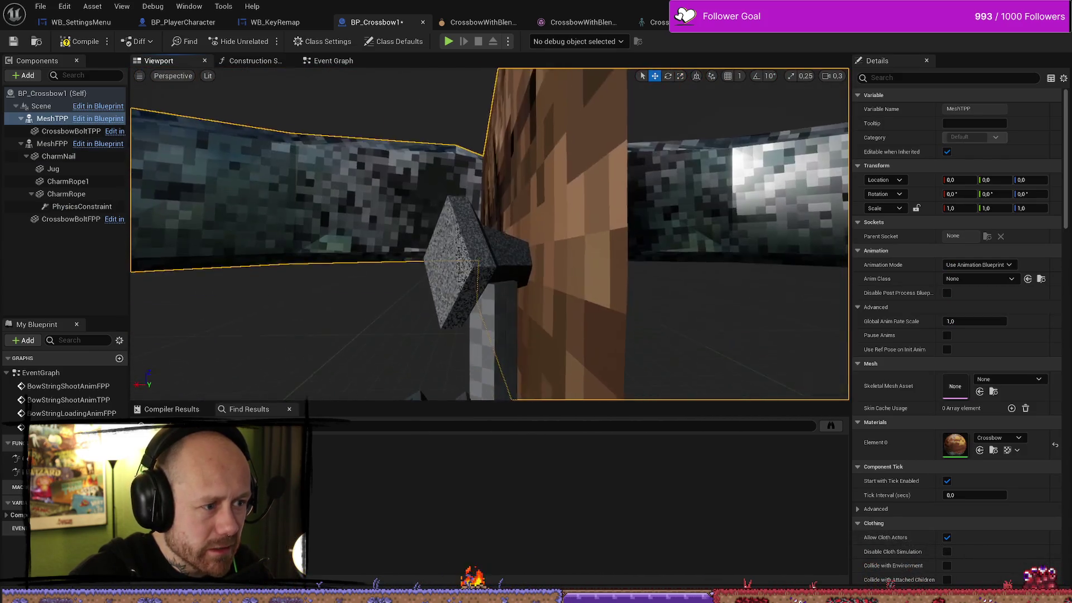
left_click_drag(430, 257, 430, 257)
double_click(77, 207)
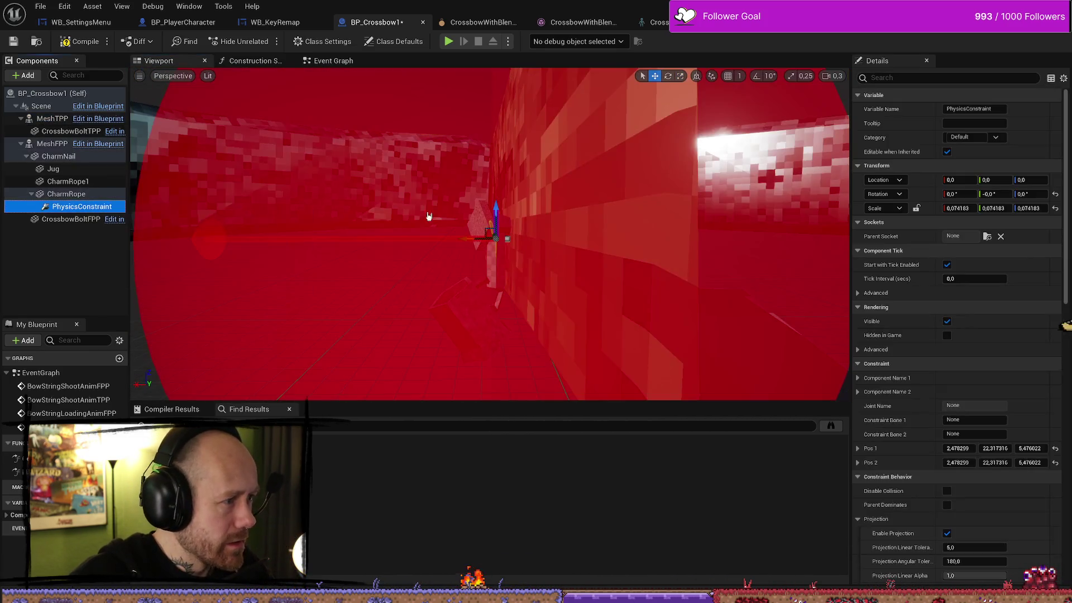
key("r")
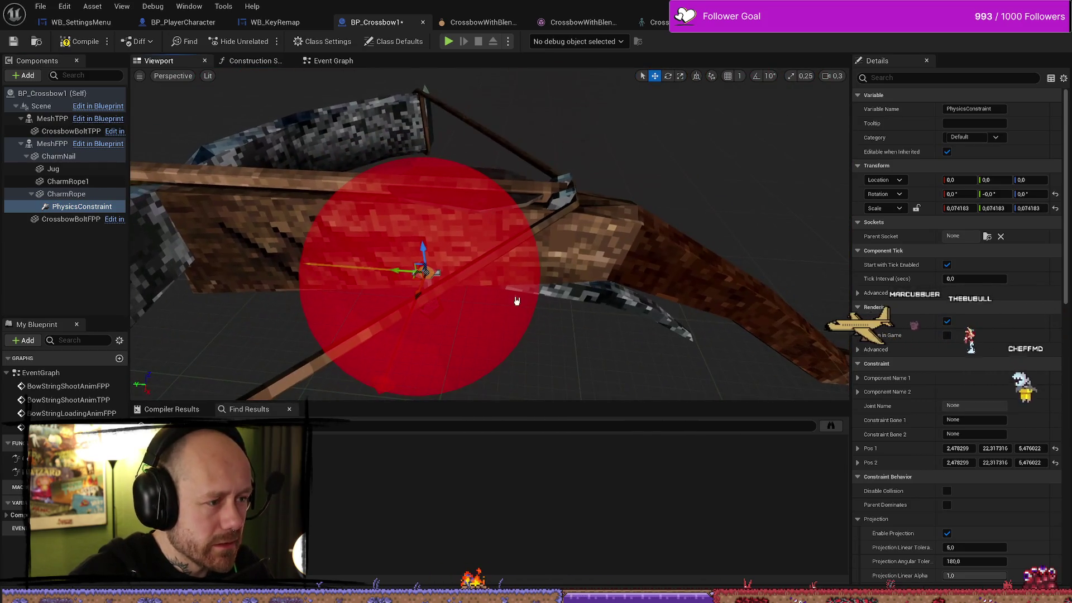
left_click_drag(440, 276, 440, 276)
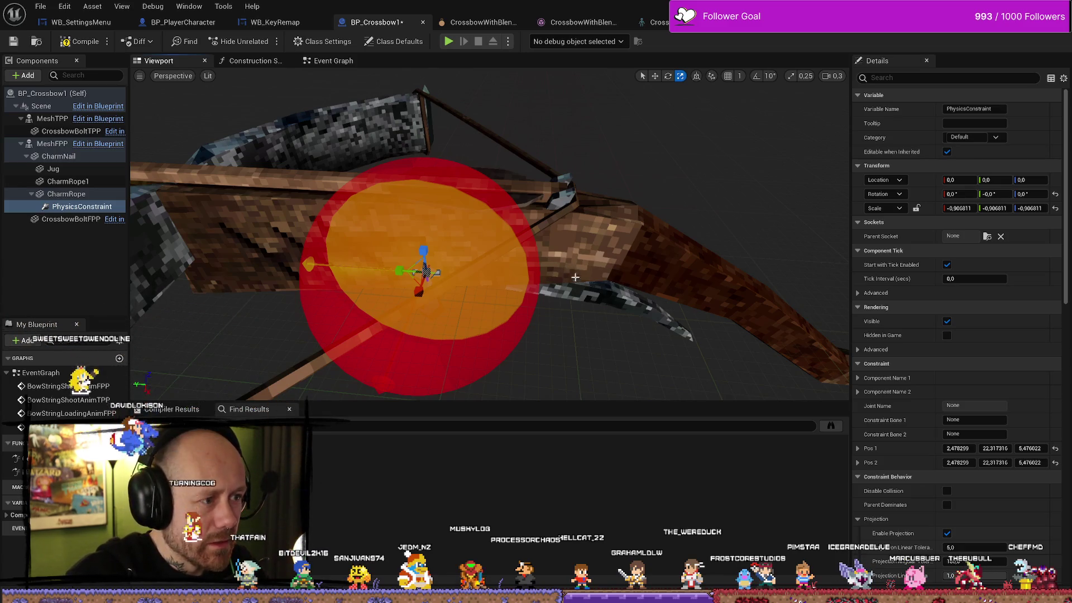
key("ctrl+z")
key("f")
left_click_drag(490, 233, 490, 233)
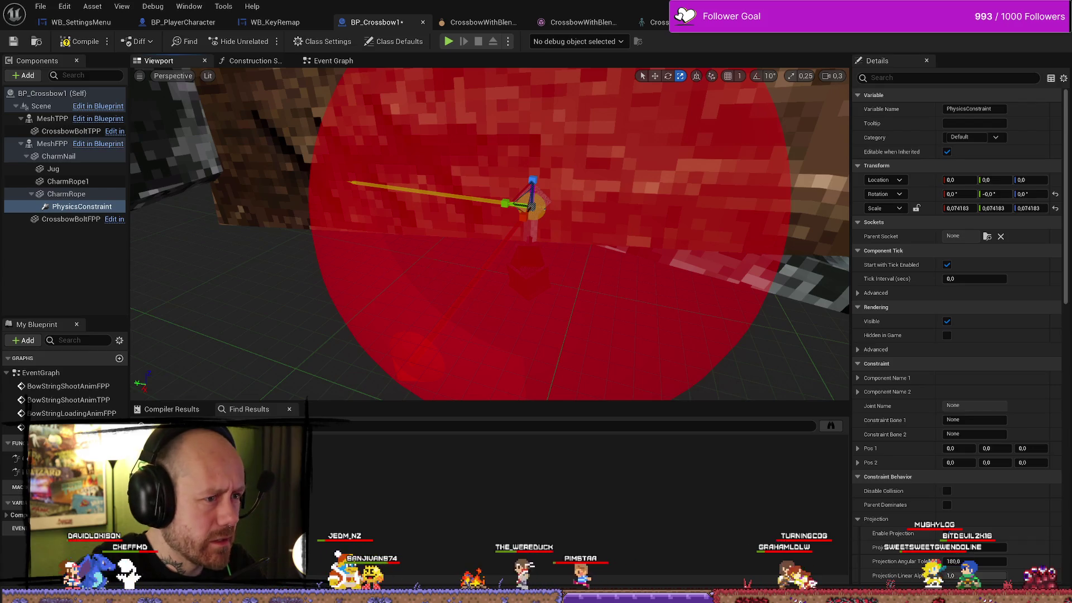
mouse_move(234, 292)
left_mouse_down()
mouse_move(189, 285)
mouse_move(224, 292)
left_mouse_up()
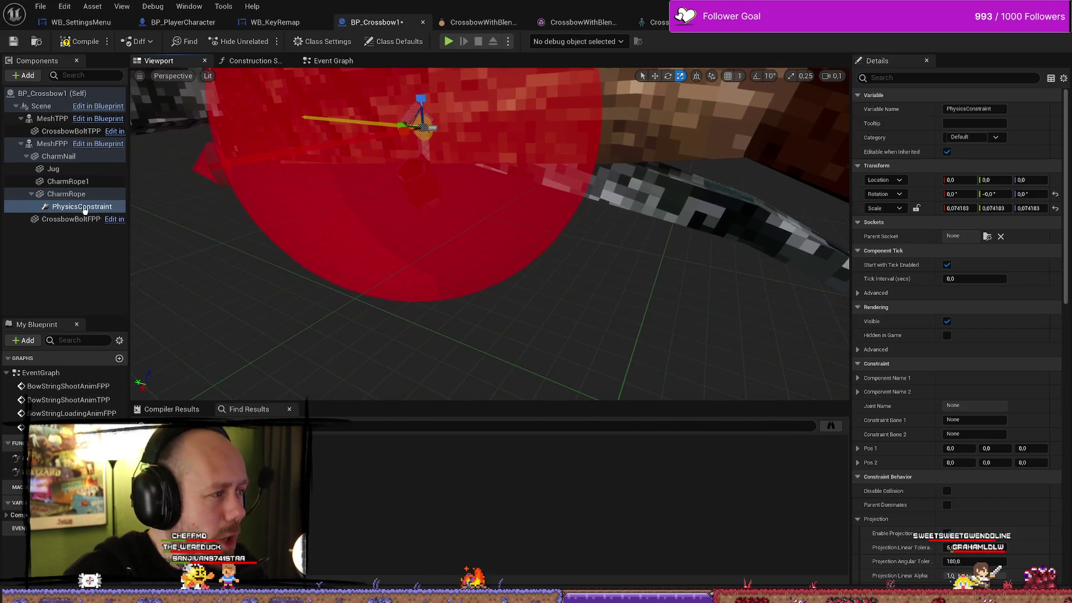
Step: Delete the PhysicsConstraint and add a fresh one, keeping the default name
left_click(66, 194)
left_click(82, 206)
key("Delete")
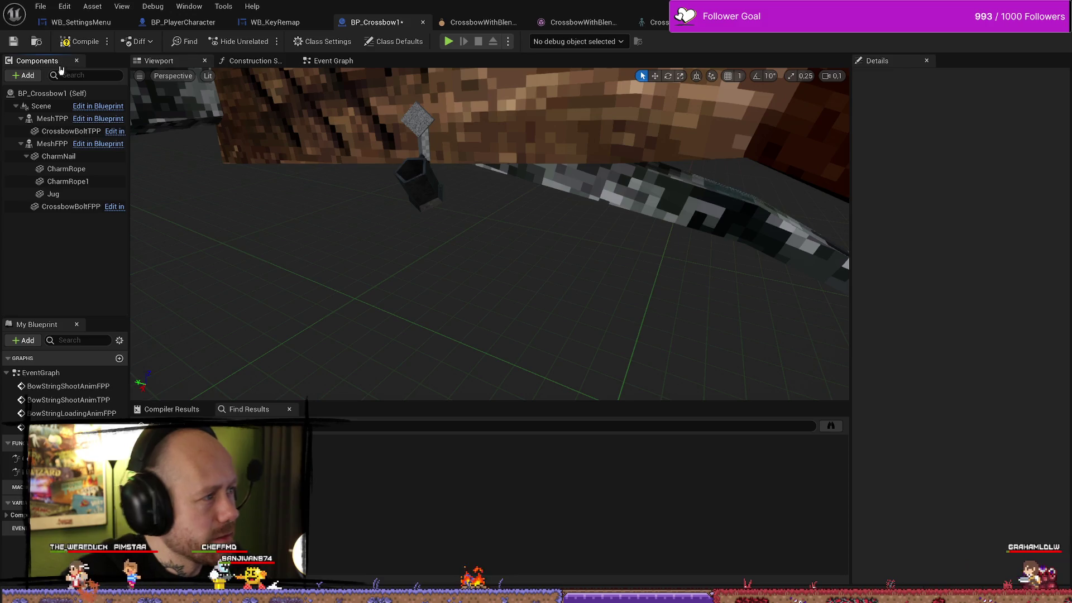
left_click(22, 75)
type("phys")
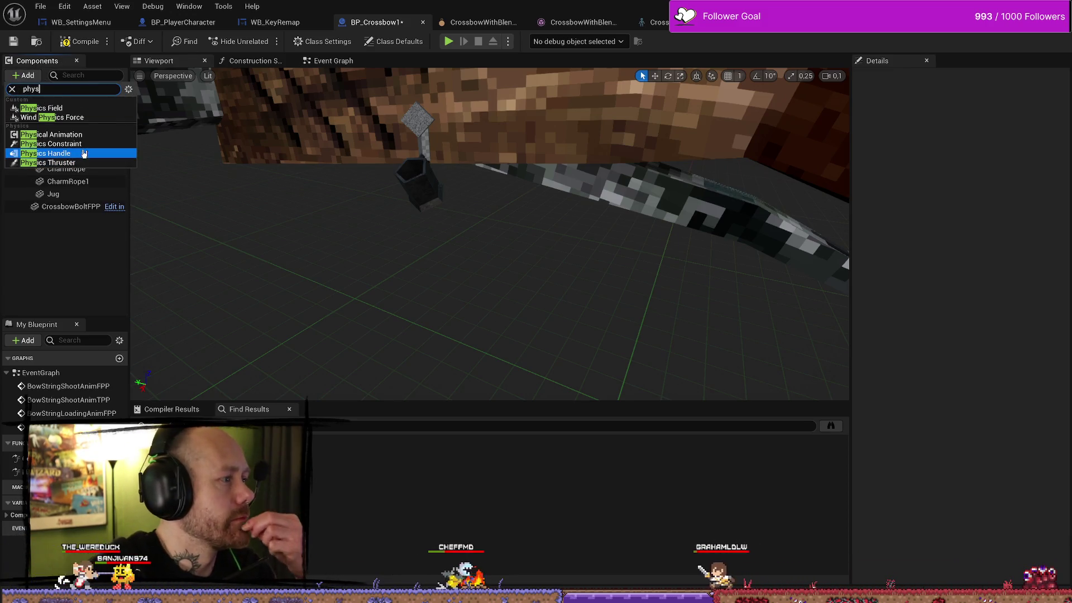
left_click(50, 144)
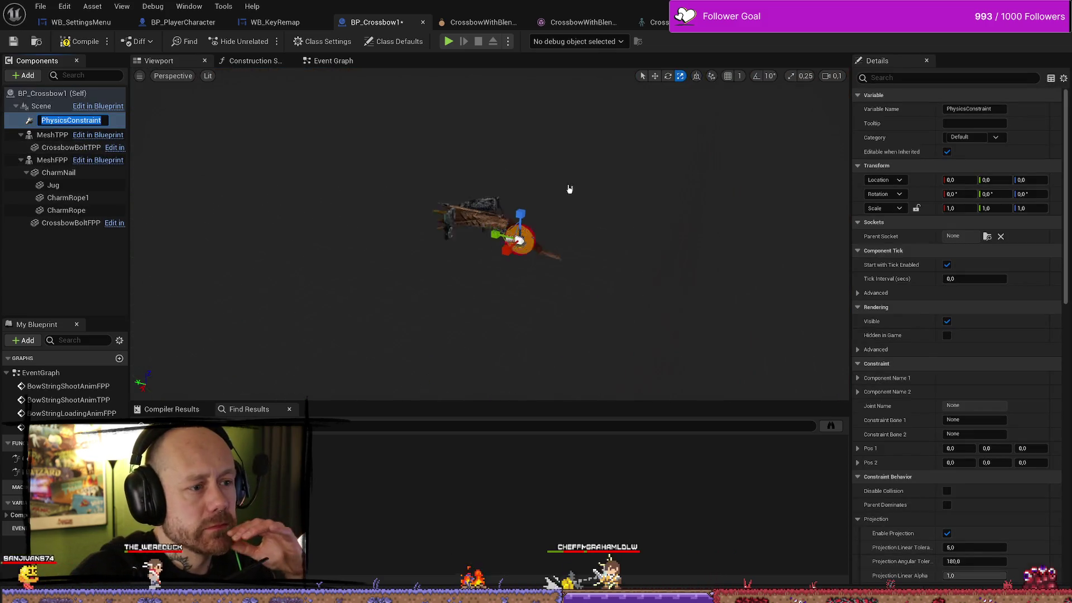
scroll(568, 189, "up", 6)
scroll(642, 223, "down", 4)
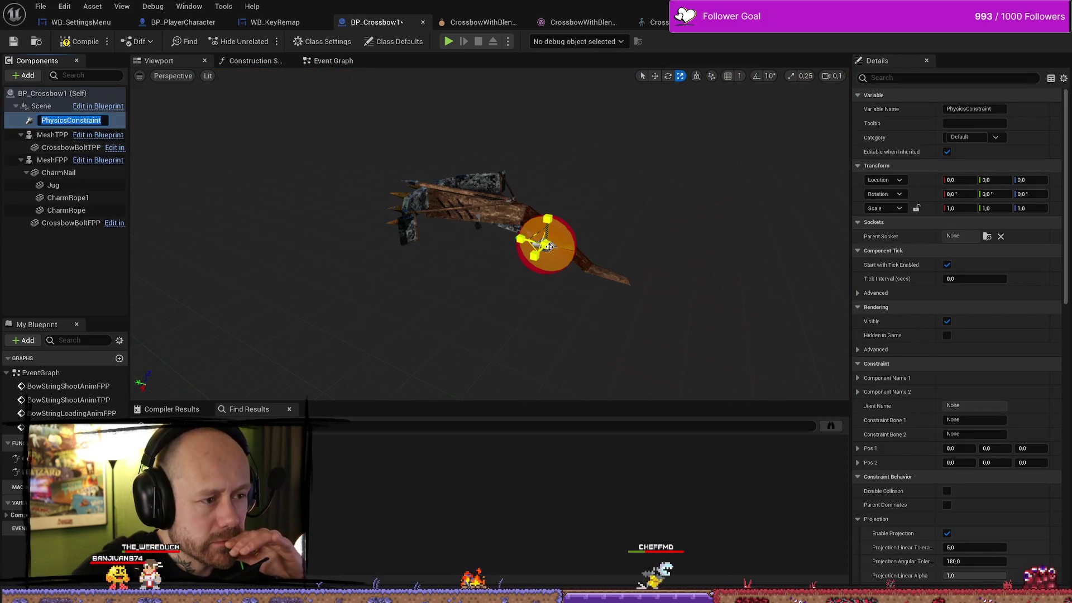
key("Return")
Step: Reset the new constraint's scale to 1.0 and attach it under CharmRope
mouse_move(555, 251)
left_mouse_down()
mouse_move(581, 229)
mouse_move(545, 260)
left_mouse_up()
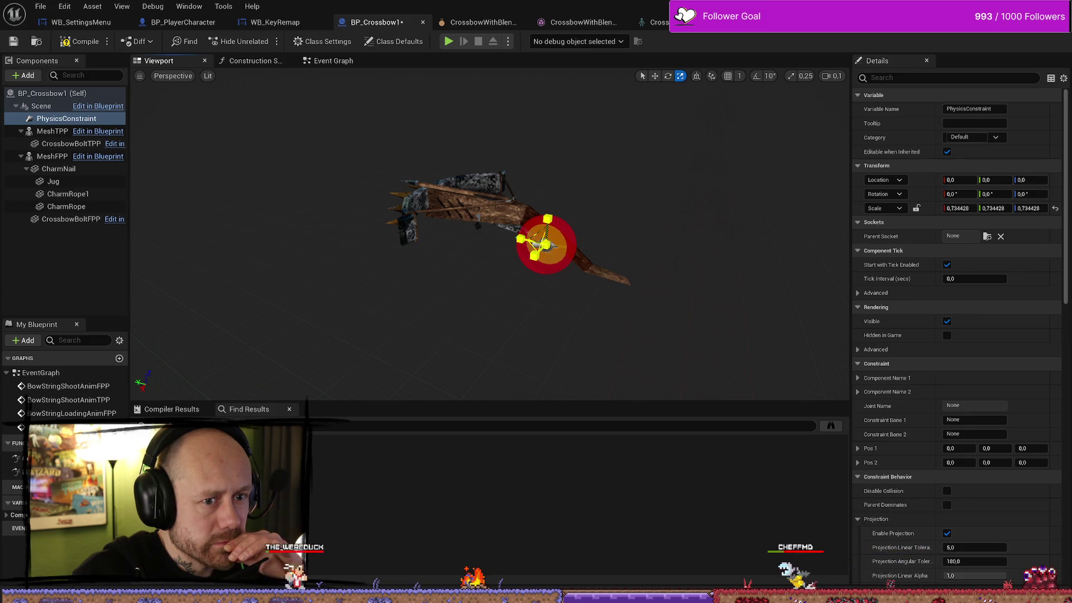
left_click(1055, 209)
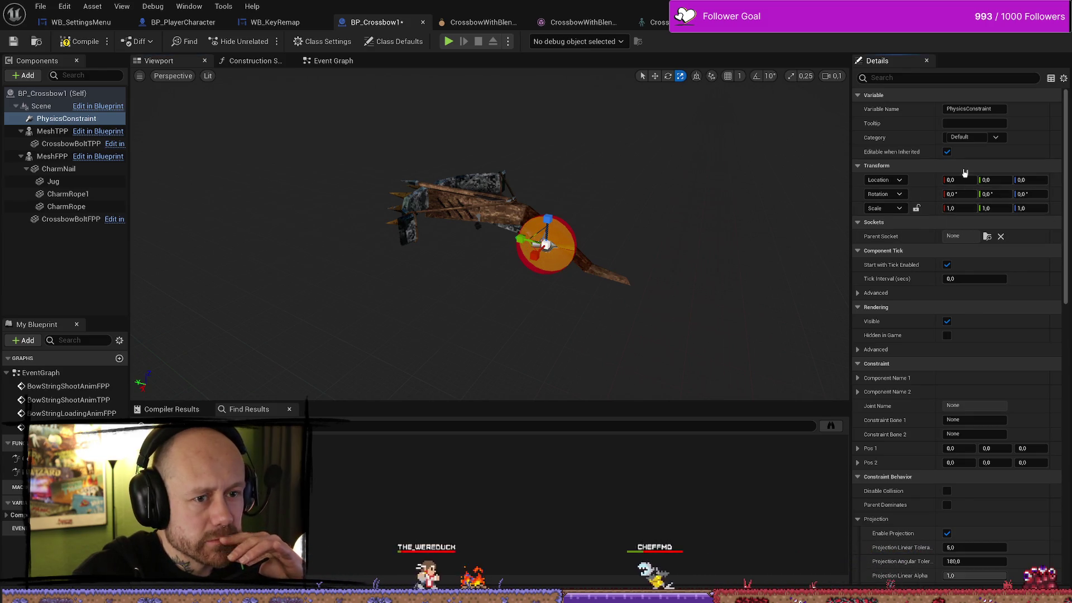
left_click_drag(725, 251, 793, 254)
left_click_drag(330, 279, 330, 511)
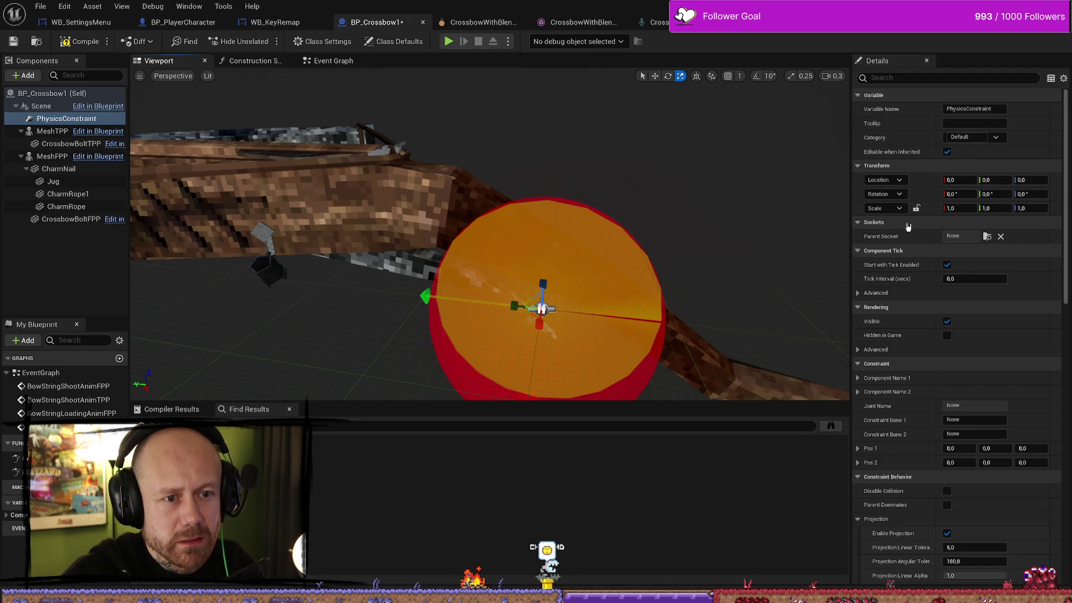
left_click_drag(560, 310, 560, 311)
left_click(42, 106)
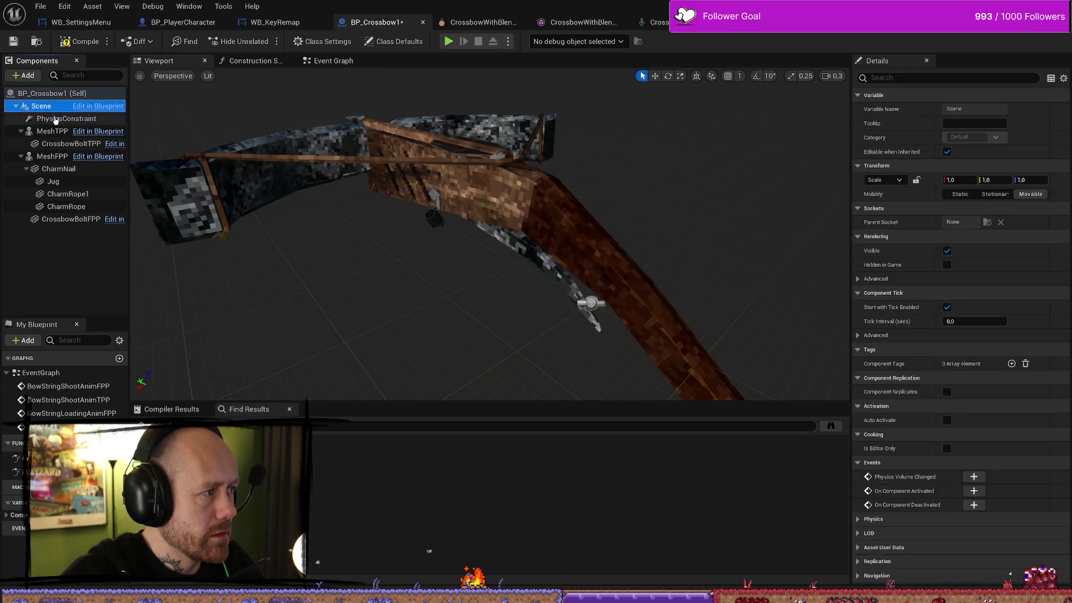
left_click(61, 118)
mouse_move(67, 118)
left_mouse_down()
mouse_move(83, 195)
mouse_move(111, 198)
mouse_move(72, 209)
left_mouse_up()
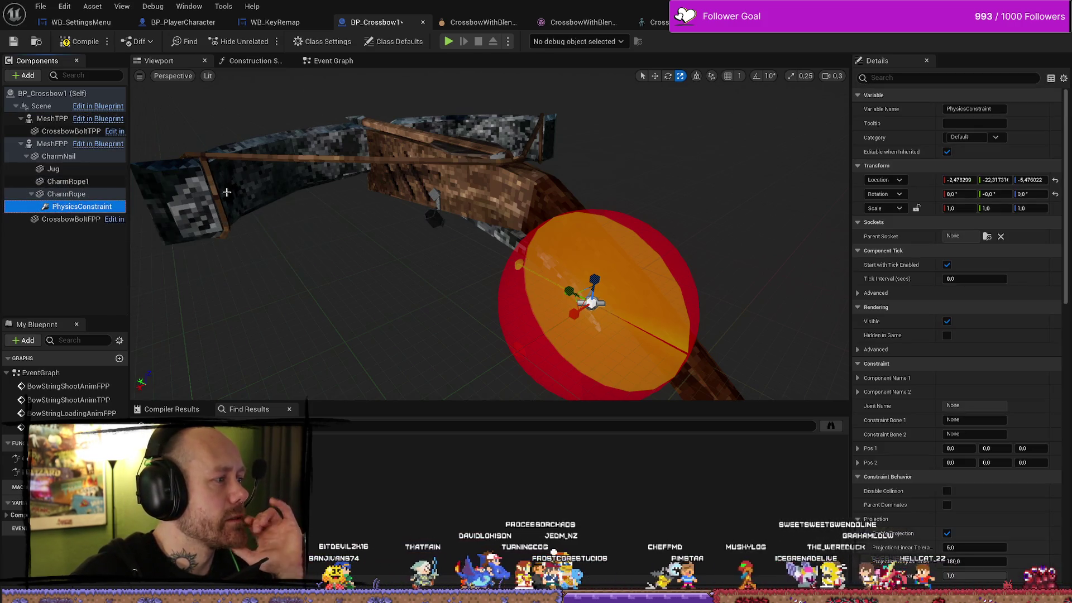
Step: Zero the constraint's location at CharmRope's origin, then frame and inspect it closely
left_click(1054, 180)
key("f")
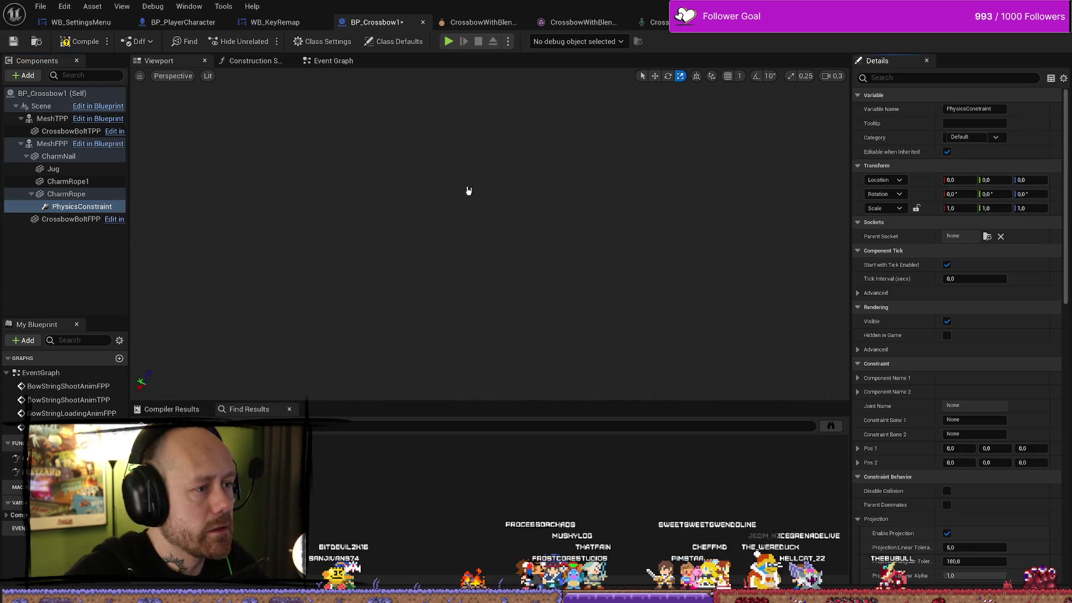
scroll(489, 233, "up", 10)
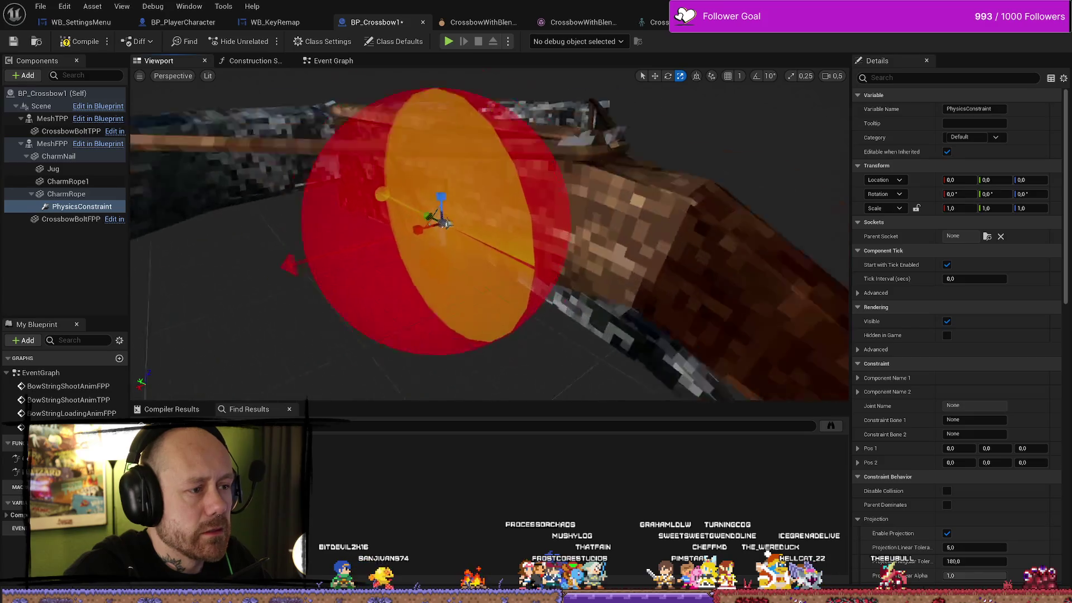
scroll(490, 233, "down", 5)
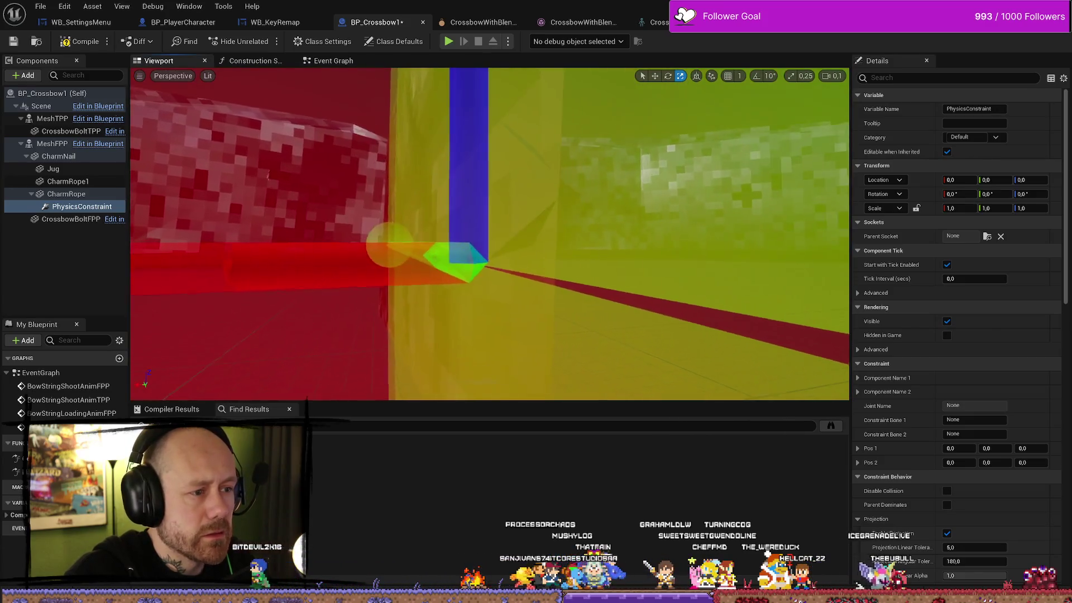
left_click_drag(490, 233, 372, 187)
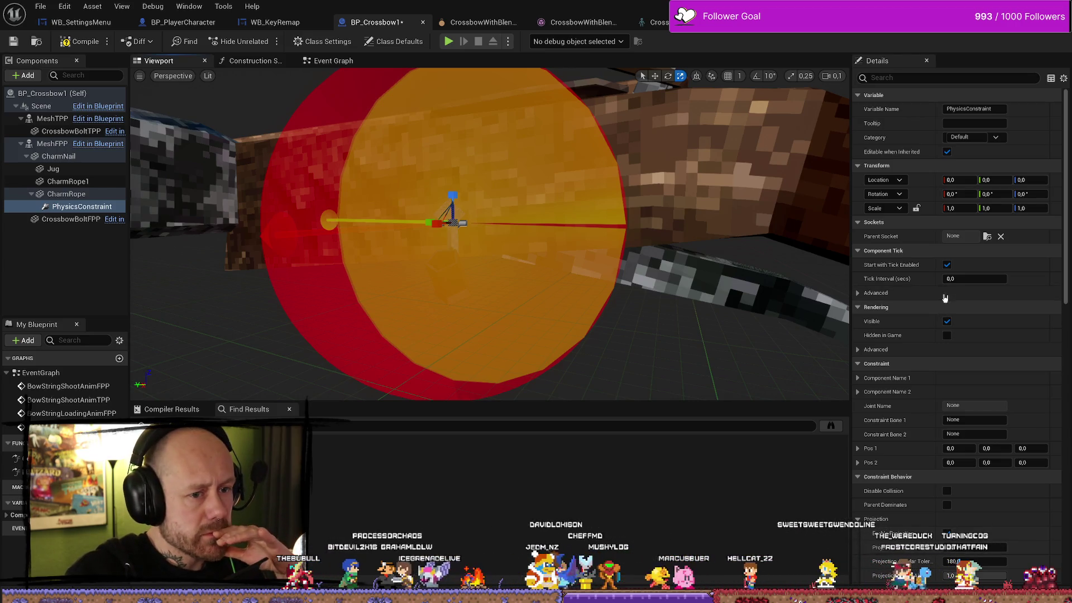
scroll(931, 283, "down", 3)
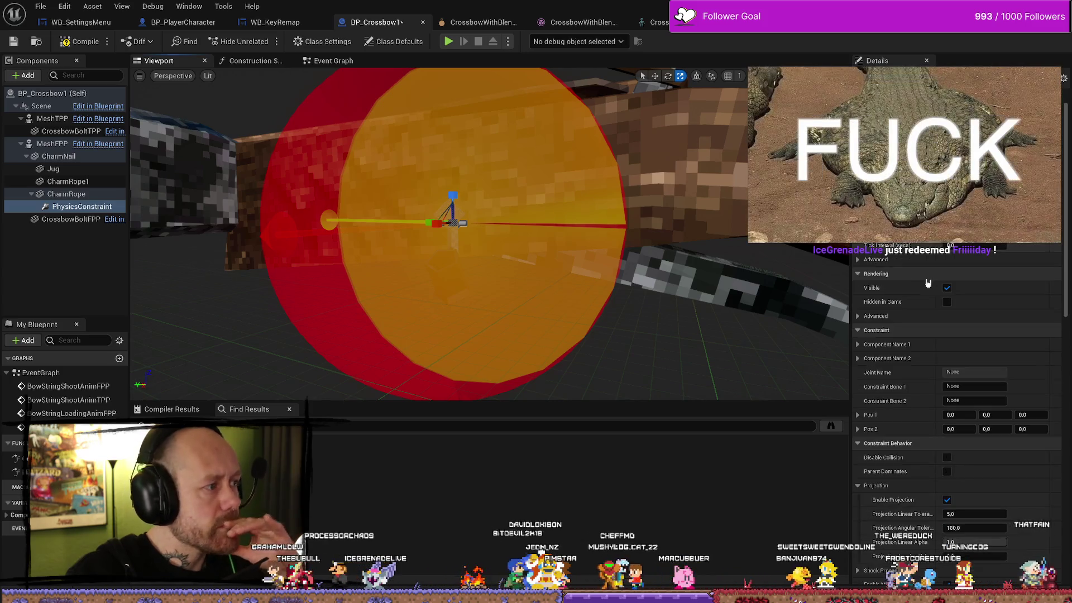
scroll(931, 280, "up", 3)
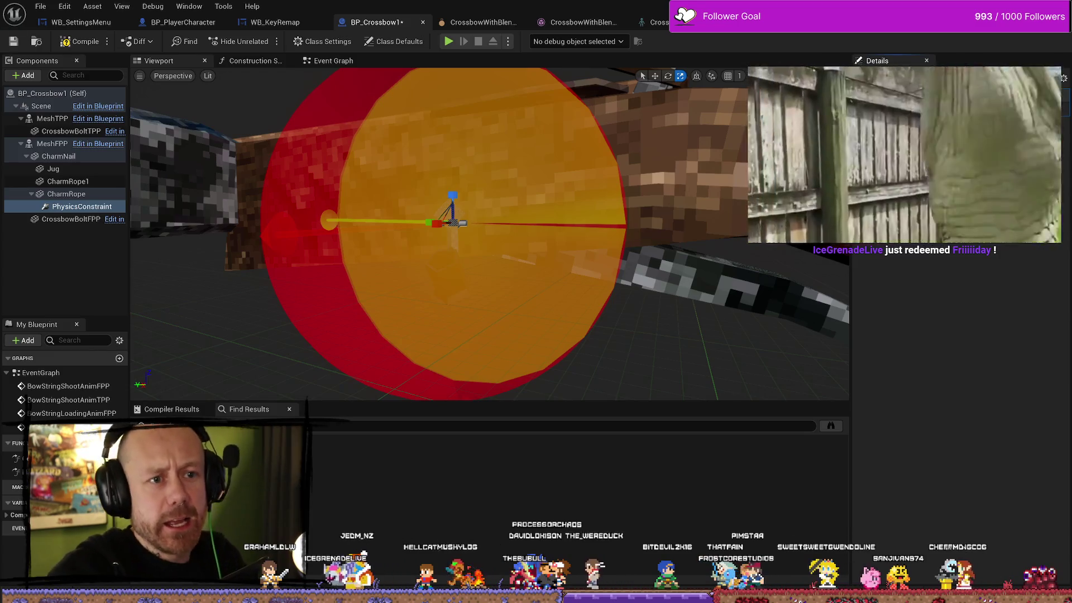
scroll(978, 321, "down", 3)
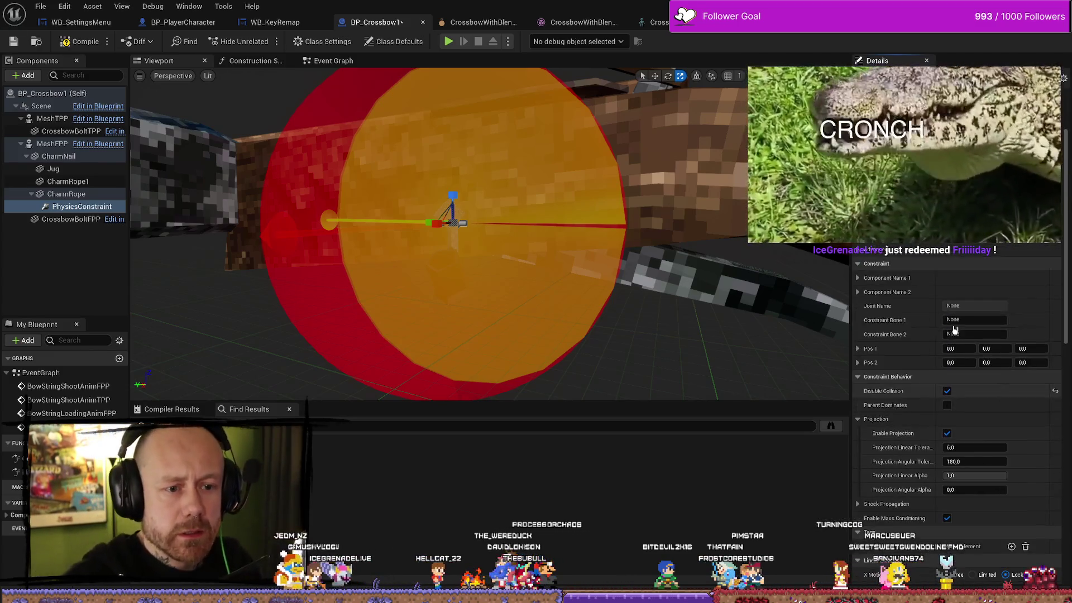
Step: Expand the constraint's Component Name 1 settings and check the CharmNail component
left_click(978, 321)
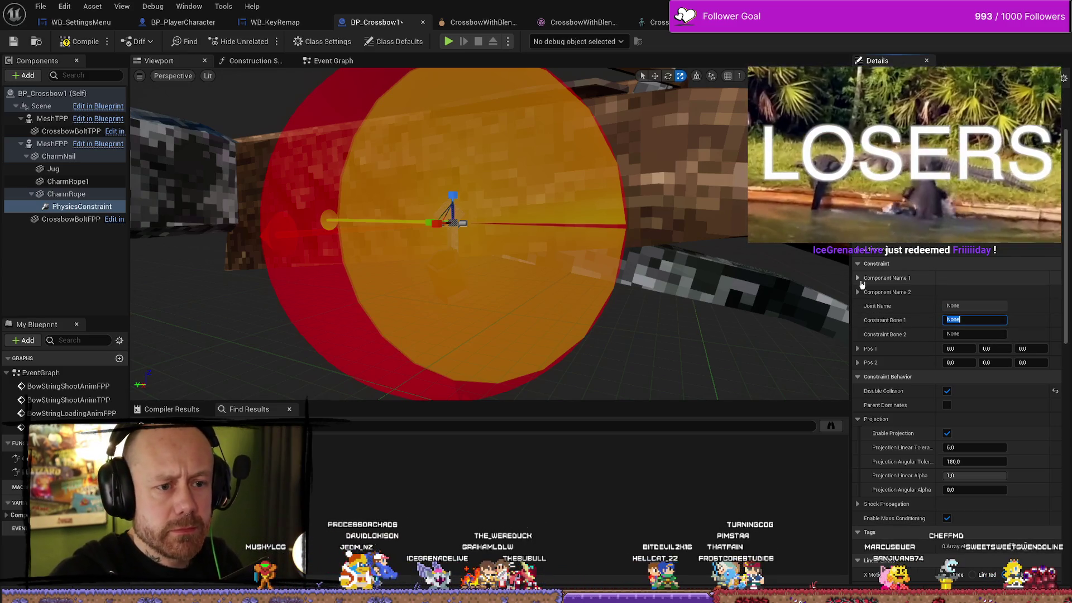
left_click(859, 278)
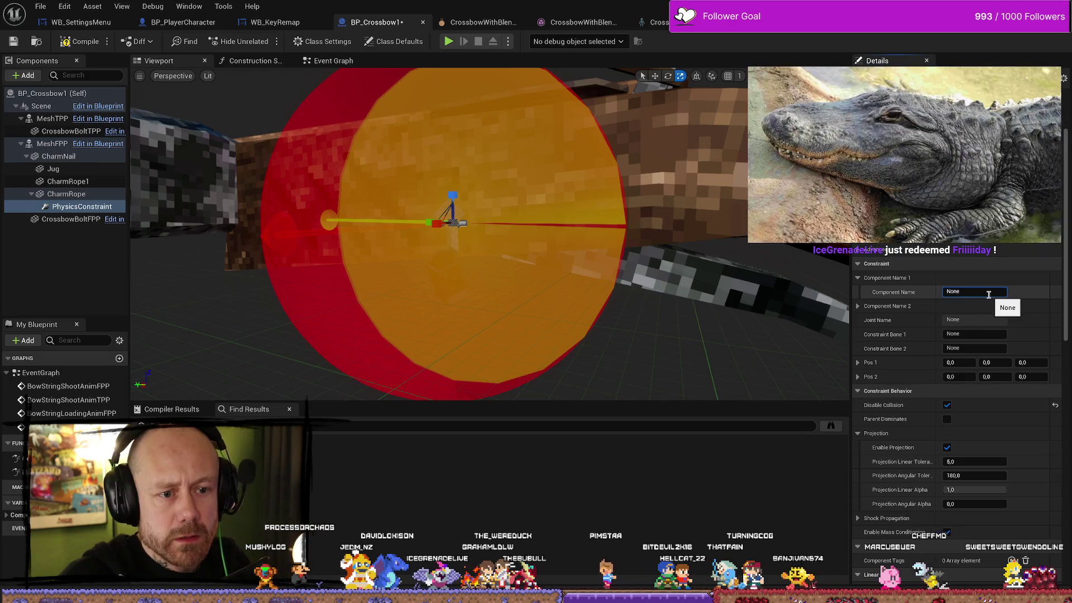
left_click(989, 293)
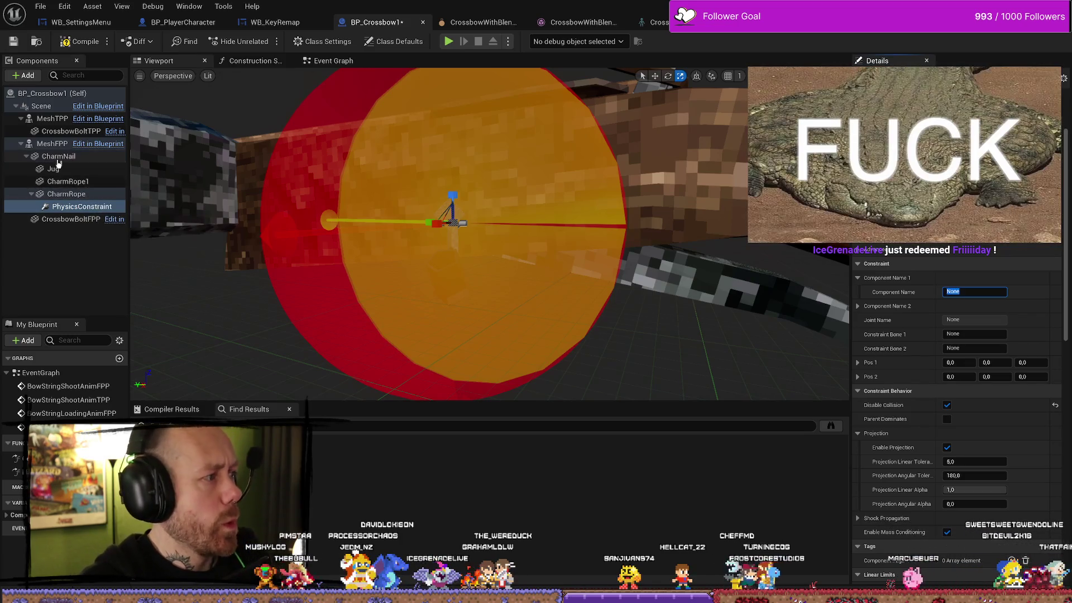
double_click(56, 169)
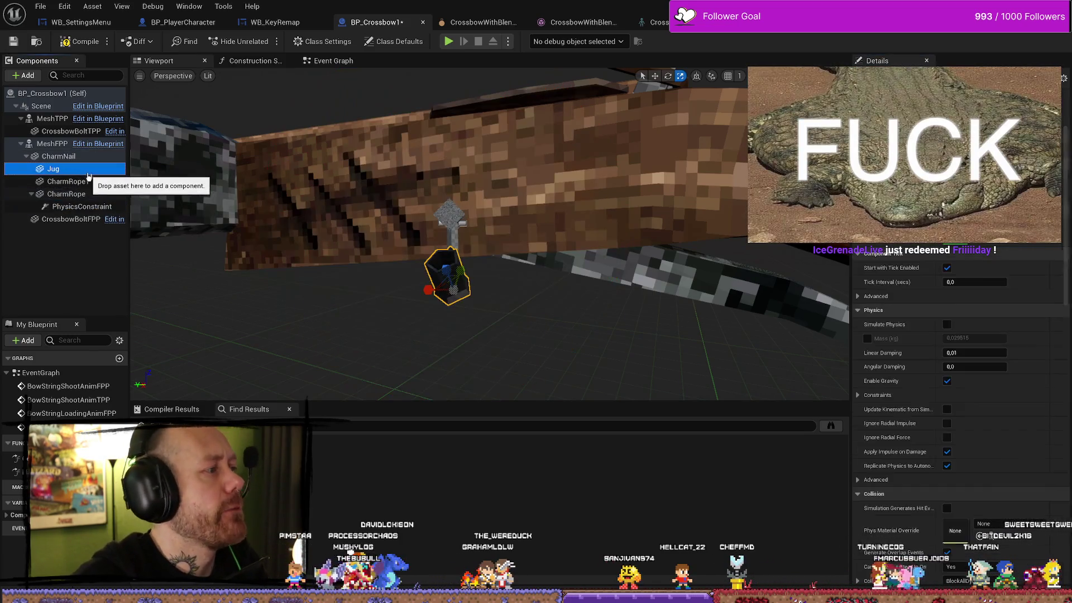
left_click(58, 157)
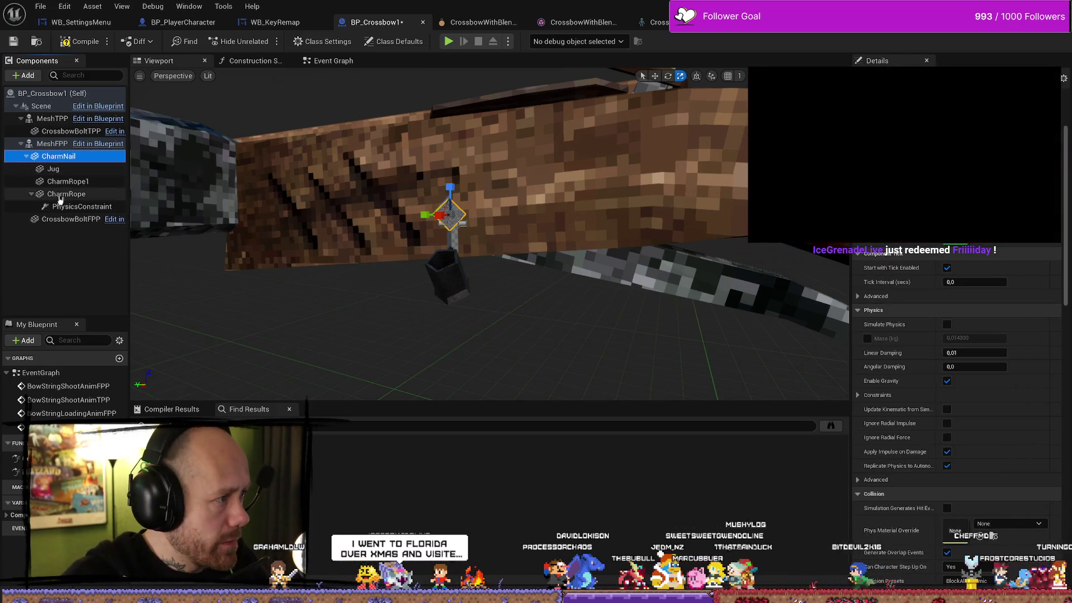
left_click(83, 207)
Step: Set Component Name 1 to CharmNail and Component Name 2 to CharmRope, then compile and save
left_click(972, 291)
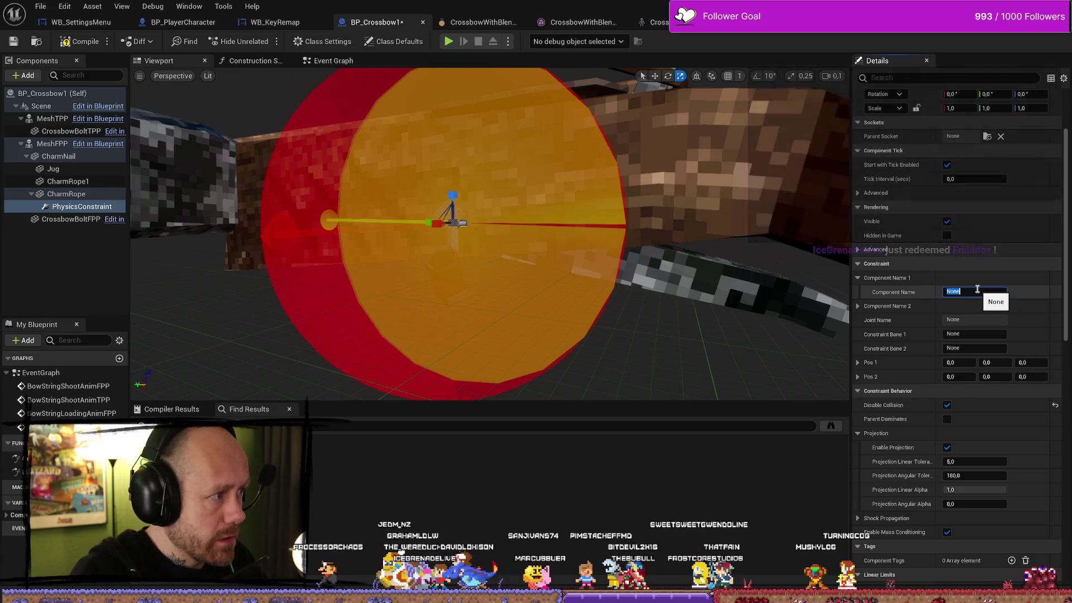
type("CV")
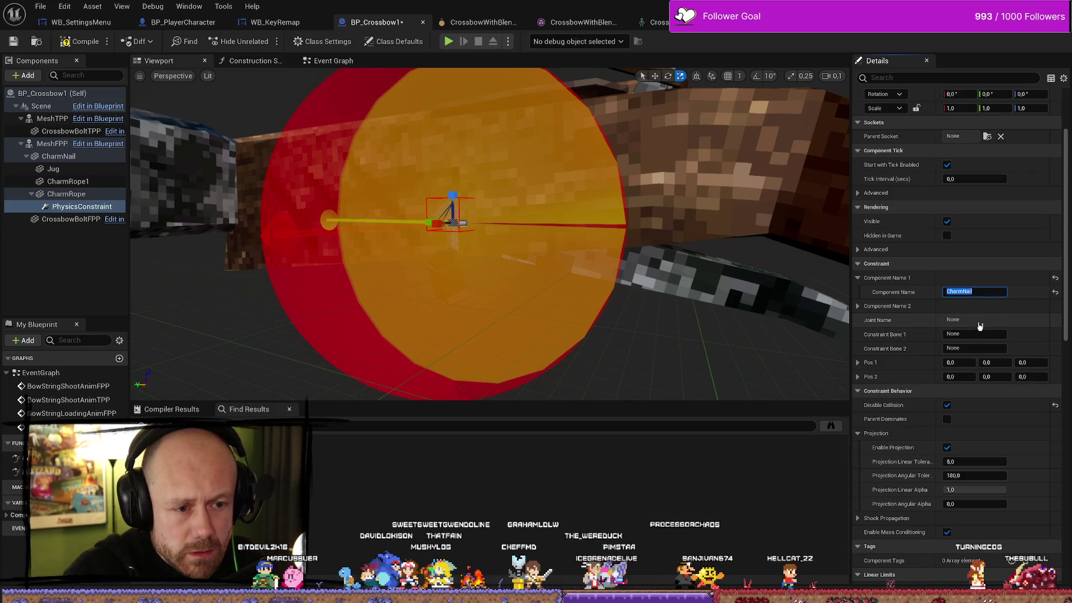
left_click(980, 320)
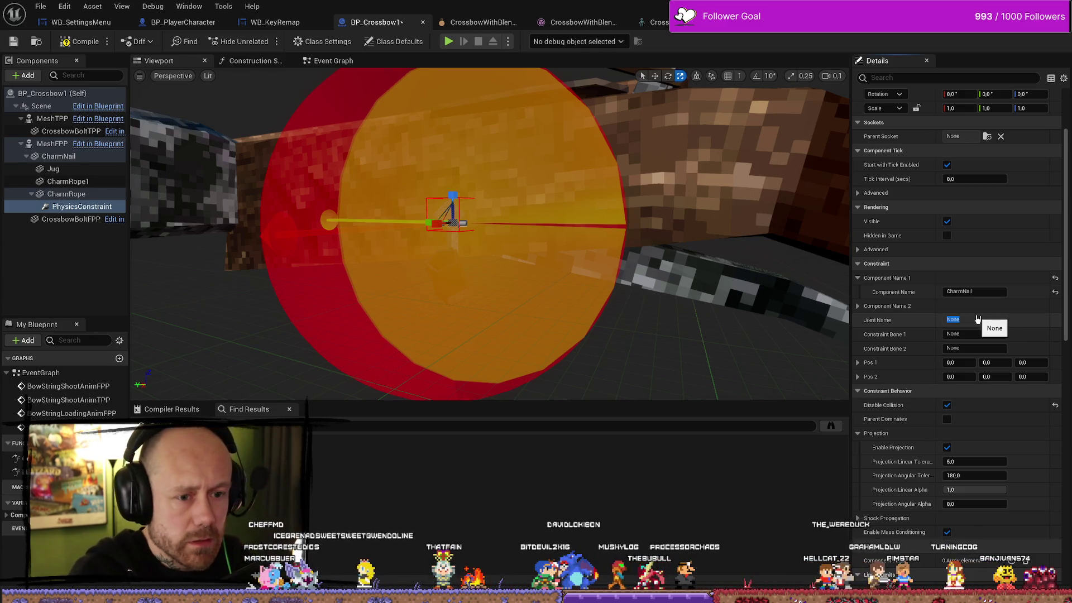
key("Return")
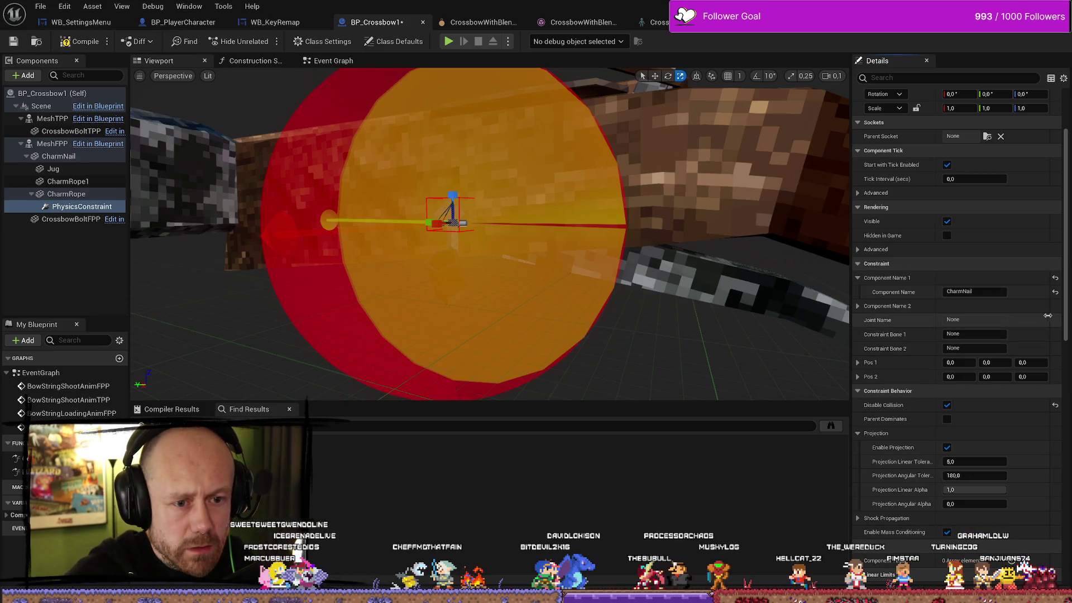
left_click(858, 307)
type("CharmRope")
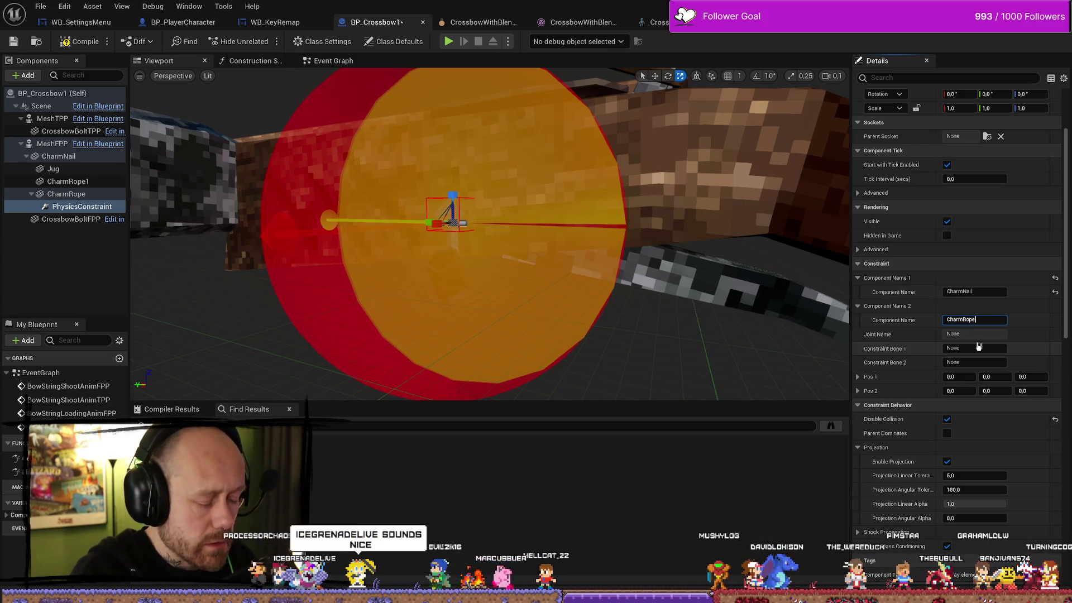
key("Return")
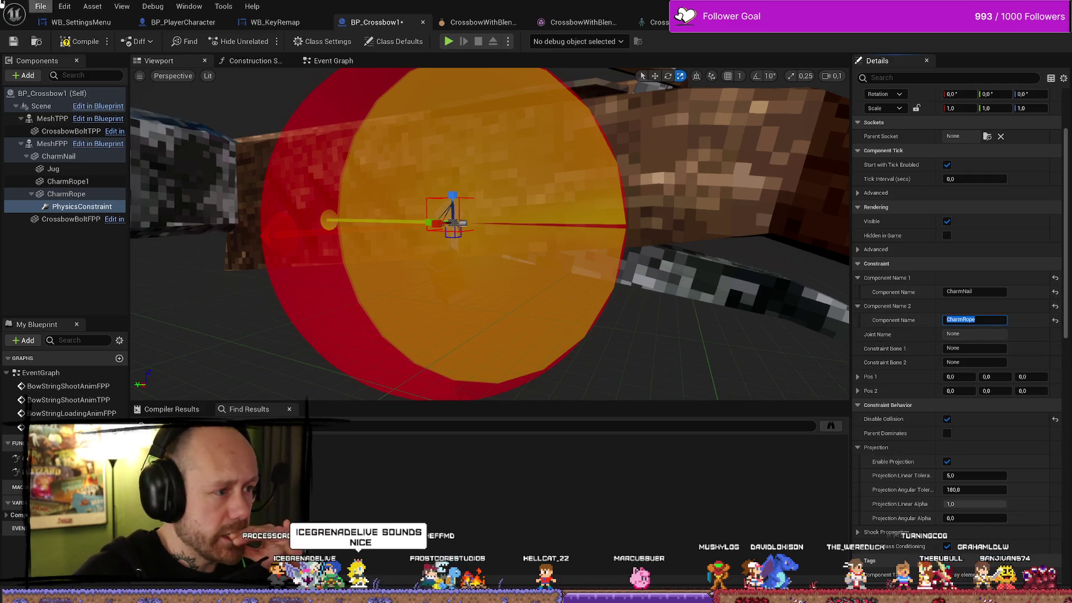
left_click(76, 45)
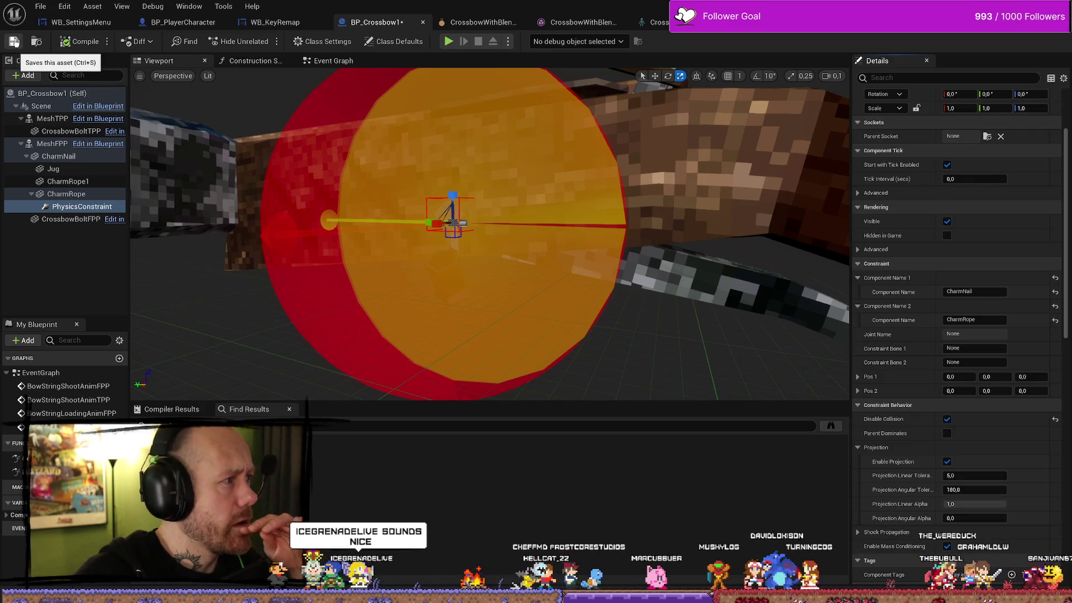
left_click(14, 41)
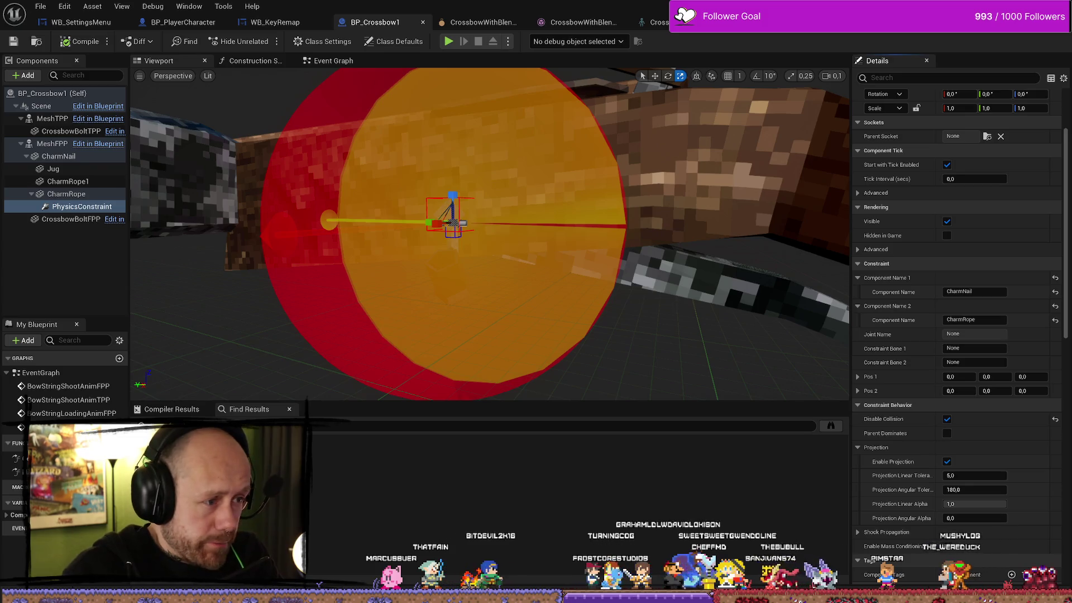
Step: Enable Simulate Physics on CharmRope and recompile BP_Crossbow1
mouse_move(646, 280)
left_mouse_down()
mouse_move(650, 243)
mouse_move(646, 280)
left_mouse_up()
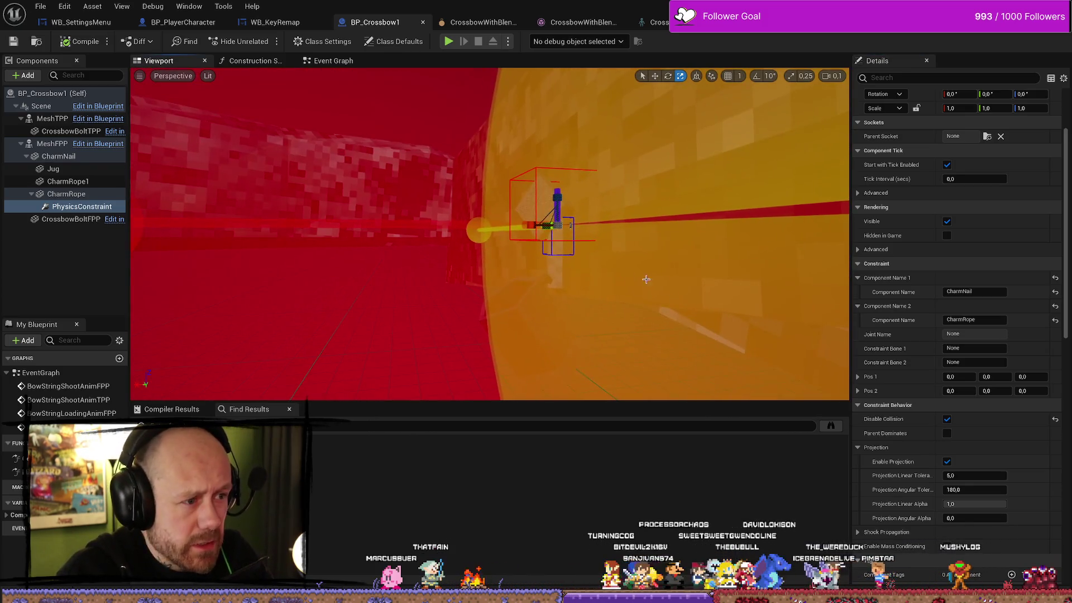
left_click(66, 194)
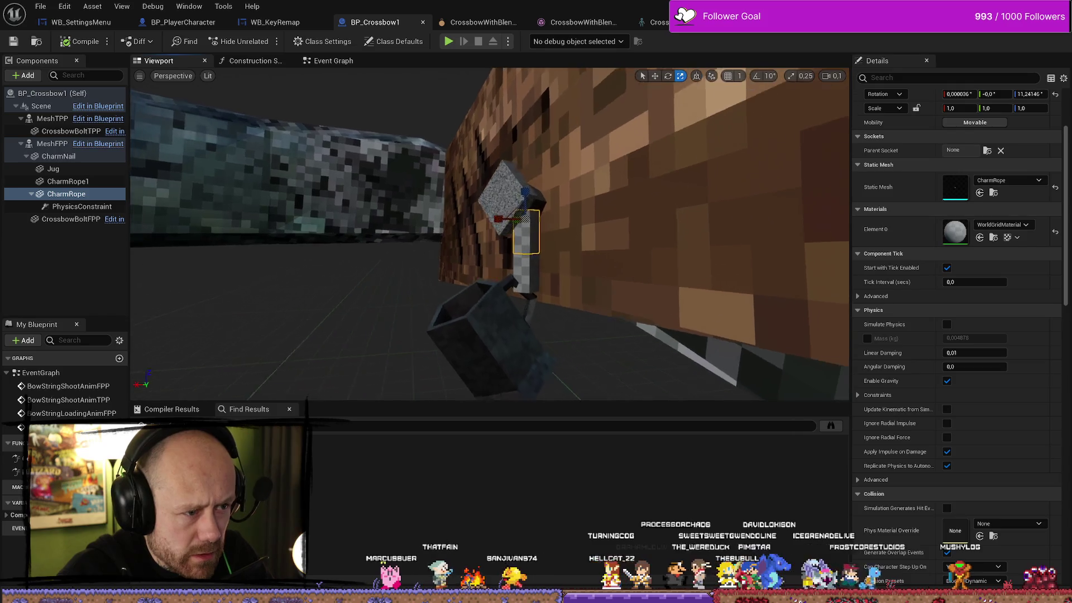
left_click_drag(625, 260, 613, 259)
type("si")
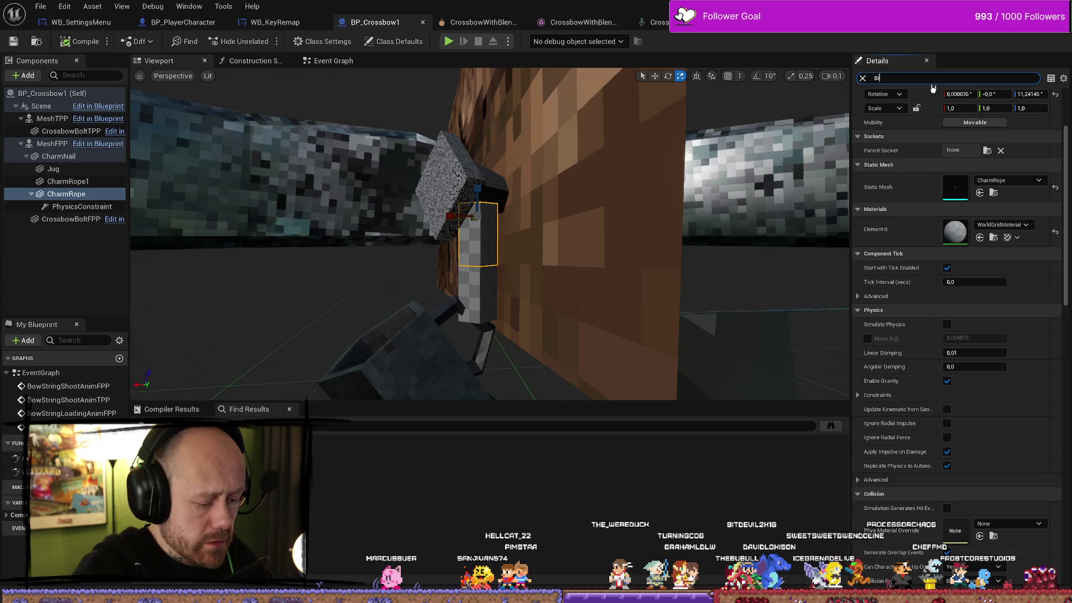
type("m")
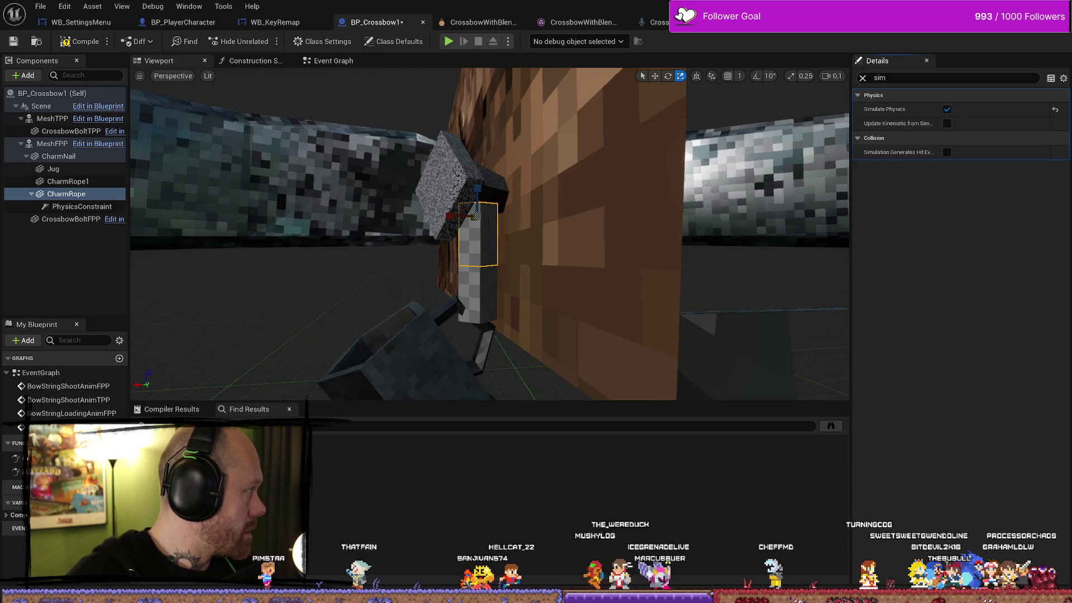
left_click(81, 41)
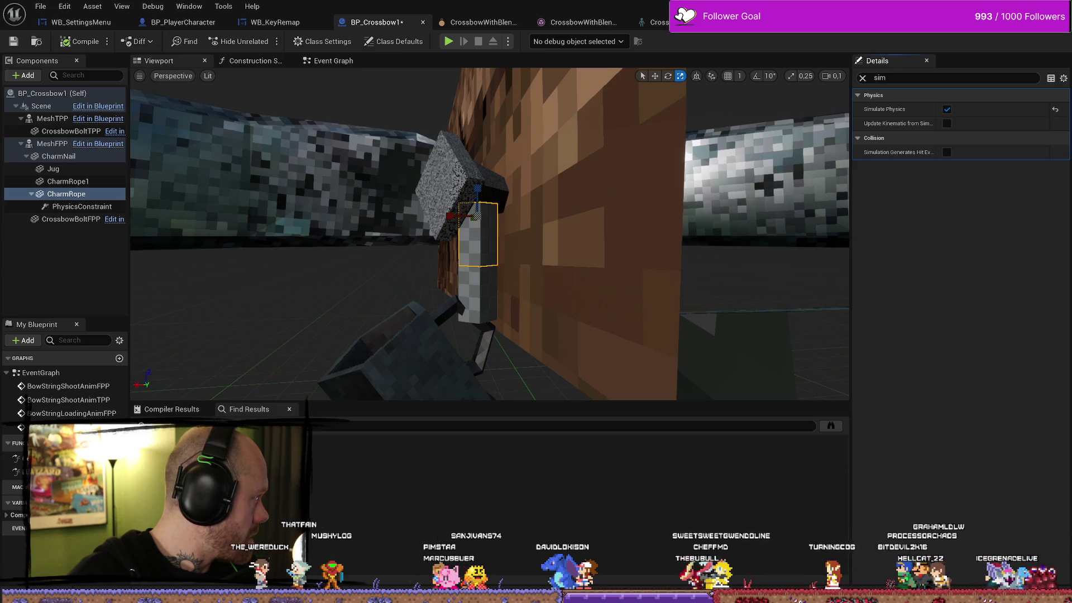
Step: Reparent PhysicsConstraint directly under MeshFPP and save BP_Crossbow1
left_click(87, 207)
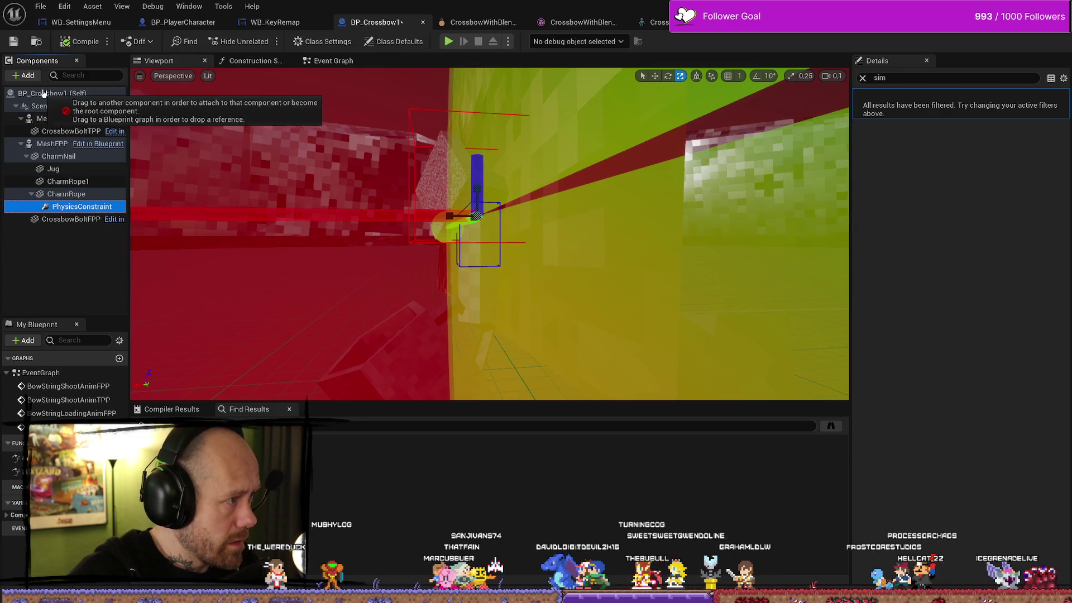
mouse_move(50, 100)
left_mouse_down()
mouse_move(61, 165)
mouse_move(31, 143)
mouse_move(120, 159)
mouse_move(61, 171)
mouse_move(61, 150)
mouse_move(47, 146)
left_mouse_up()
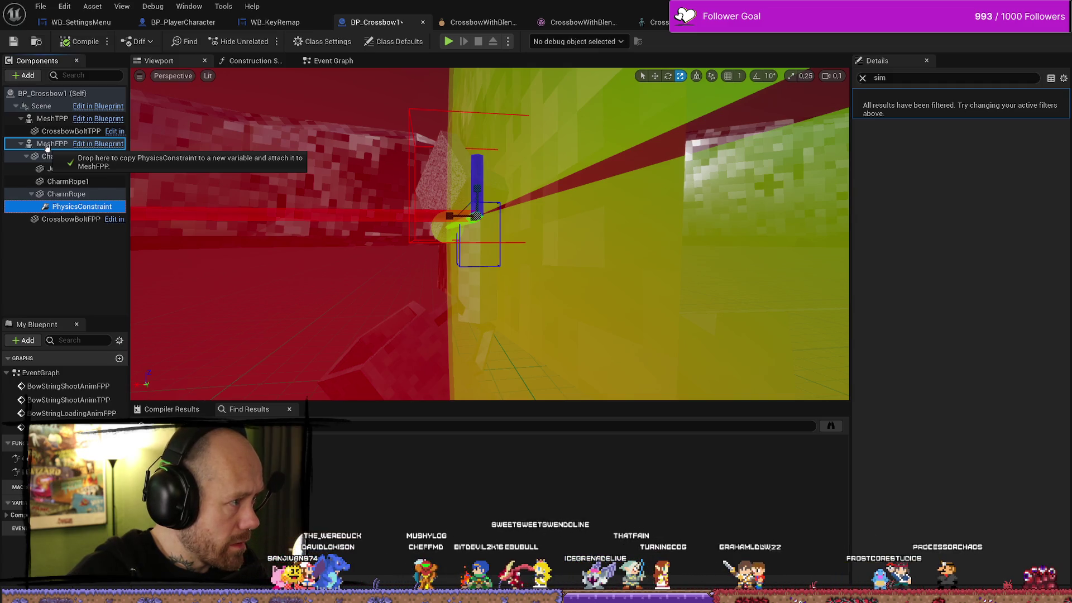
left_click_drag(48, 147, 72, 154)
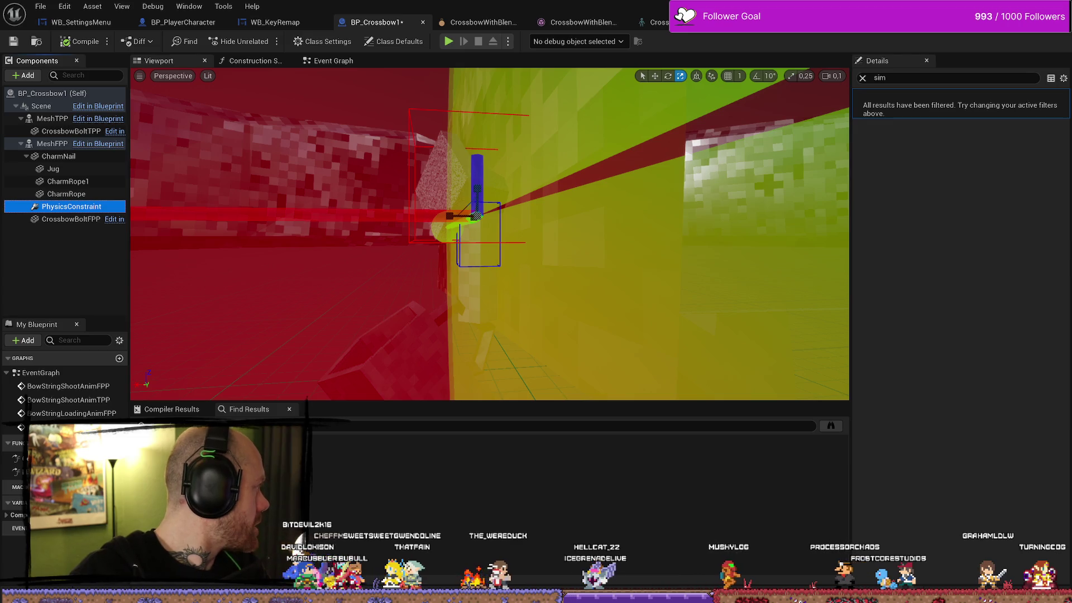
mouse_move(73, 210)
left_mouse_down()
mouse_move(38, 106)
mouse_move(50, 118)
left_mouse_up()
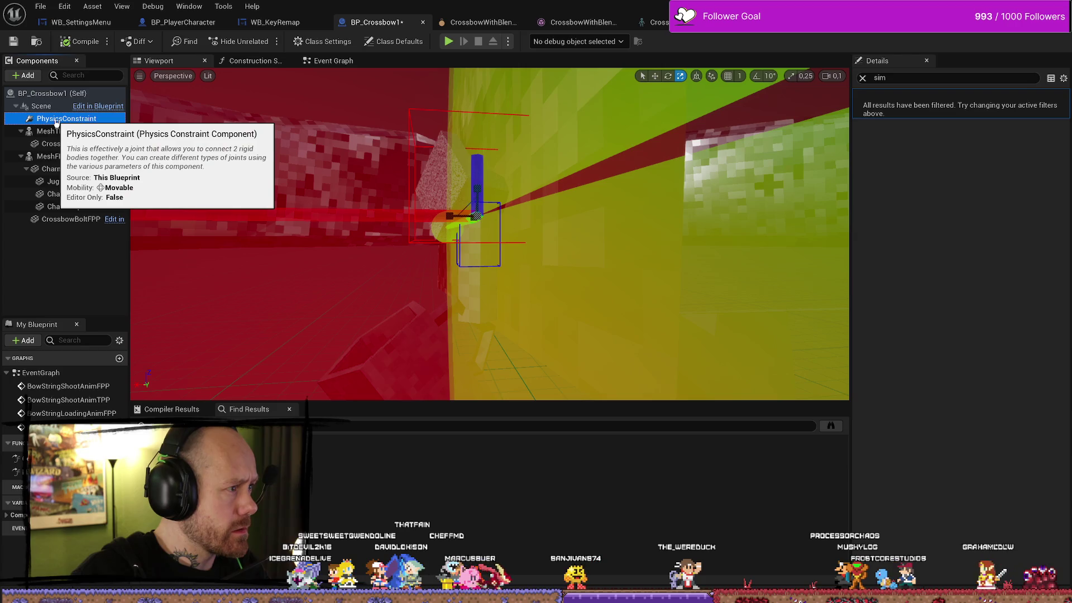
right_click(55, 122)
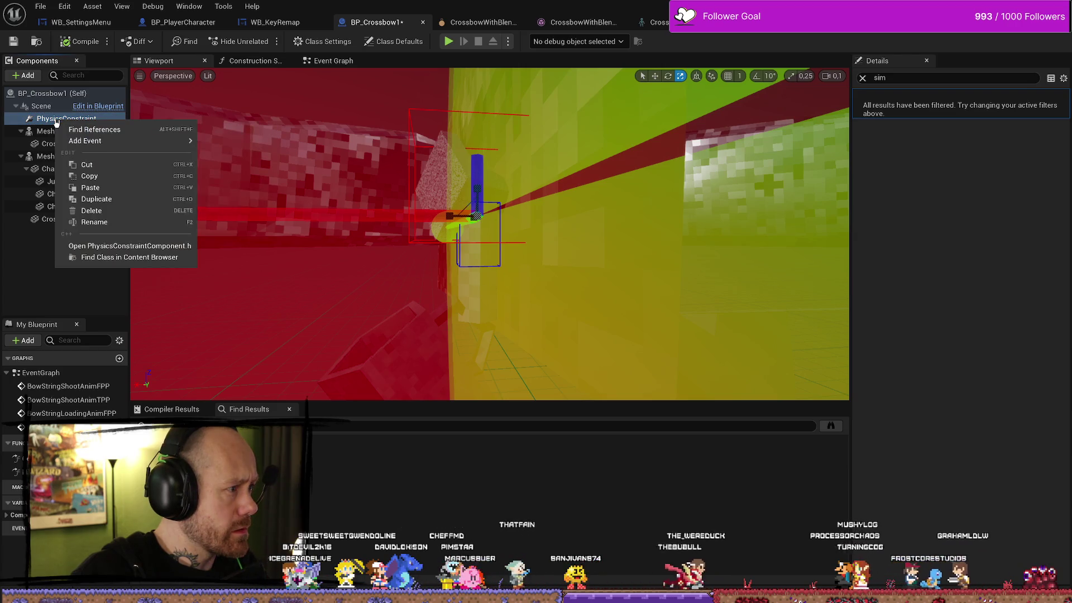
left_click(55, 119)
left_click_drag(56, 119, 58, 158)
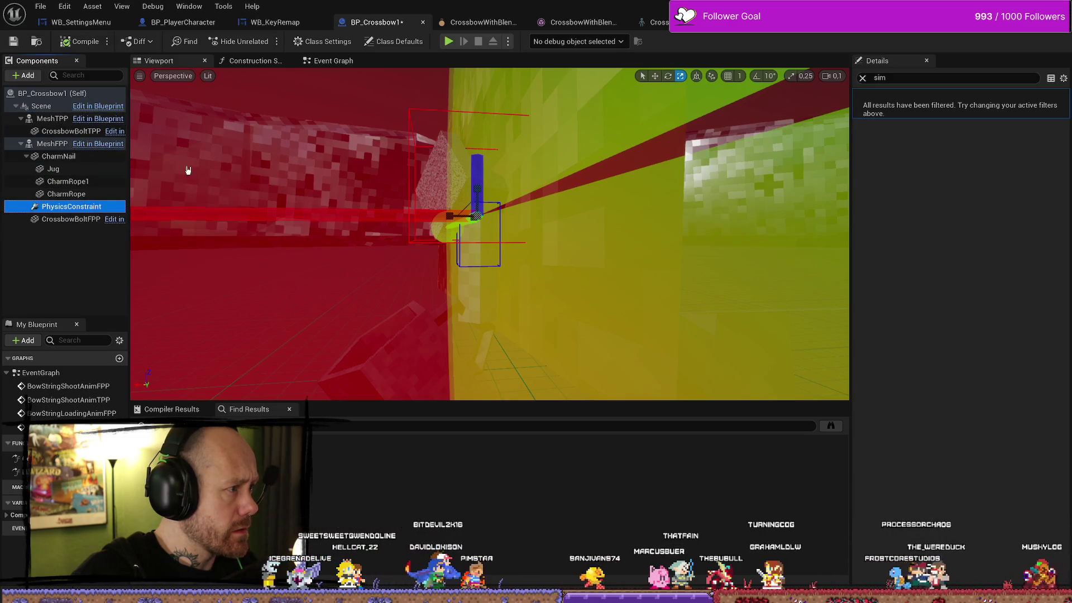
left_click(16, 43)
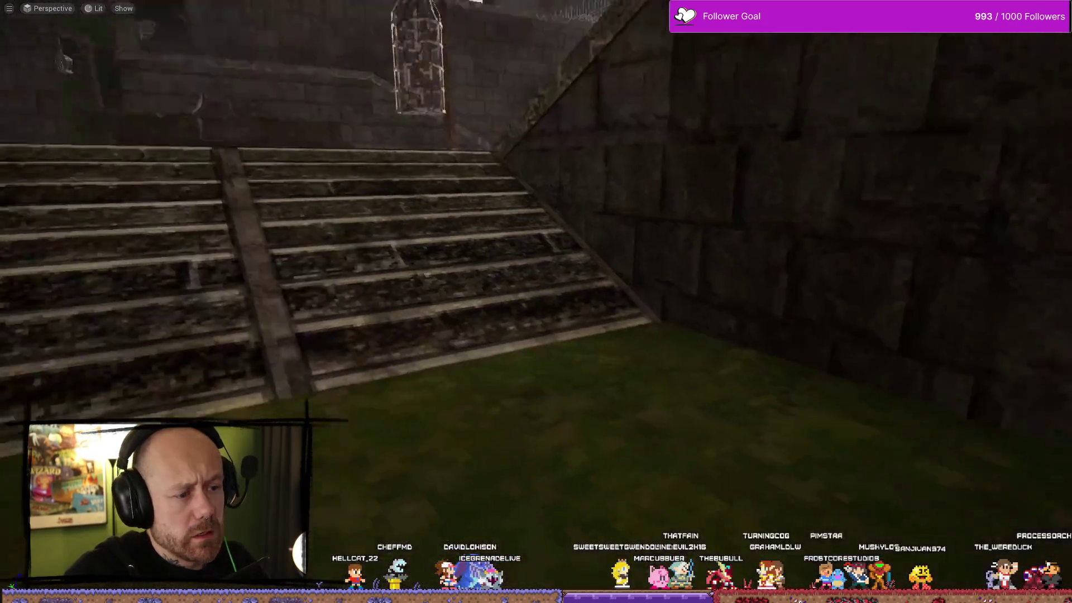
Step: Find BP_Crossbow1 in the Content Drawer and place it on the grass by the stairs
key("ctrl+space")
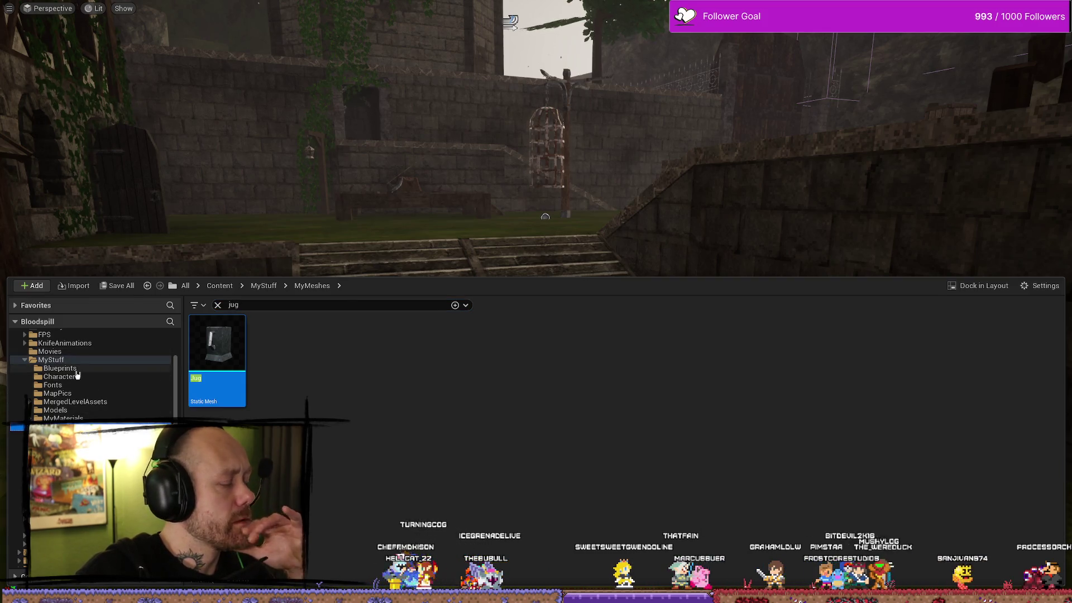
scroll(65, 368, "up", 3)
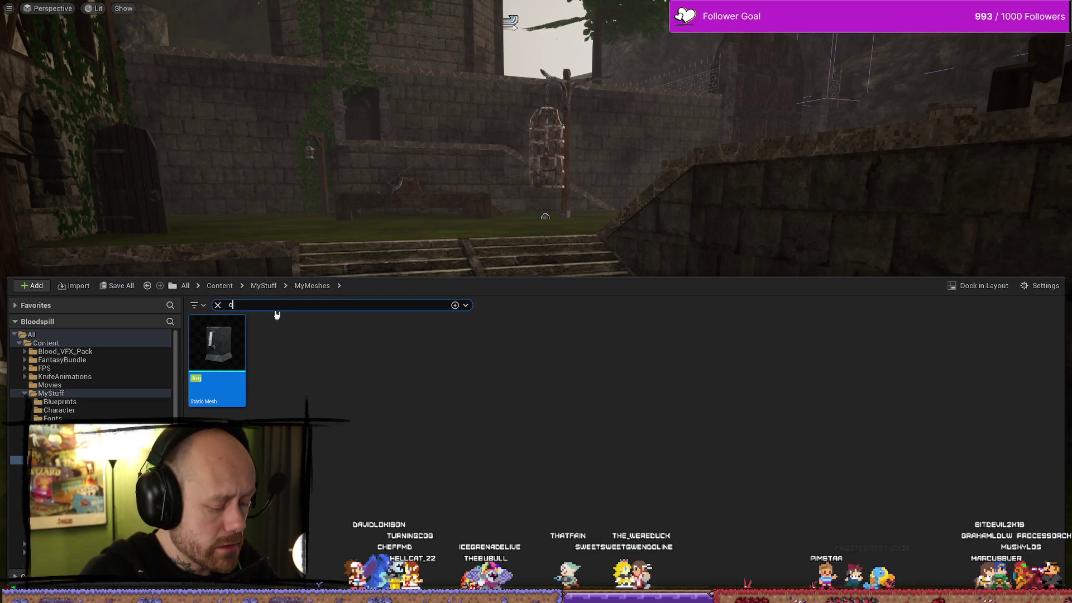
left_click(64, 394)
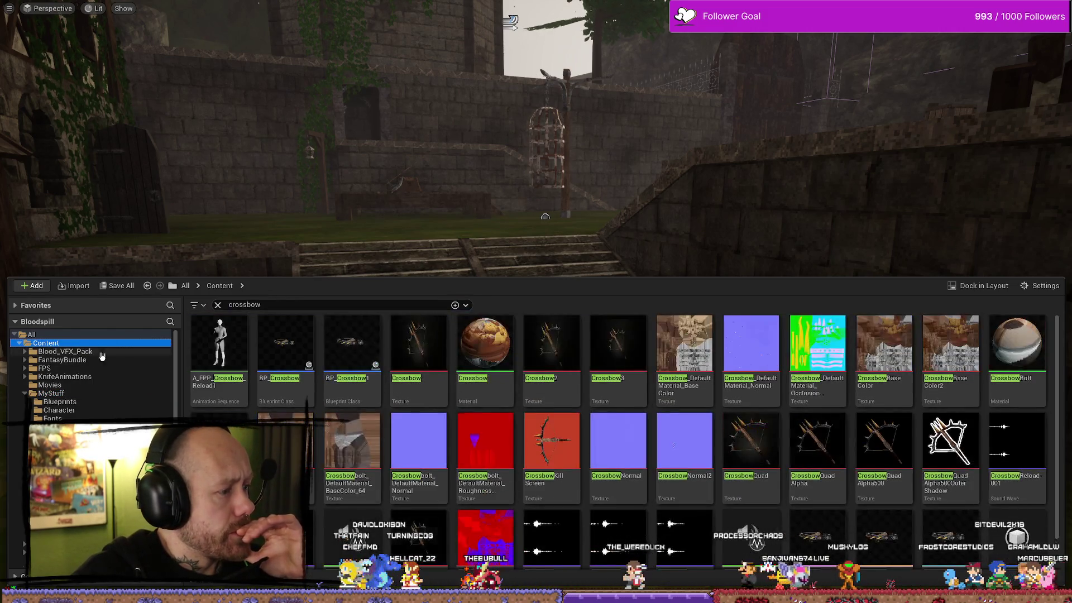
left_click_drag(359, 366, 599, 322)
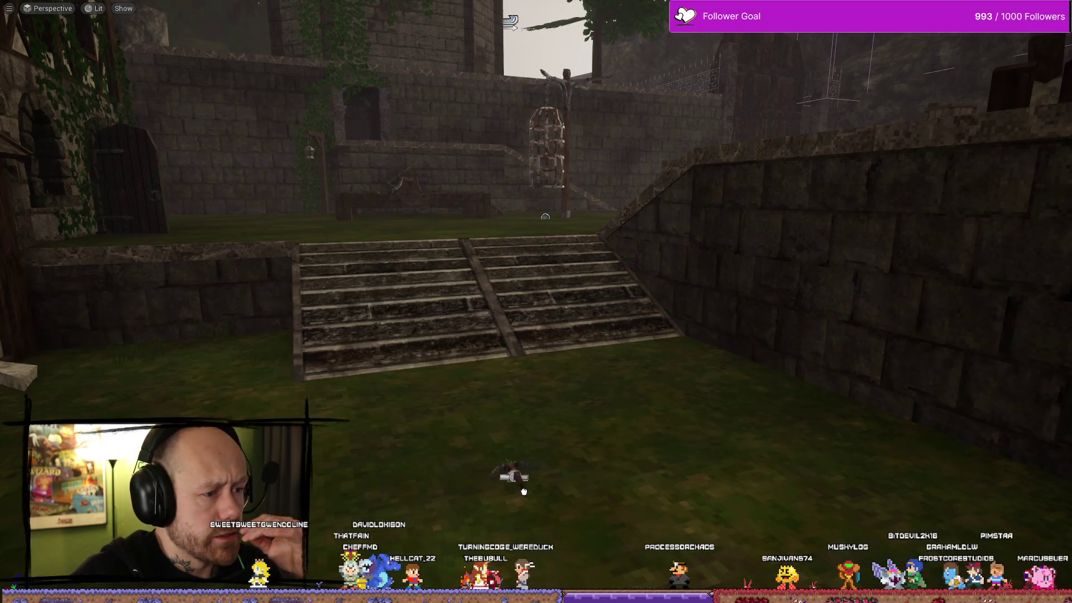
key("f")
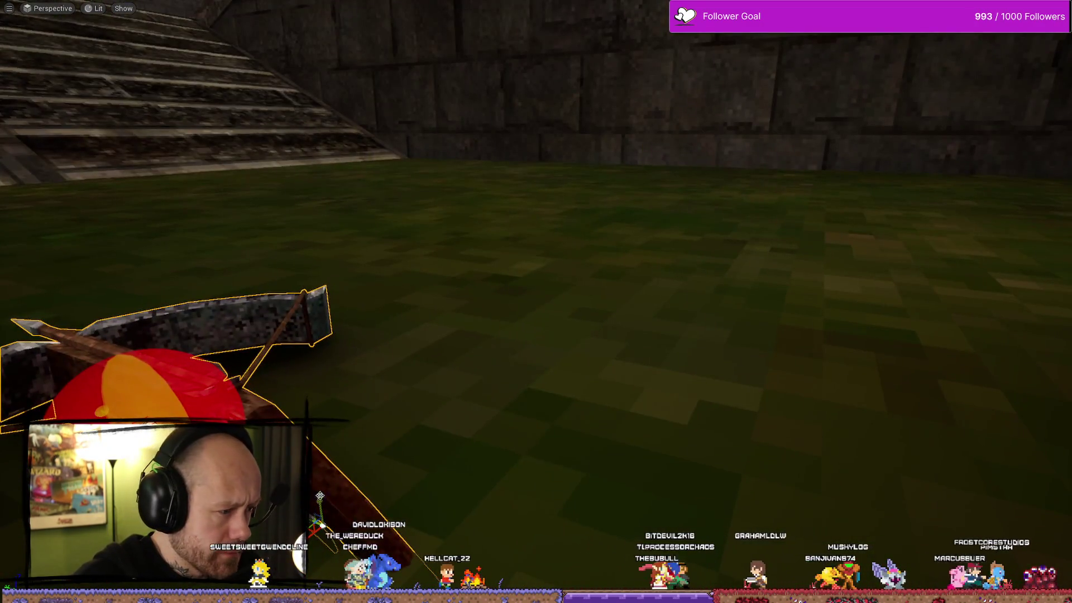
mouse_move(320, 496)
left_mouse_down()
mouse_move(401, 508)
mouse_move(402, 457)
mouse_move(402, 503)
left_mouse_up()
key("f")
left_click_drag(536, 301, 573, 292)
Step: Rotate the placed crossbow so its limbs stand upright, then bring up the Play mode options
mouse_move(688, 308)
left_mouse_down()
mouse_move(688, 349)
mouse_move(688, 290)
left_mouse_up()
key("f")
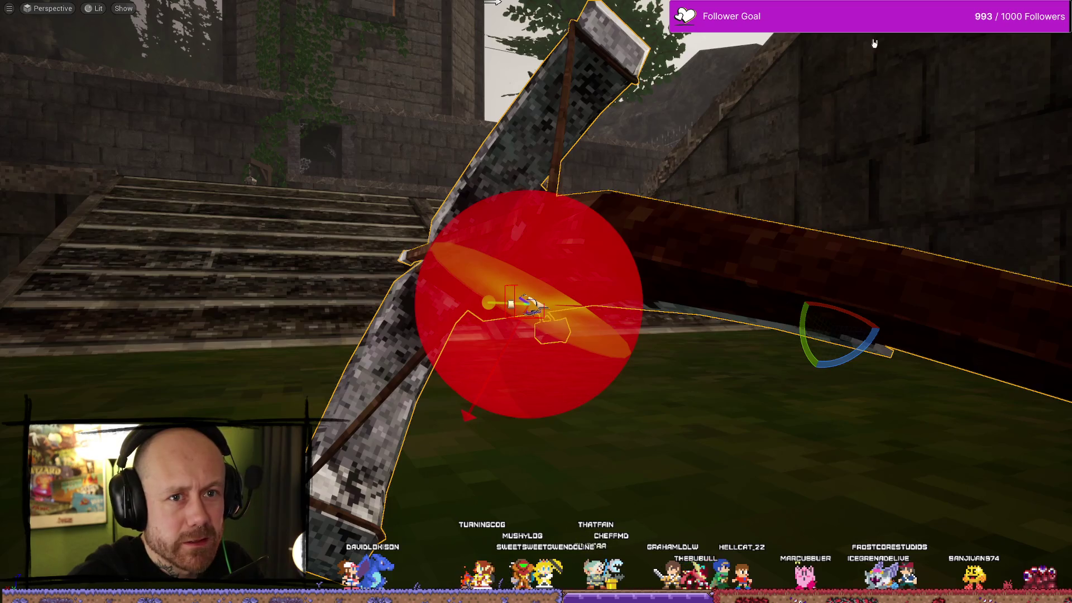
key("F11")
left_click(319, 41)
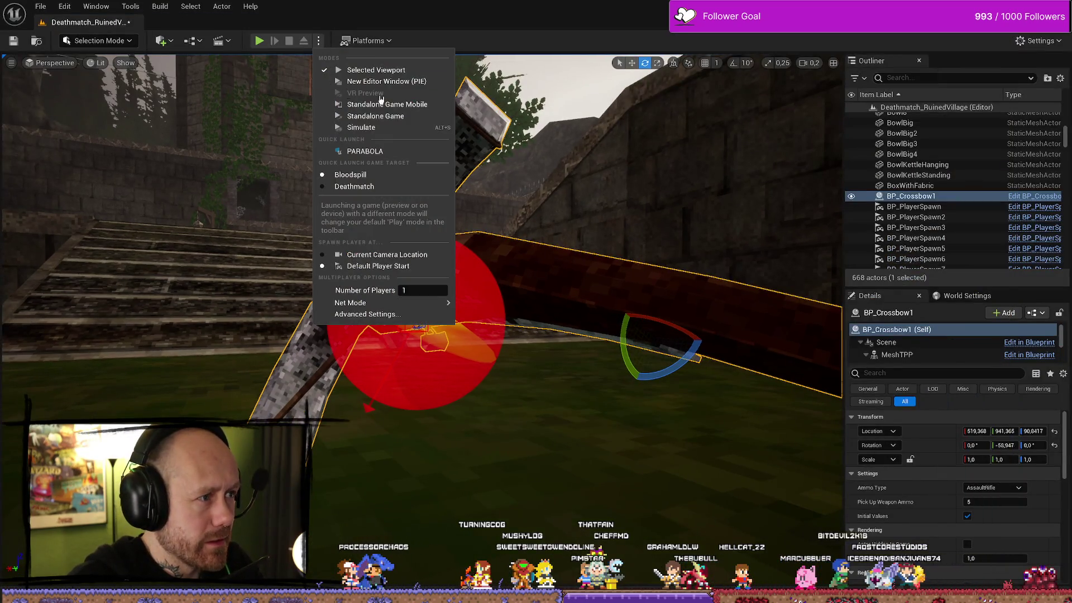
Step: Simulate the level, orbit around the crossbow to watch its charm, then stop the simulation
left_click(374, 128)
mouse_move(547, 319)
left_mouse_down()
mouse_move(543, 262)
mouse_move(539, 324)
mouse_move(595, 327)
mouse_move(621, 411)
left_mouse_up()
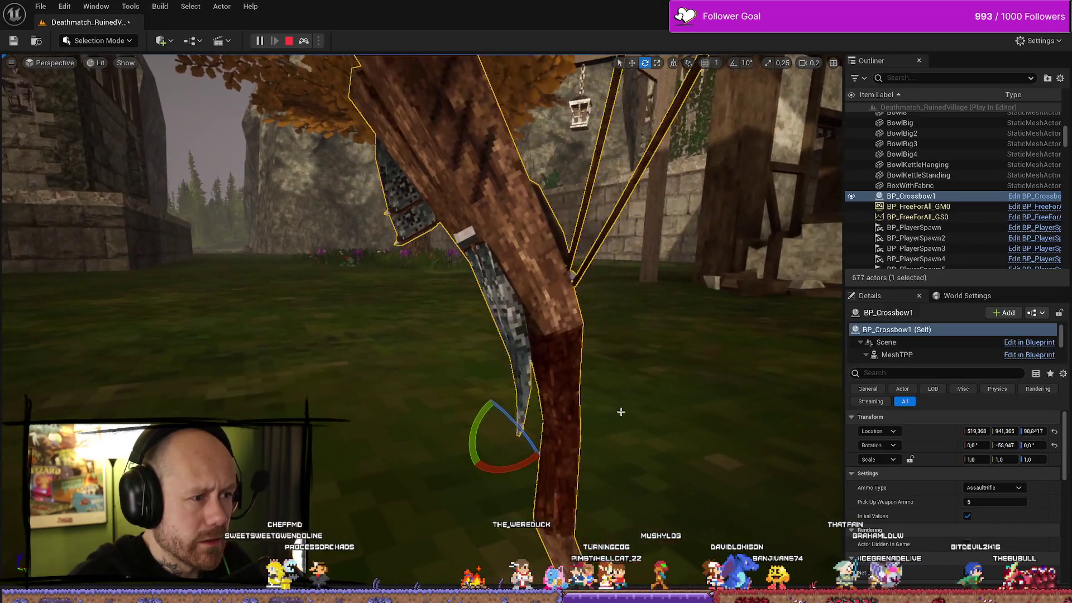
mouse_move(518, 429)
left_mouse_down()
mouse_move(496, 449)
mouse_move(542, 416)
mouse_move(421, 366)
left_mouse_up()
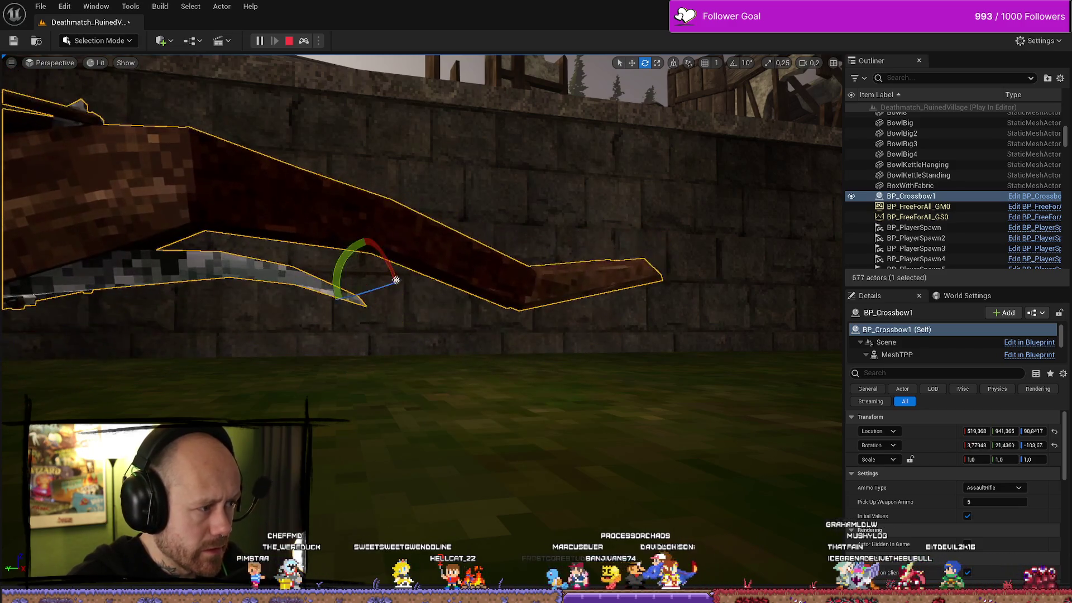
left_click_drag(396, 280, 396, 279)
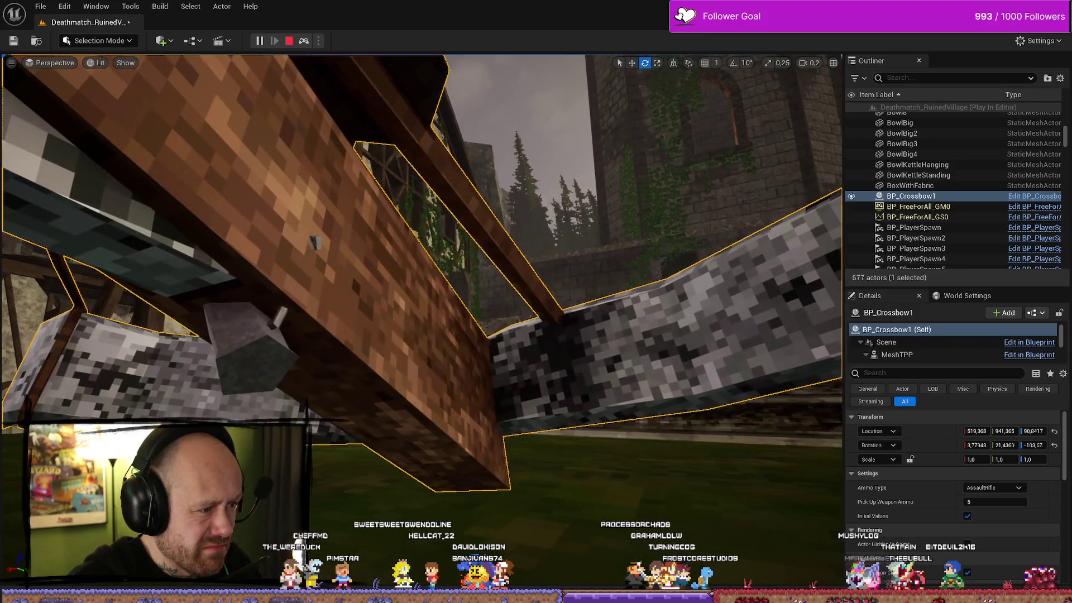
left_click_drag(314, 241, 315, 242)
right_click(383, 271)
left_click(377, 194)
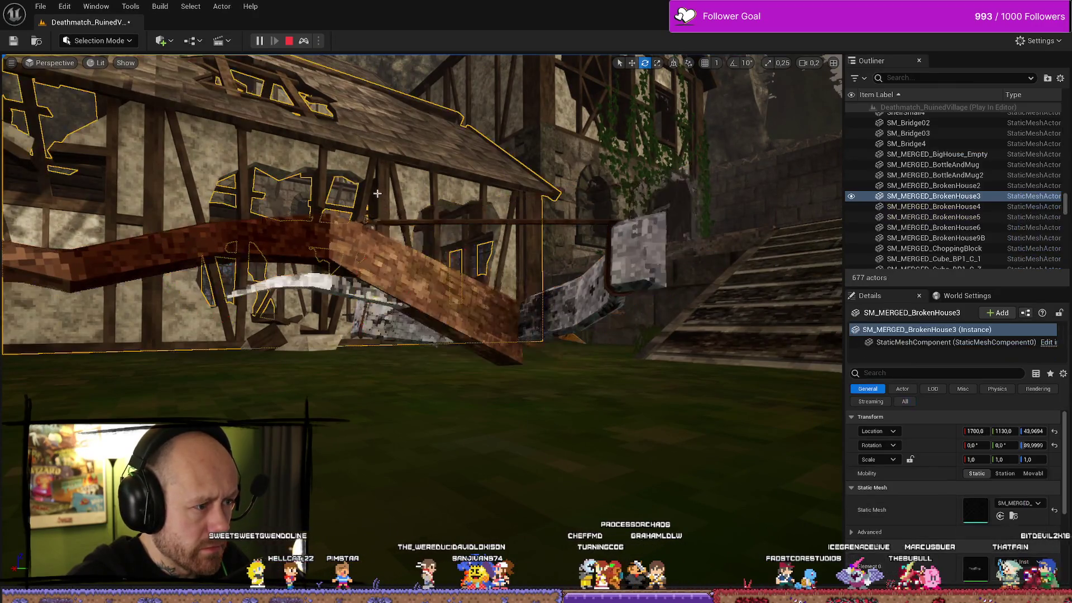
left_click_drag(377, 193, 377, 193)
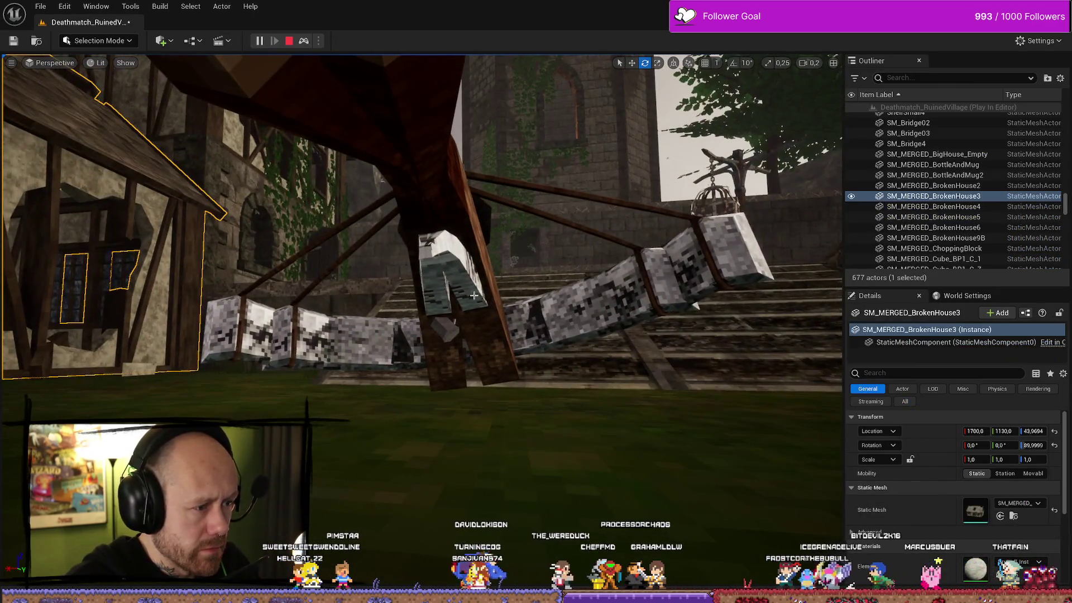
left_click(474, 295)
key("f")
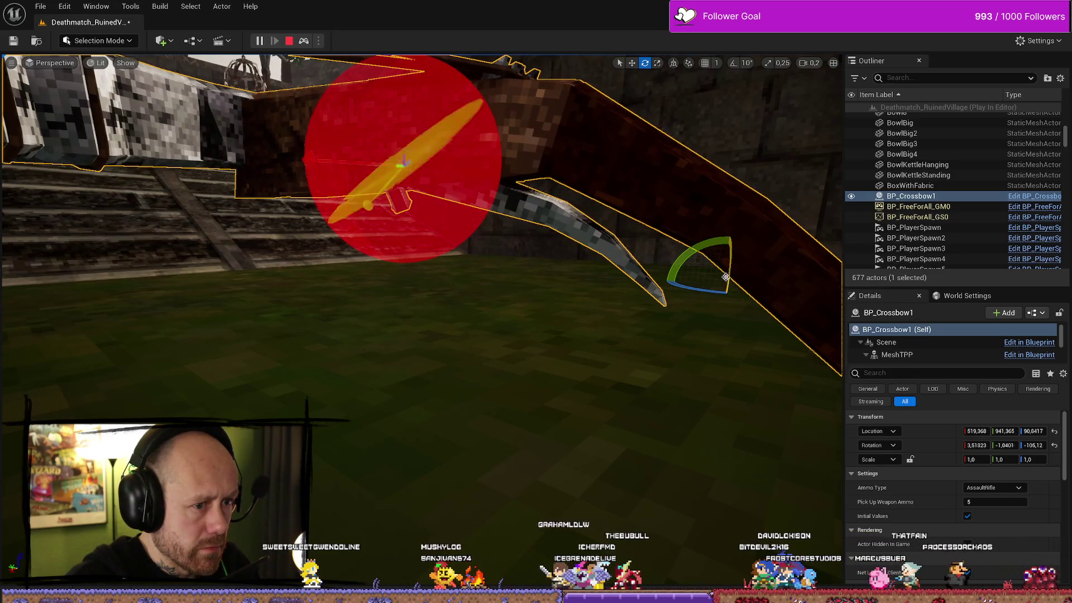
mouse_move(657, 290)
left_mouse_down()
mouse_move(575, 278)
mouse_move(609, 276)
mouse_move(503, 293)
mouse_move(500, 270)
left_mouse_up()
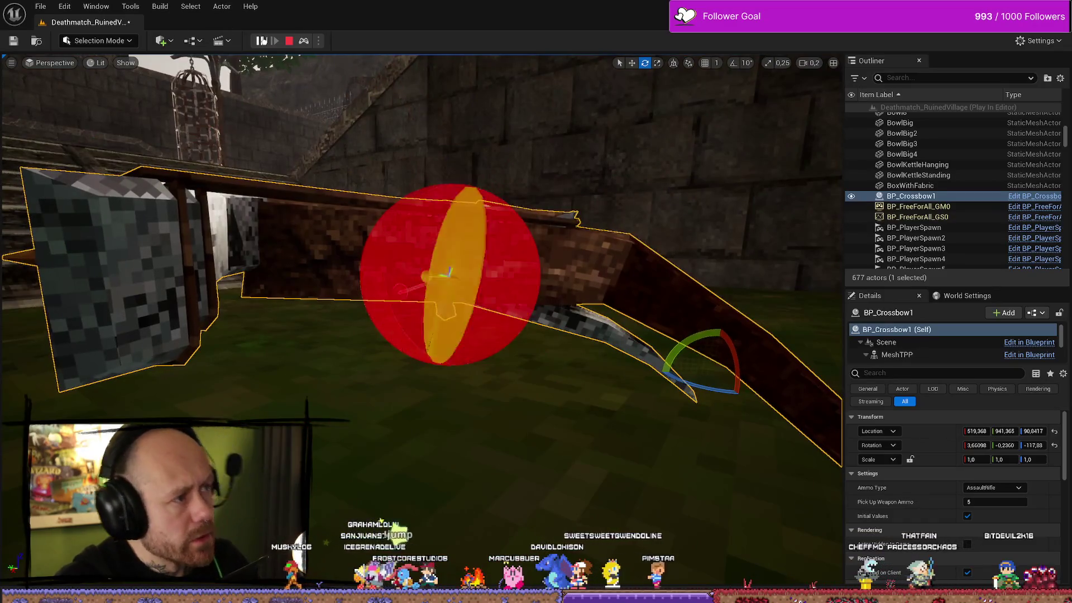
key("Escape")
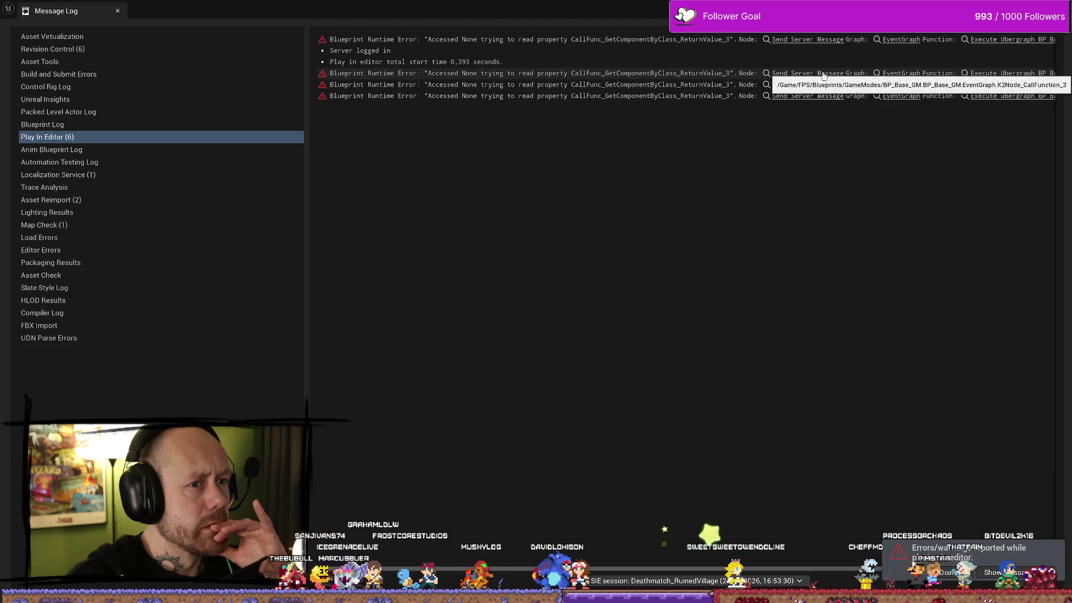
Step: Close the error log, check the Play options, and show crossbow results in the Content Drawer
key("alt+Tab")
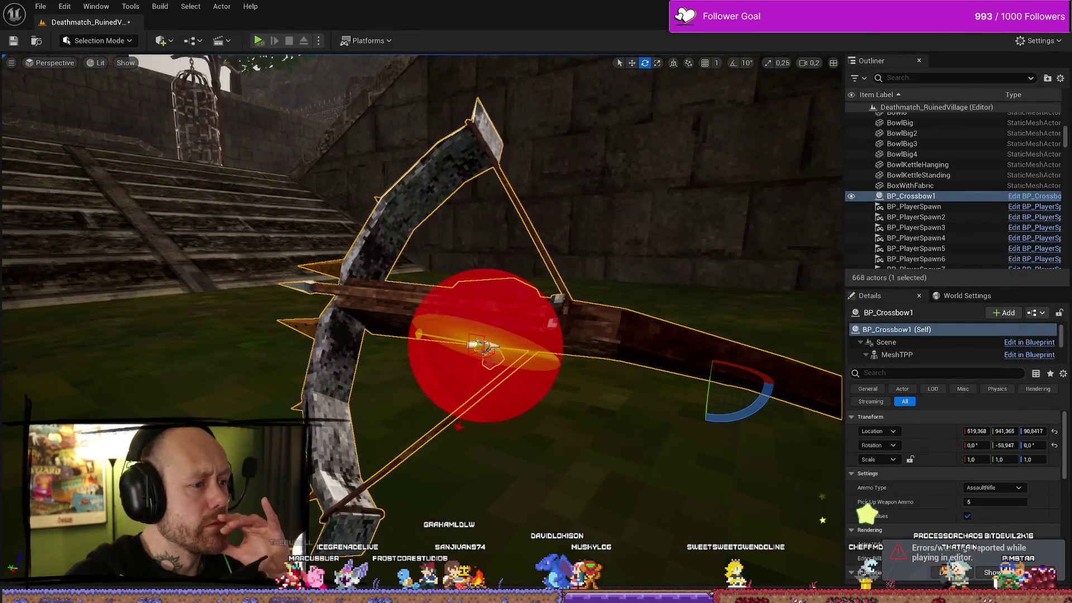
left_click_drag(564, 295, 563, 324)
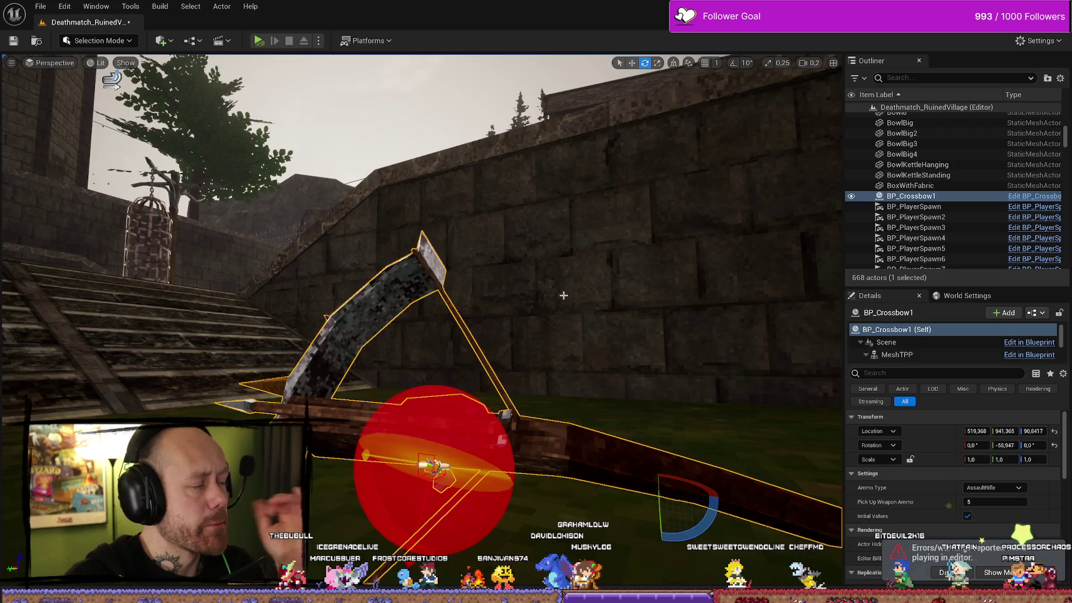
left_click(319, 41)
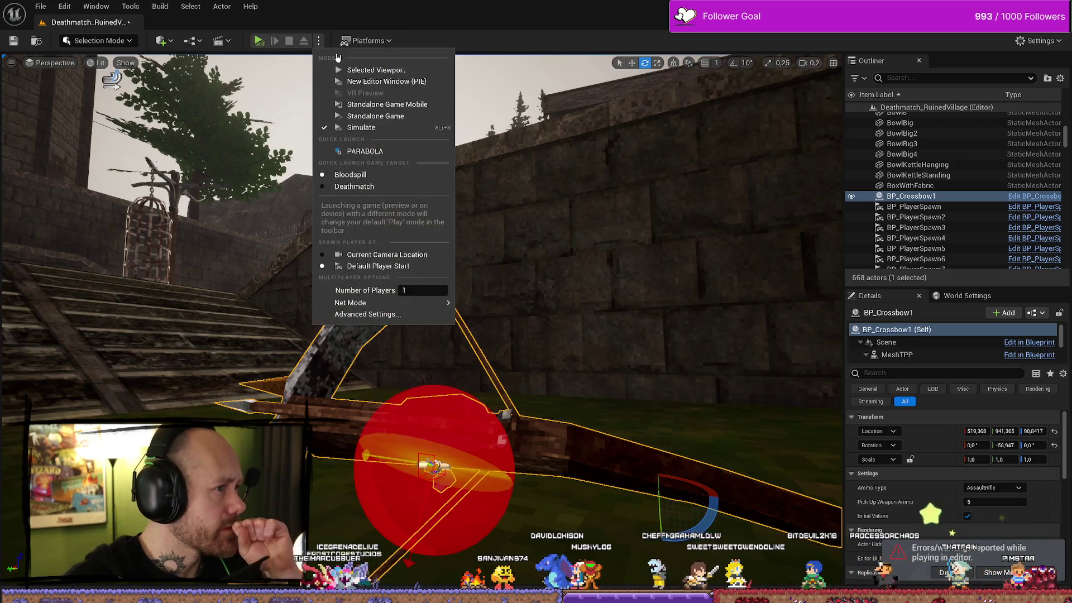
left_click(320, 41)
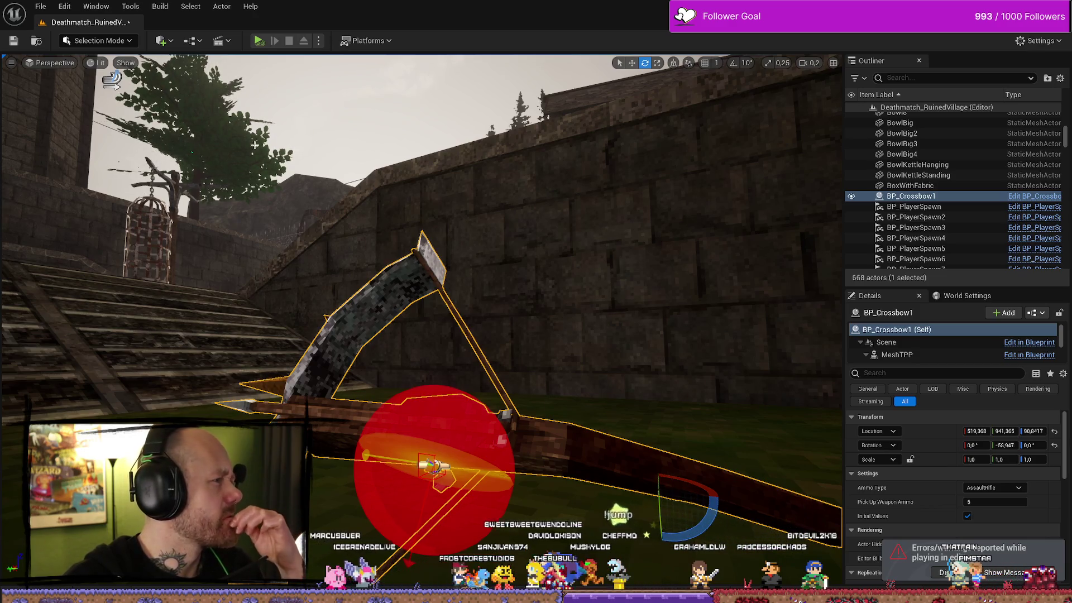
left_click_drag(254, 144, 254, 190)
key("ctrl+space")
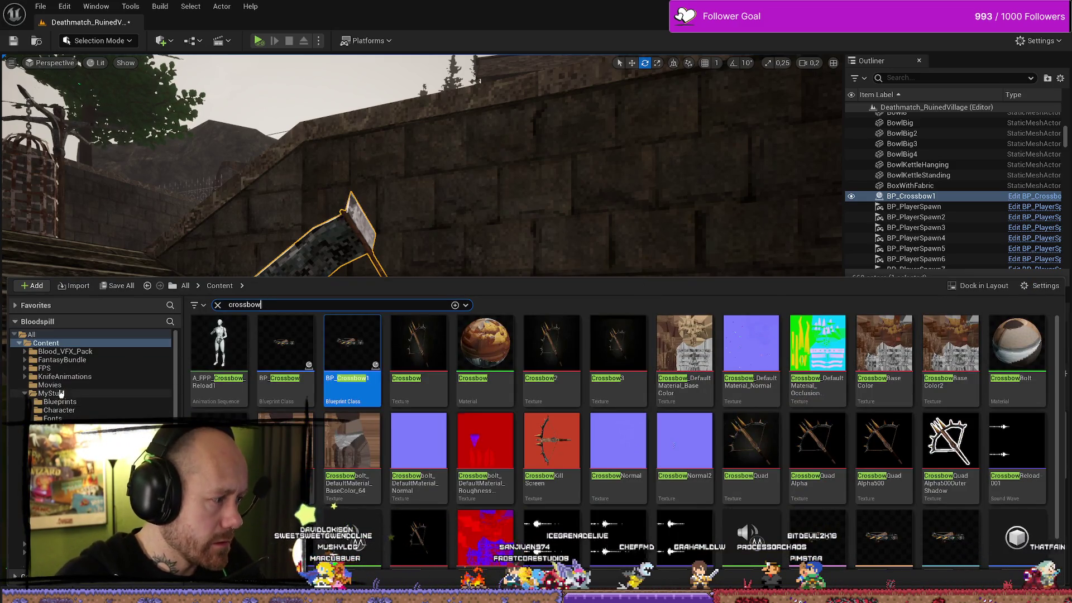
Step: Clear the crossbow search and browse through the MyStuff folders
left_click(25, 394)
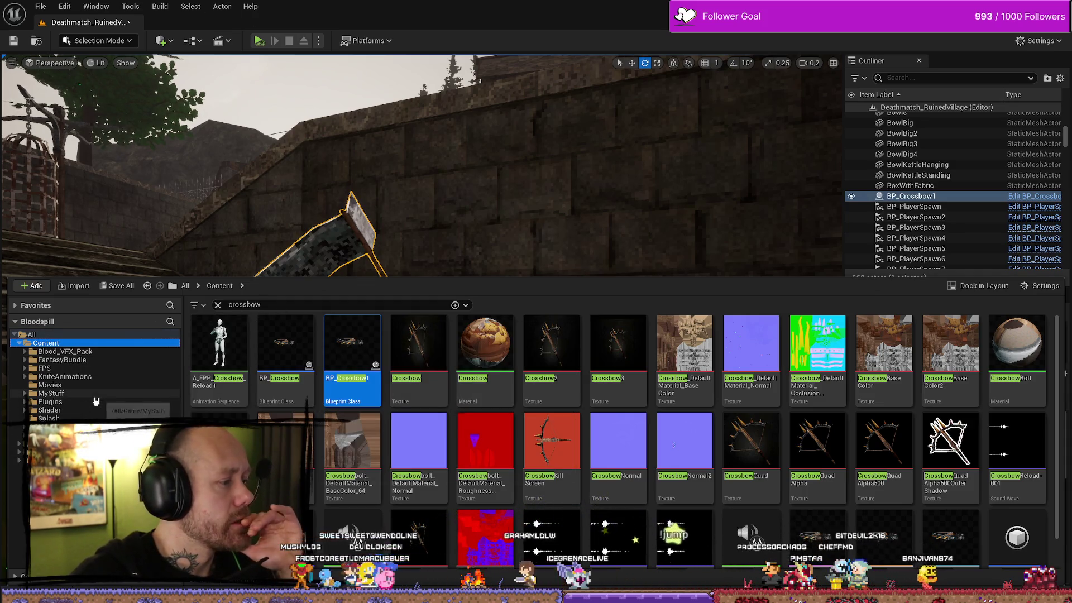
left_click(68, 352)
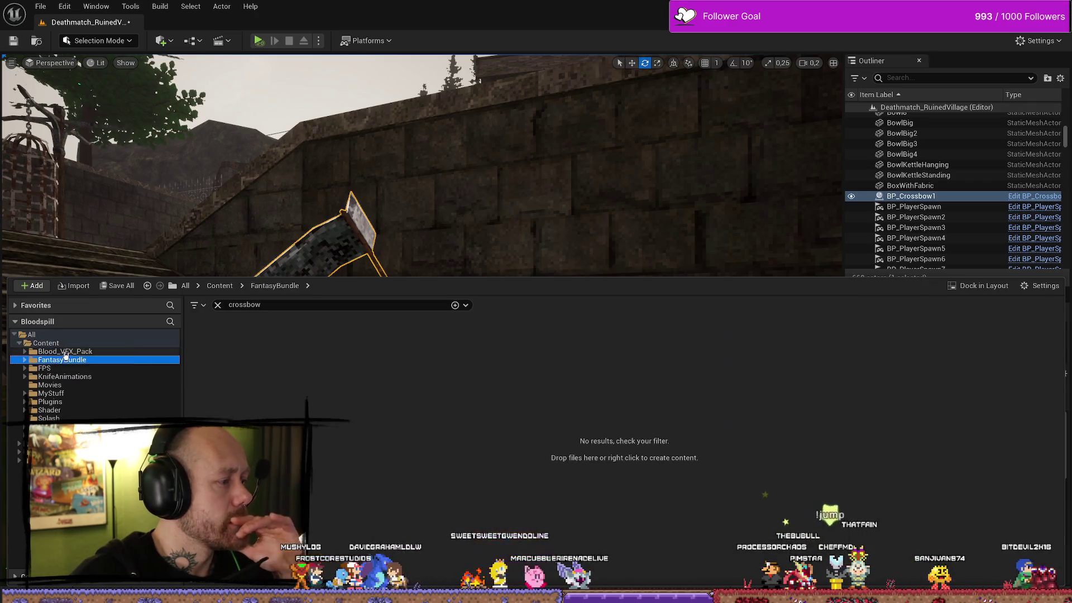
left_click(218, 305)
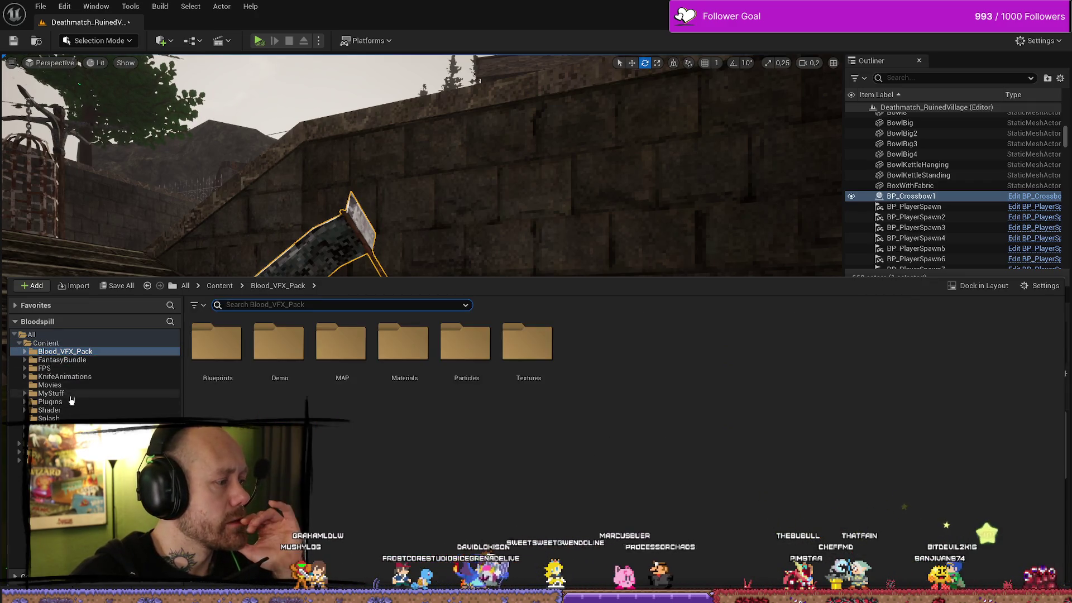
left_click(50, 393)
double_click(341, 441)
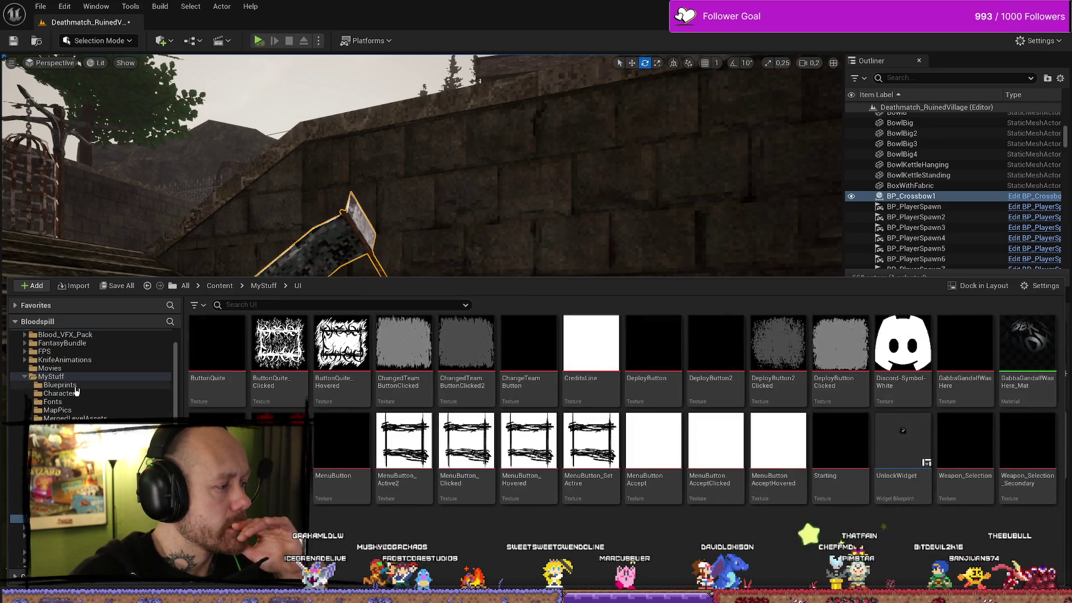
left_click(60, 385)
left_click(59, 393)
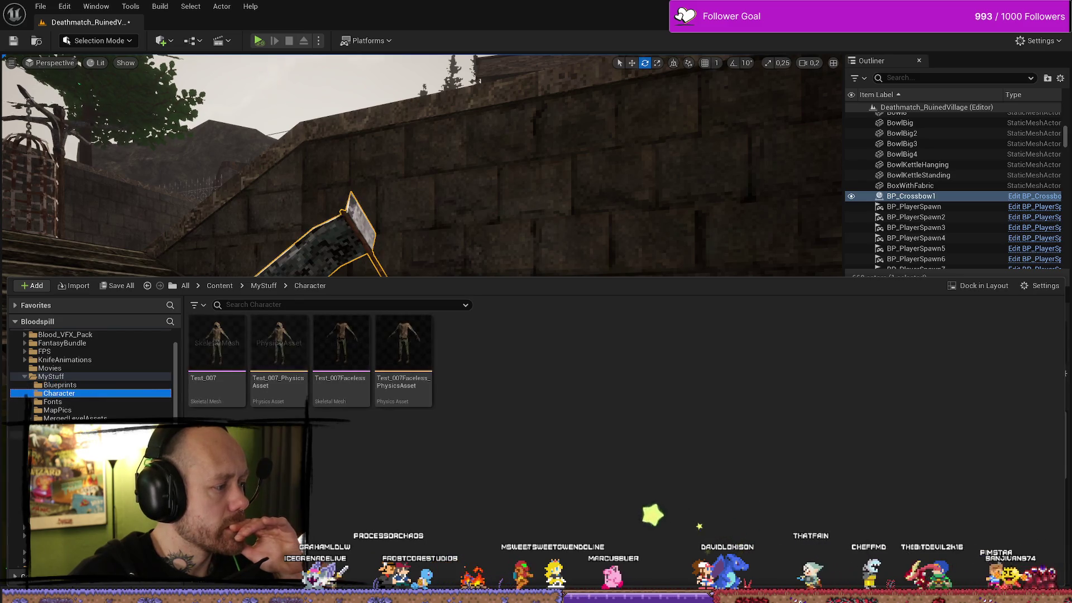
left_click(53, 501)
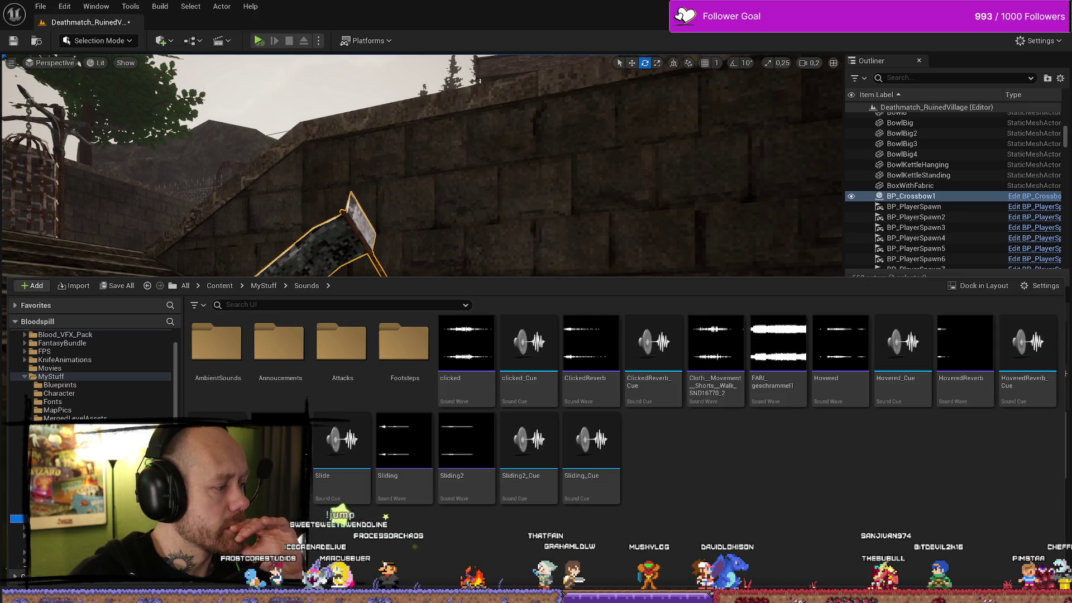
scroll(77, 381, "up", 1)
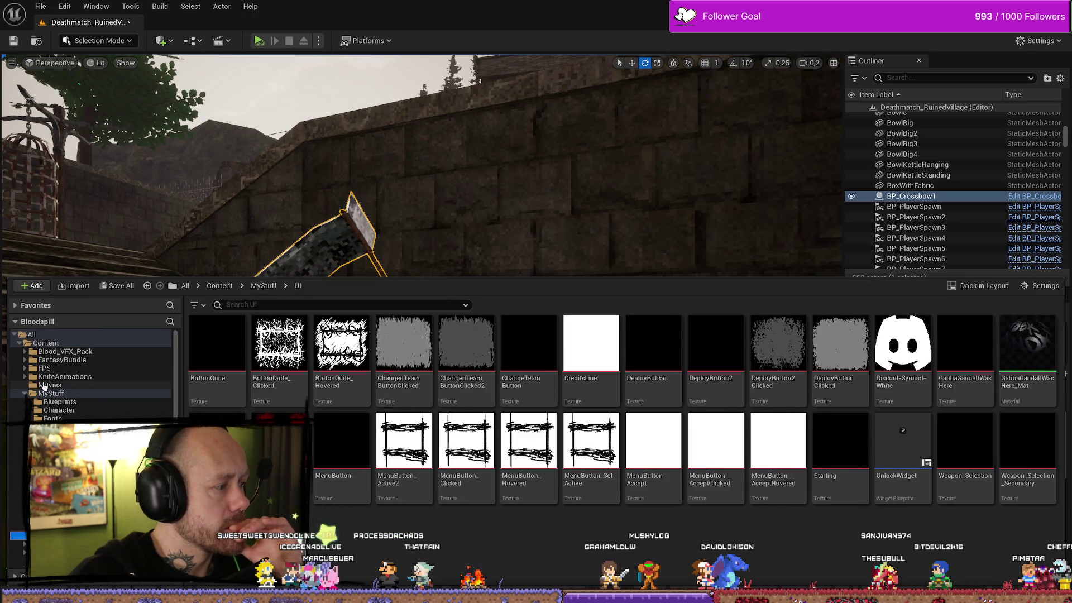
Step: Go to FPS > UI > Character Selection and open WB_CharacterSelection
left_click(25, 369)
scroll(77, 371, "down", 2)
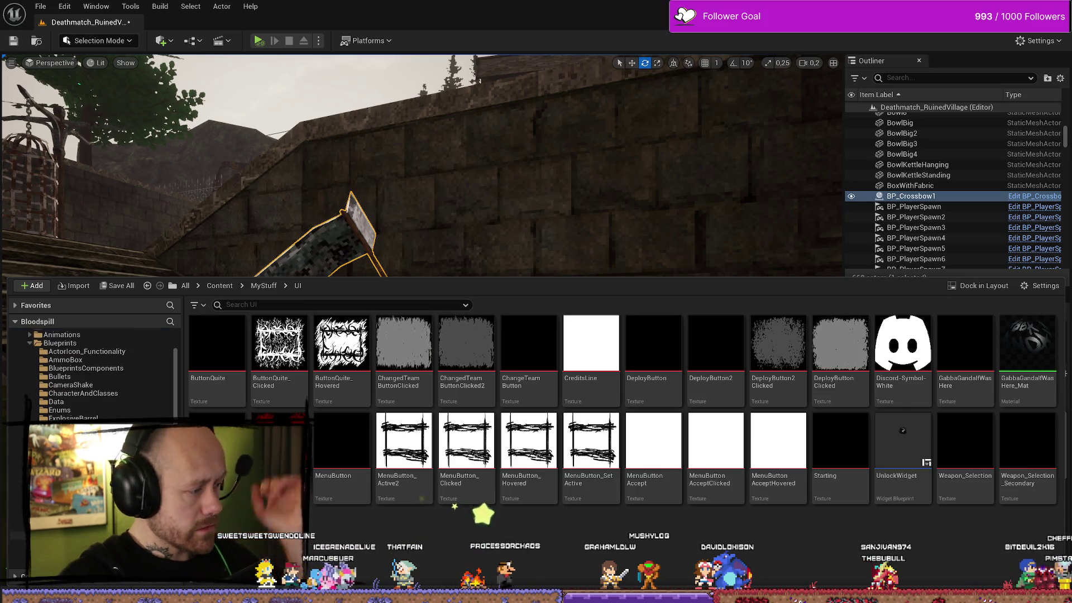
scroll(92, 374, "up", 1)
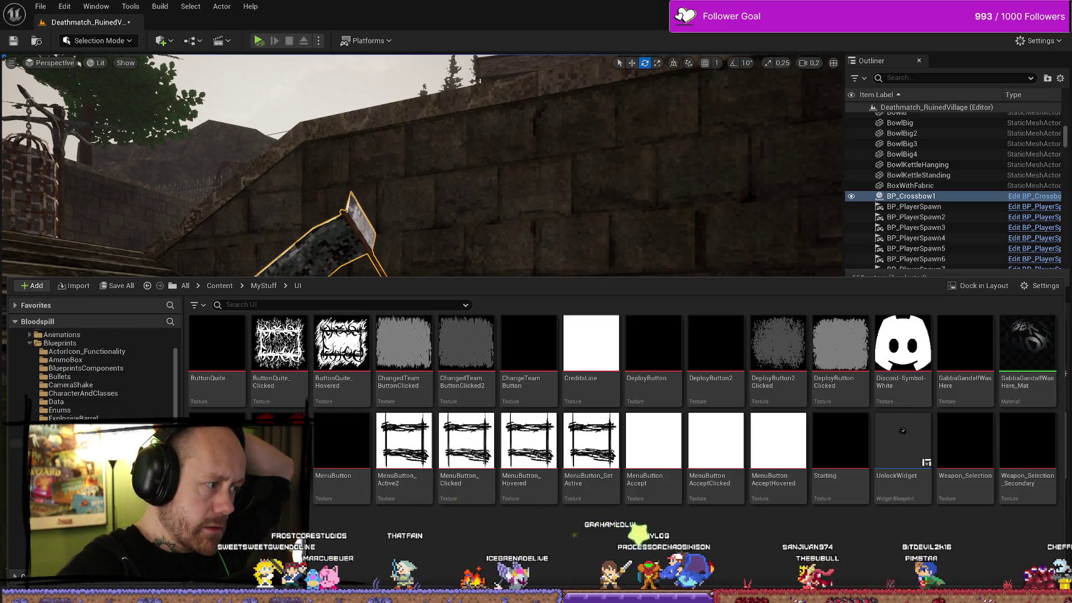
left_click(30, 359)
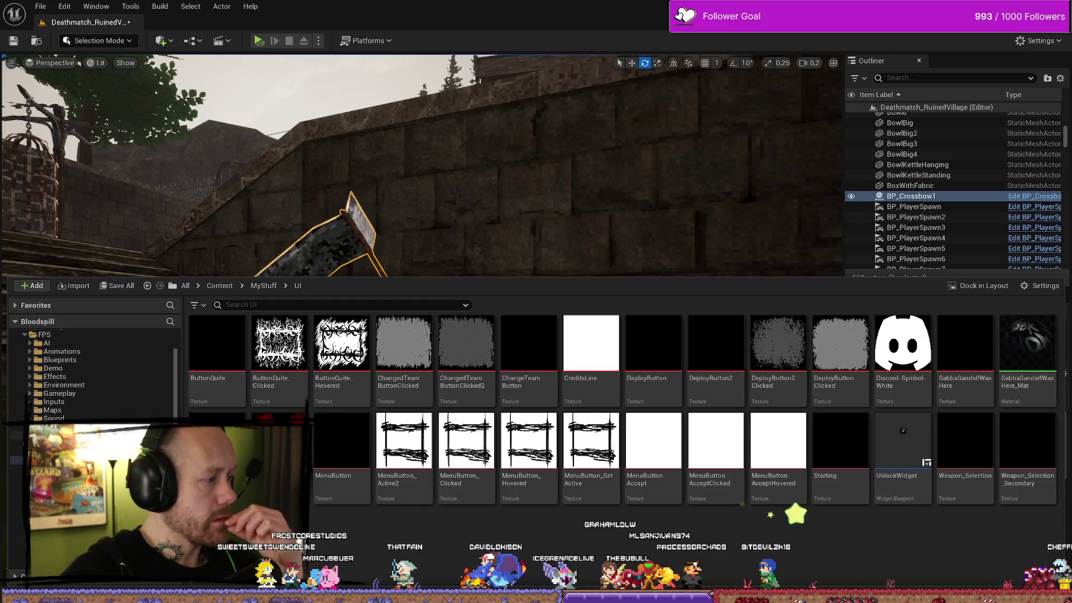
left_click(50, 435)
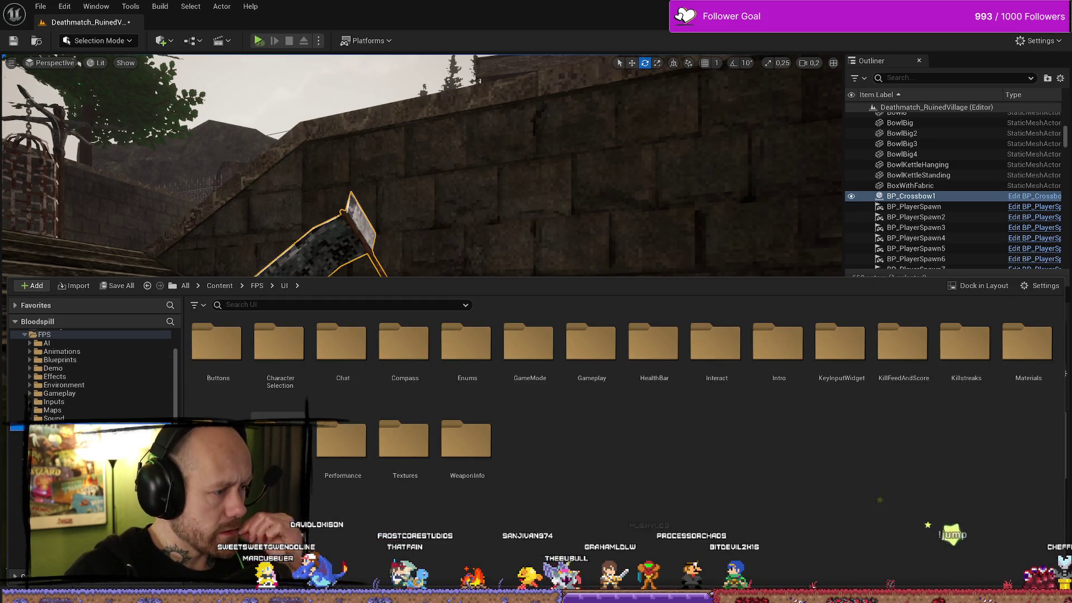
double_click(279, 349)
double_click(216, 349)
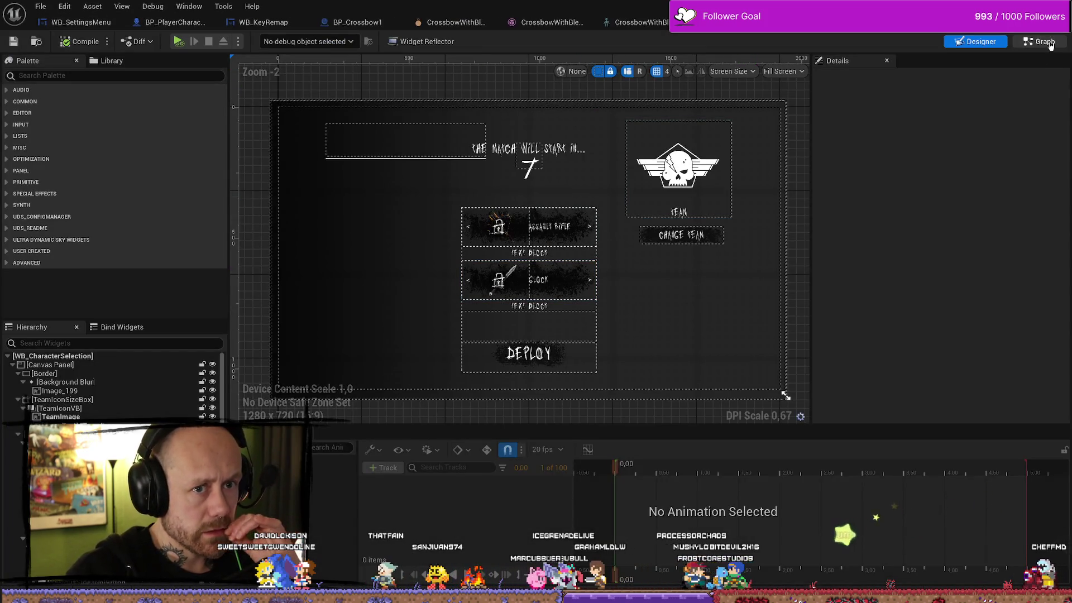
Step: Switch WB_CharacterSelection to its Graph view and select the PrimaryWeapons variable
left_click(1044, 42)
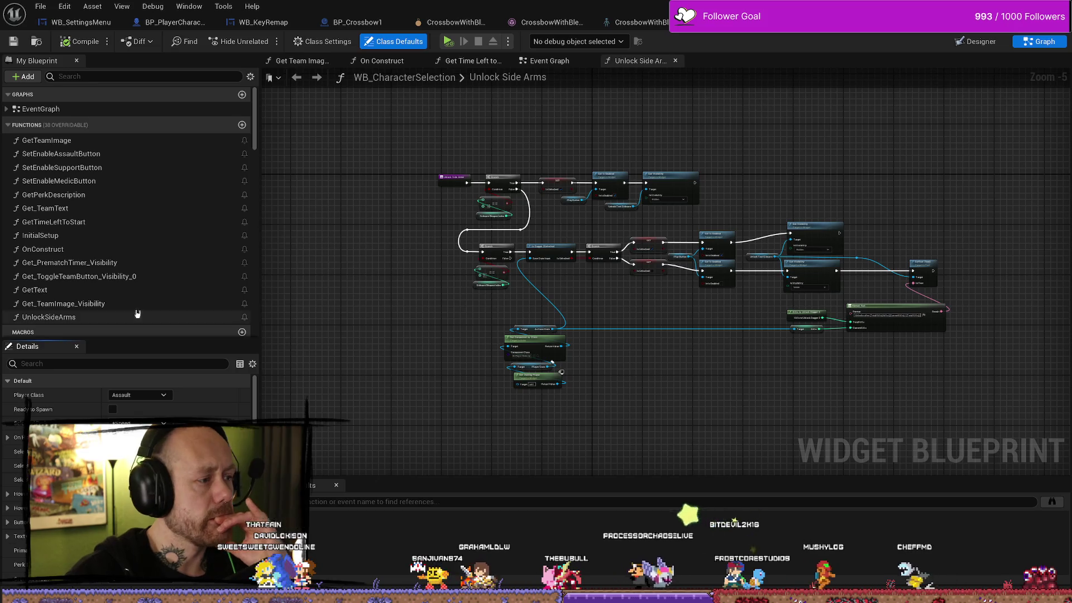
scroll(140, 302, "down", 10)
scroll(146, 273, "down", 5)
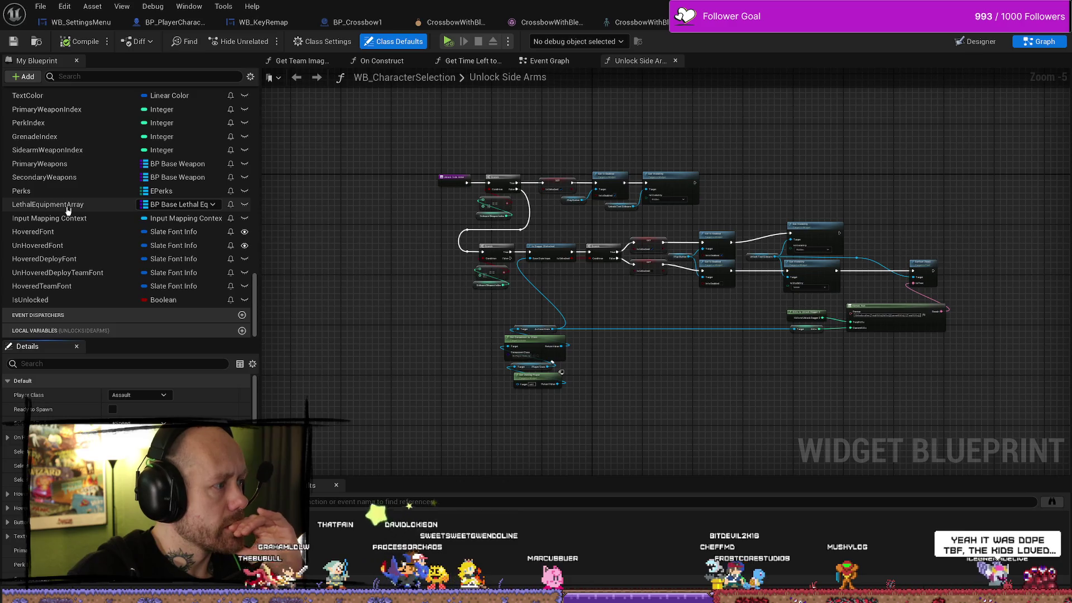
left_click(99, 166)
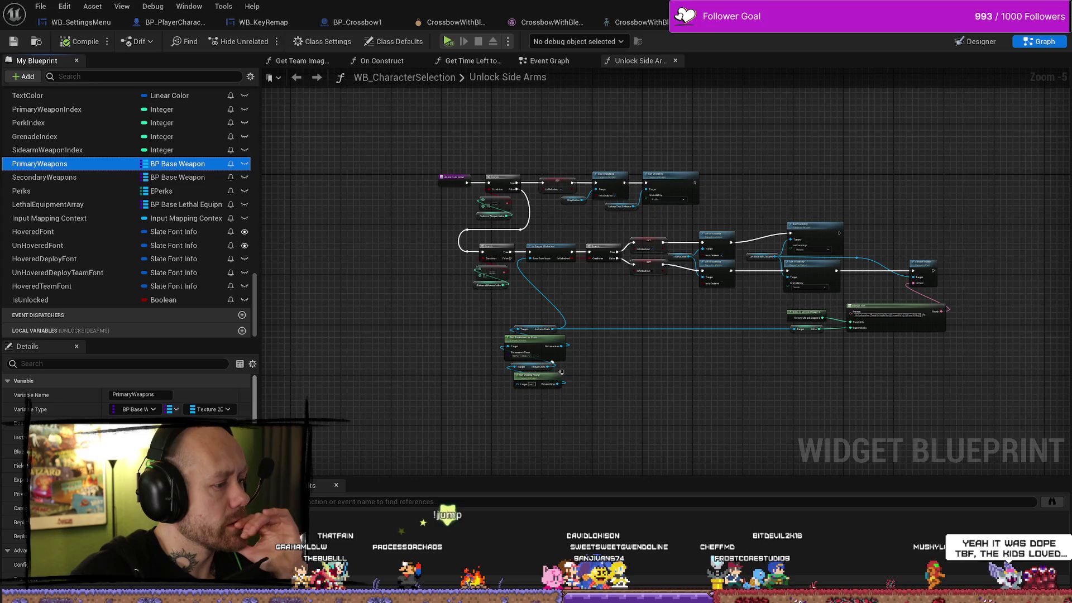
Step: Review PrimaryWeapons' Default Value weapon choices, closing the list without picking one
scroll(125, 401, "down", 5)
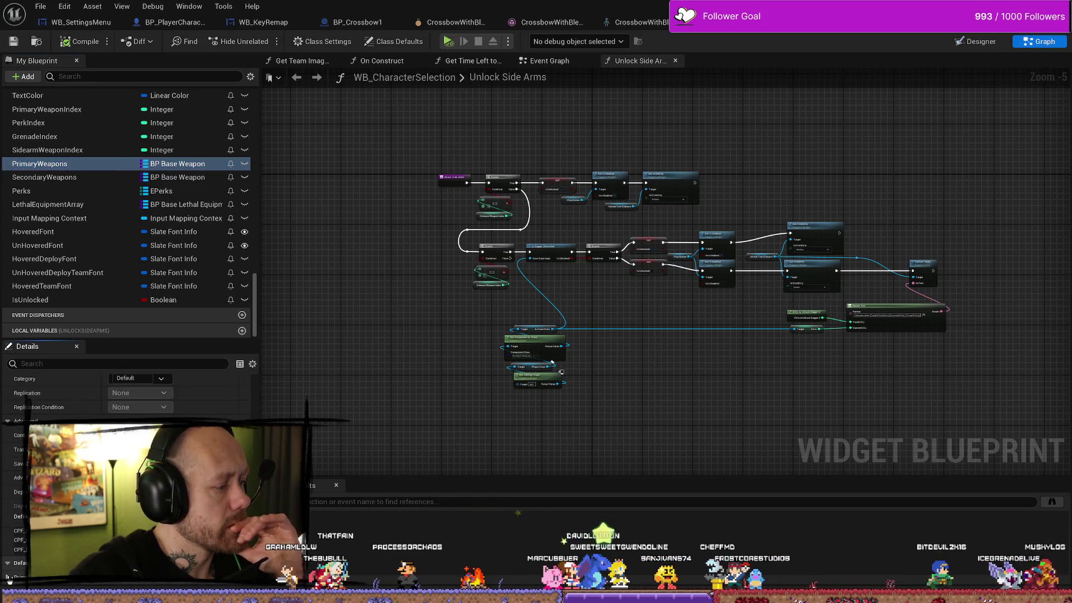
scroll(126, 402, "down", 2)
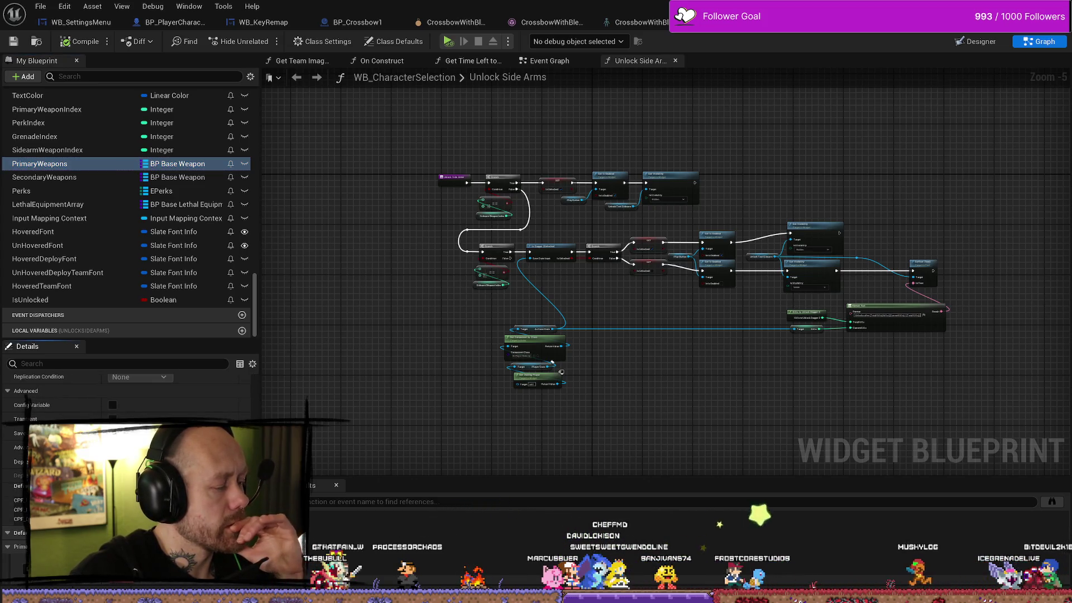
scroll(126, 402, "down", 2)
left_click(139, 530)
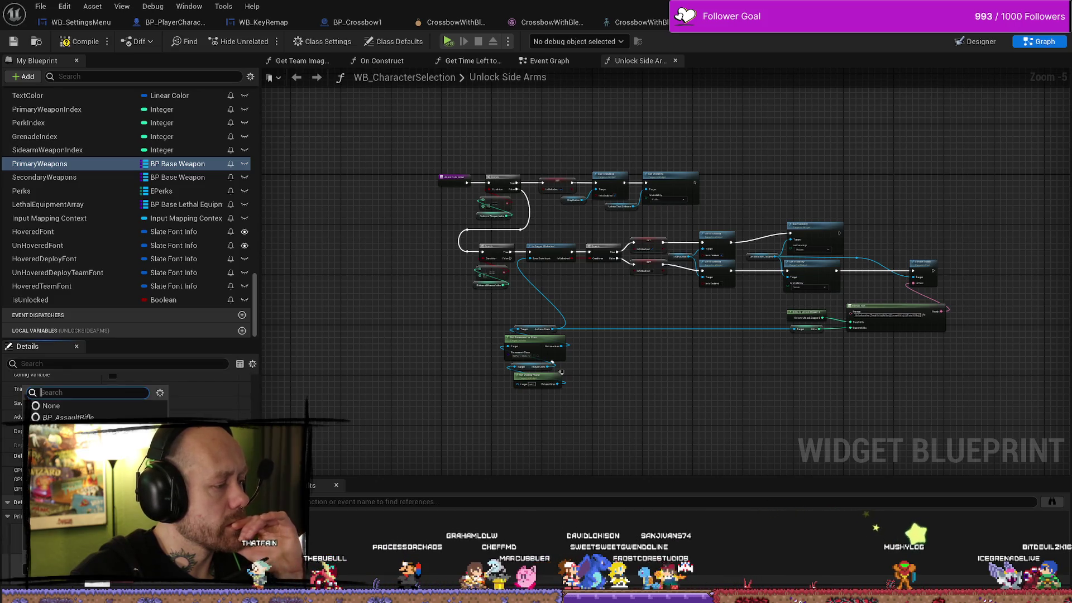
key("Escape")
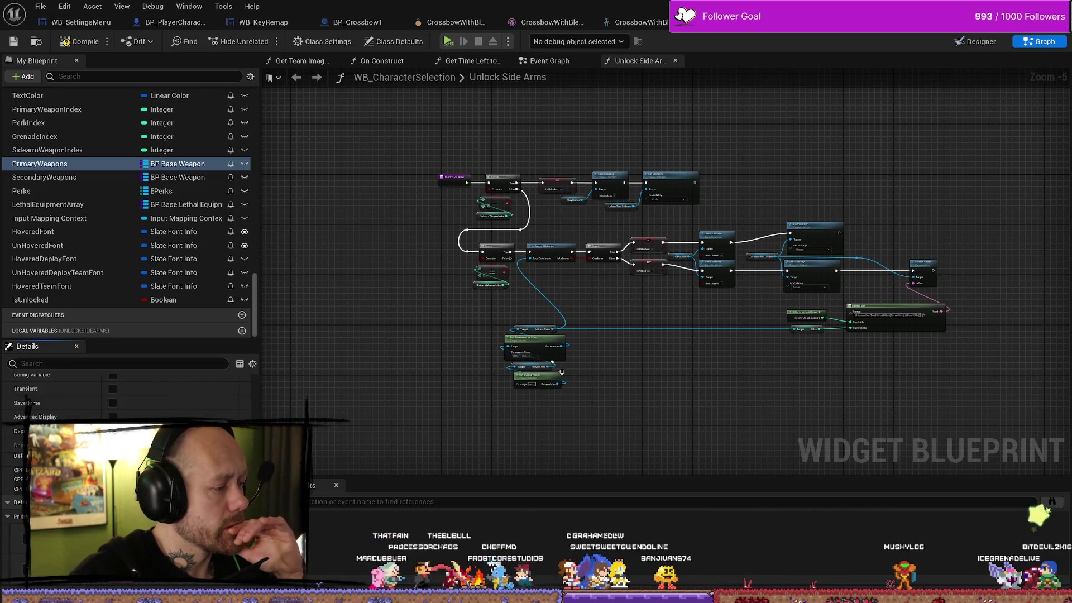